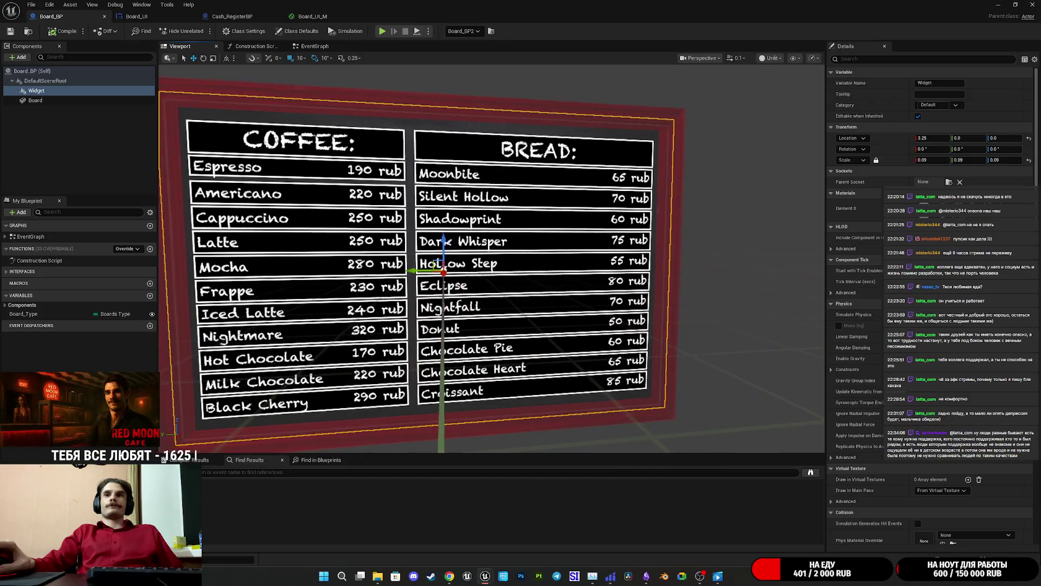
Fly the level camera around the menu board to inspect it from several angles
key(e)
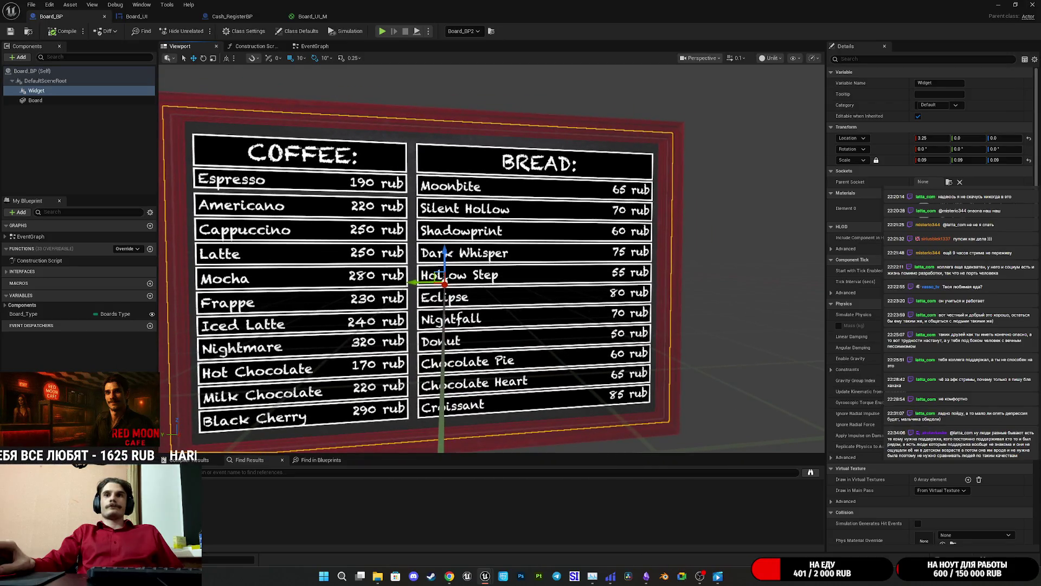
key(a)
key(d)
key(w)
key(d)
key(s)
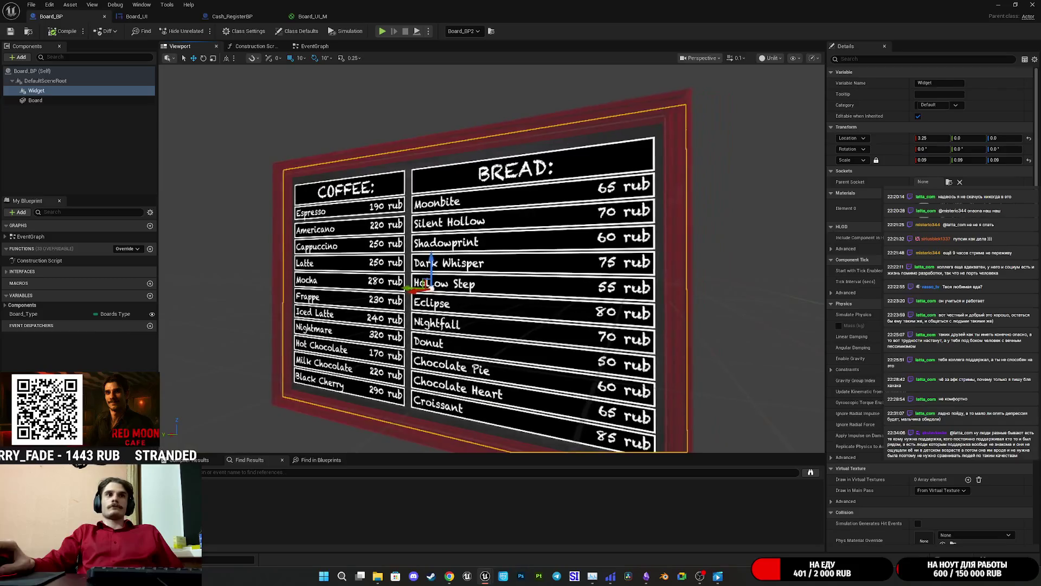
key(w)
key(w)
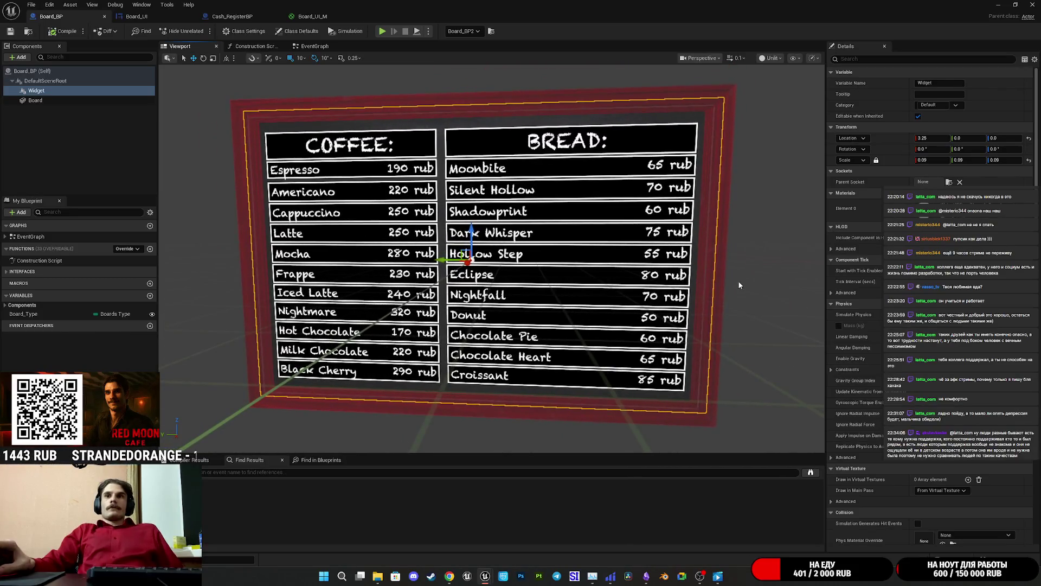
key(d)
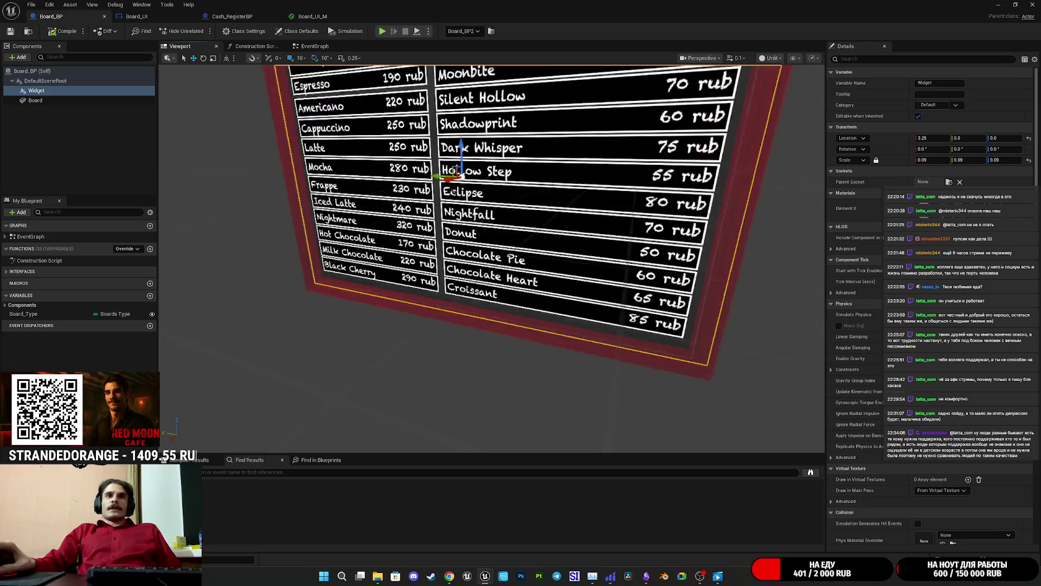
key(f)
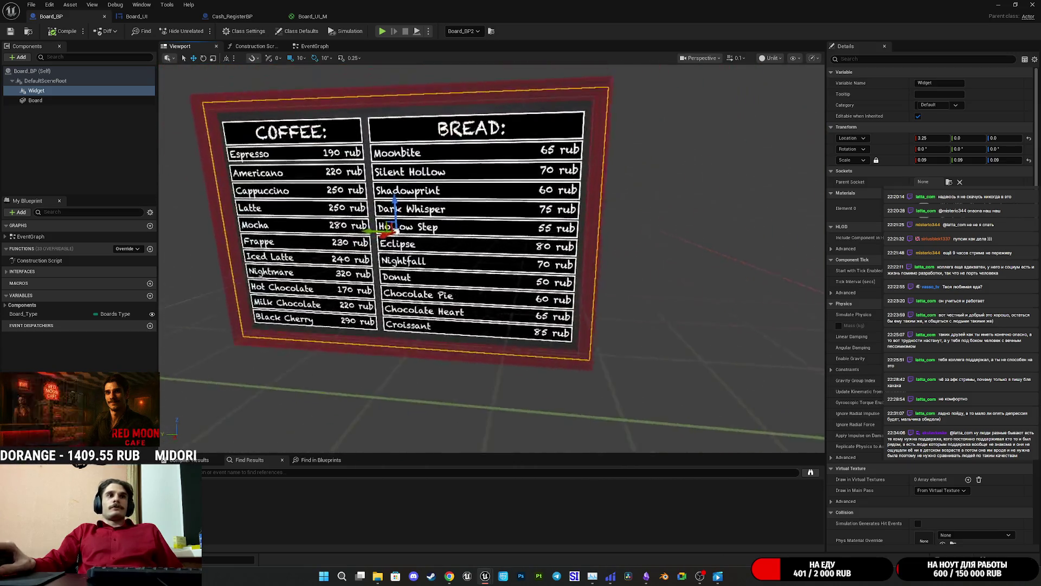
key(w)
key(s)
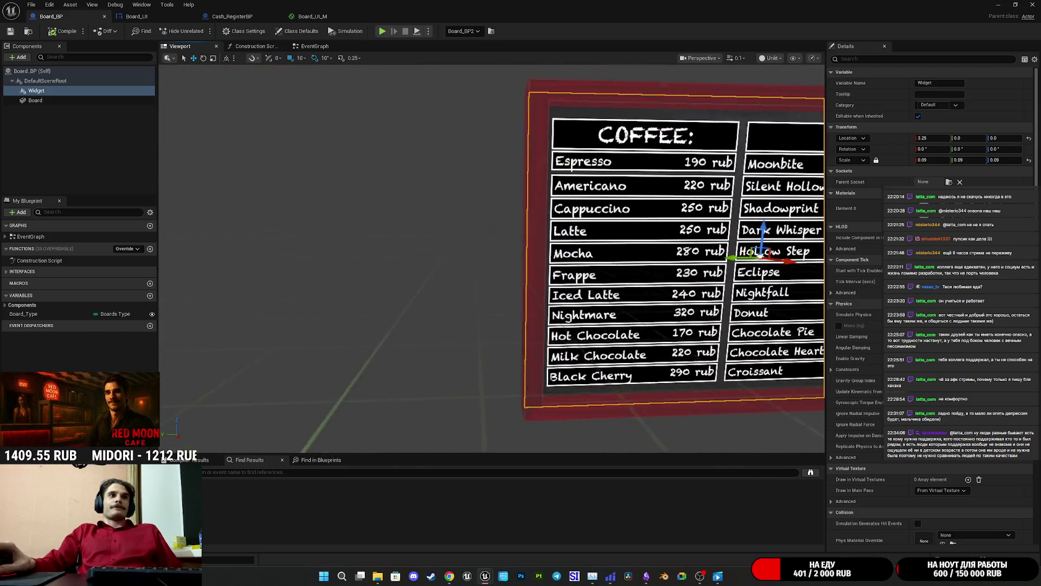
key(q)
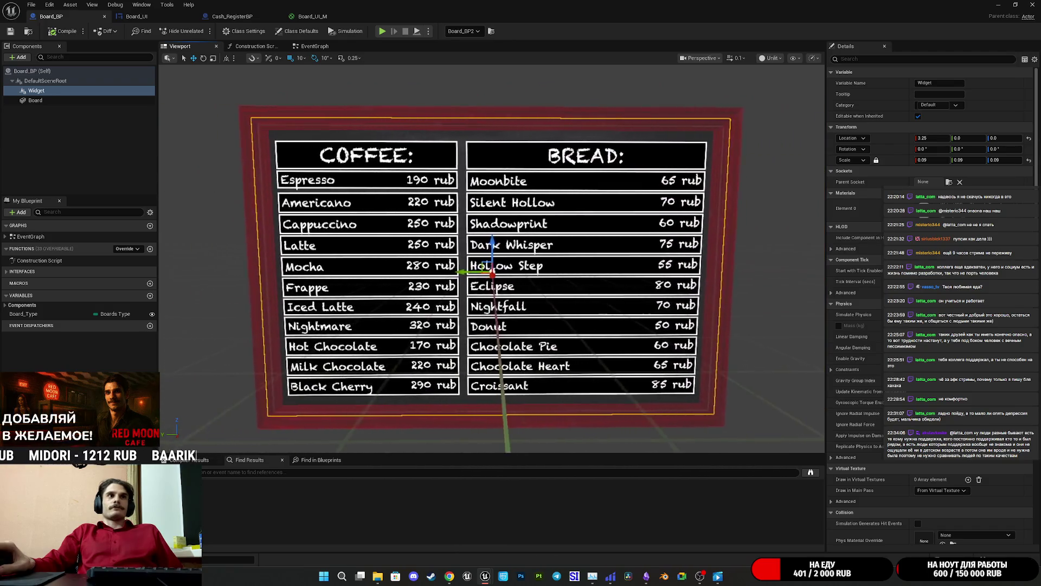
key(d)
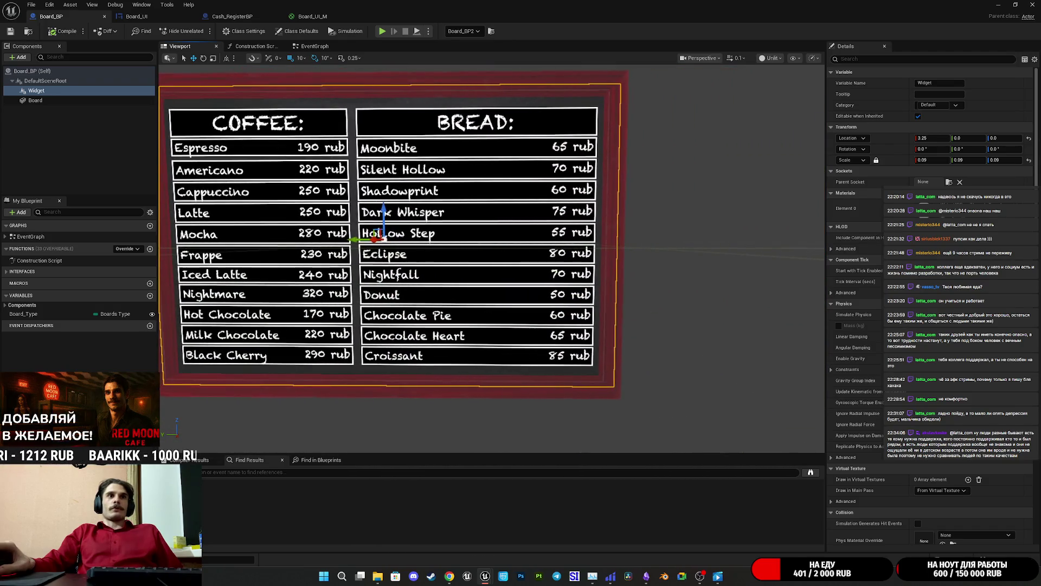
key(w)
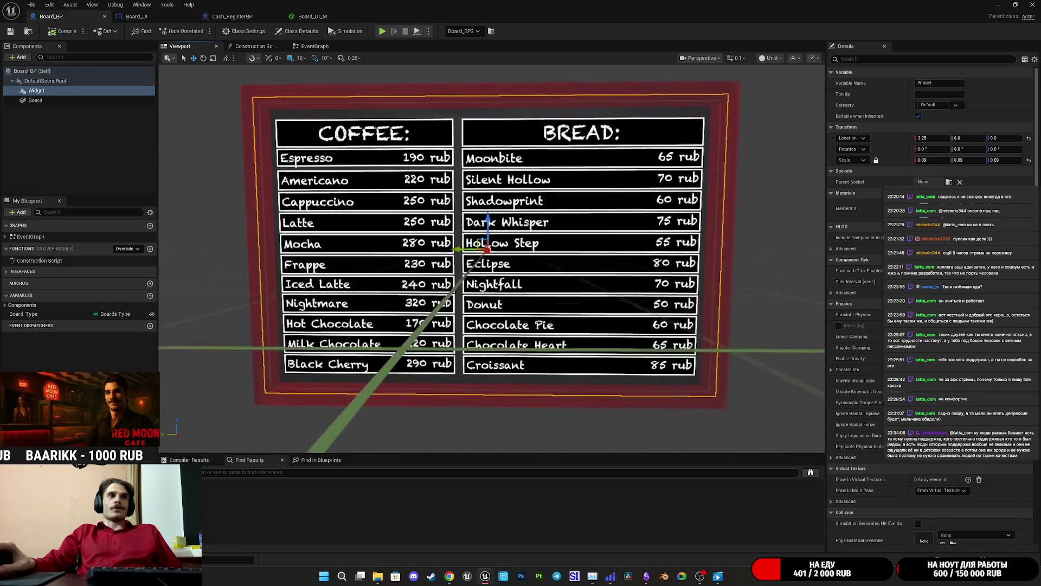
key(s)
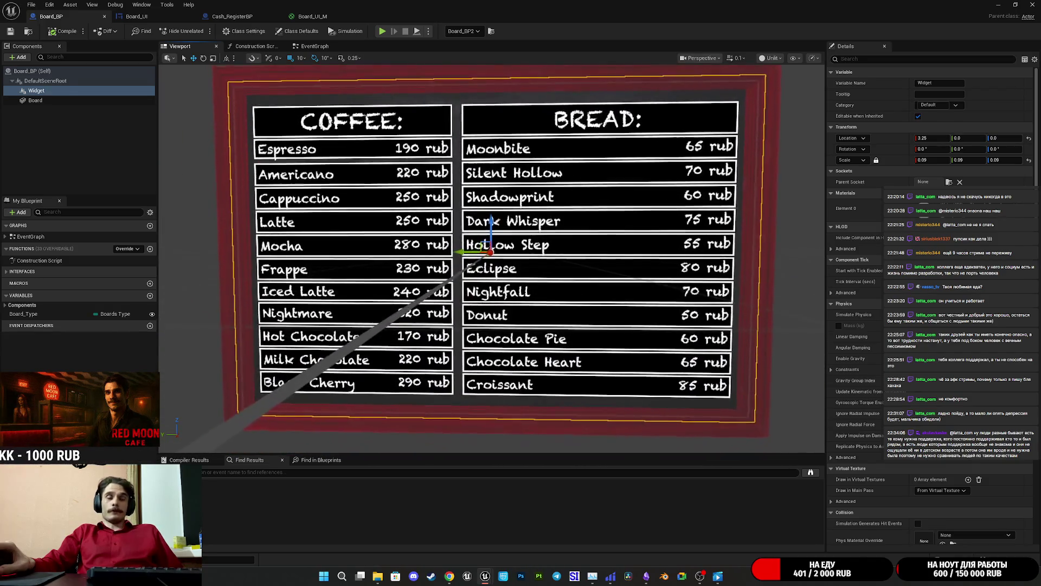
key(q)
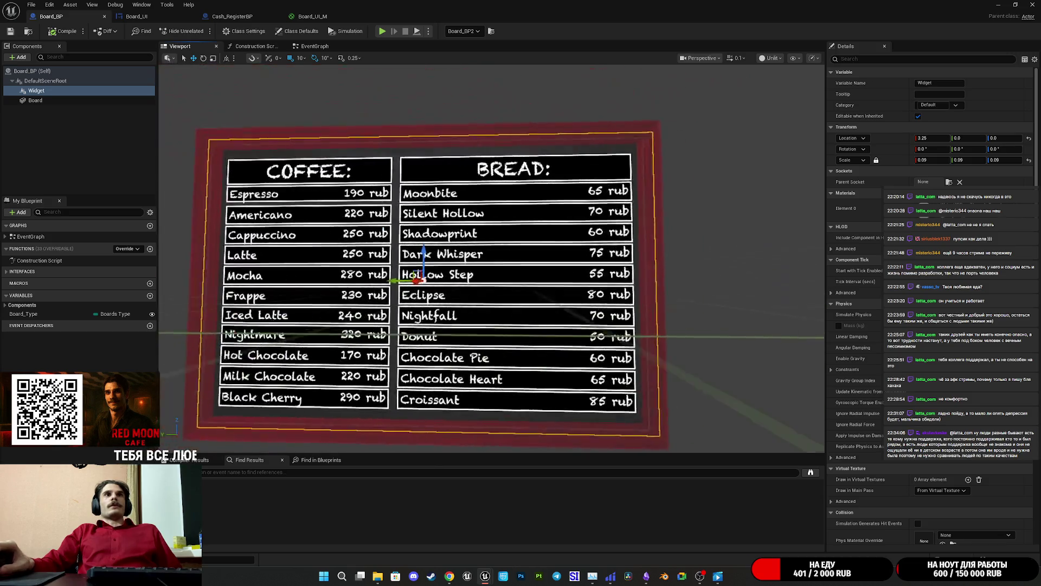
key(w)
key(e)
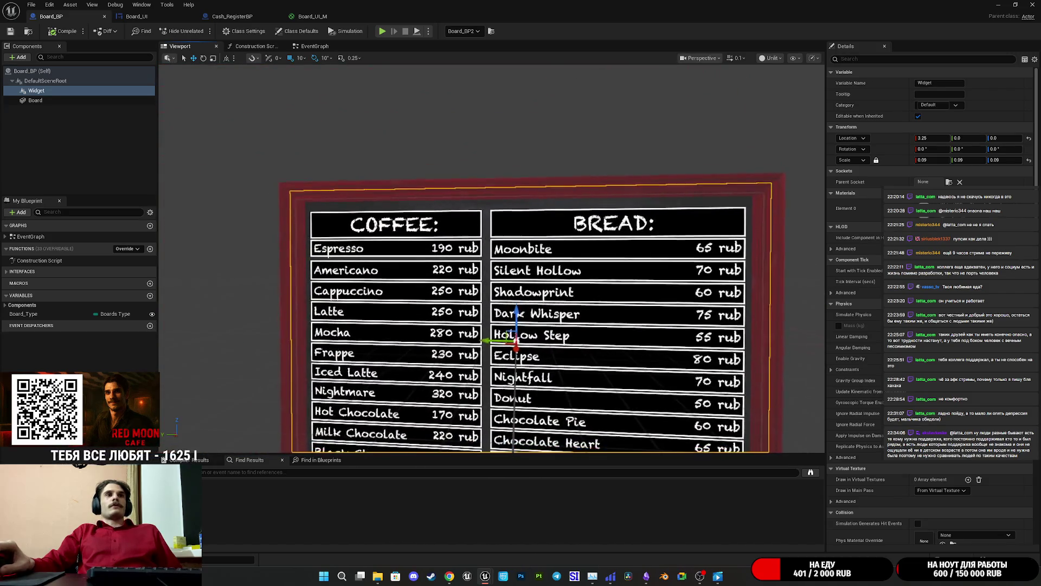
key(q)
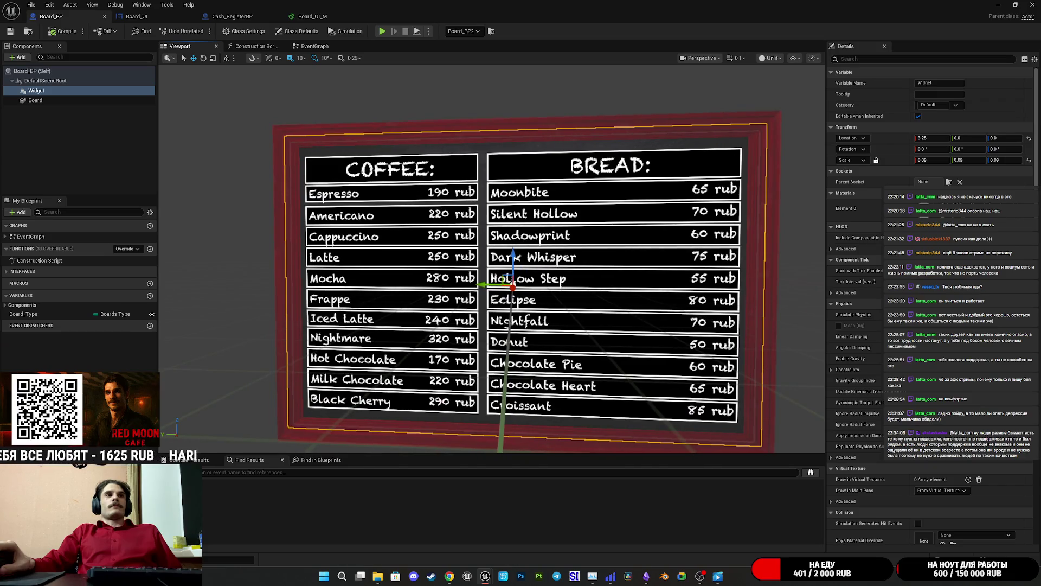
key(a)
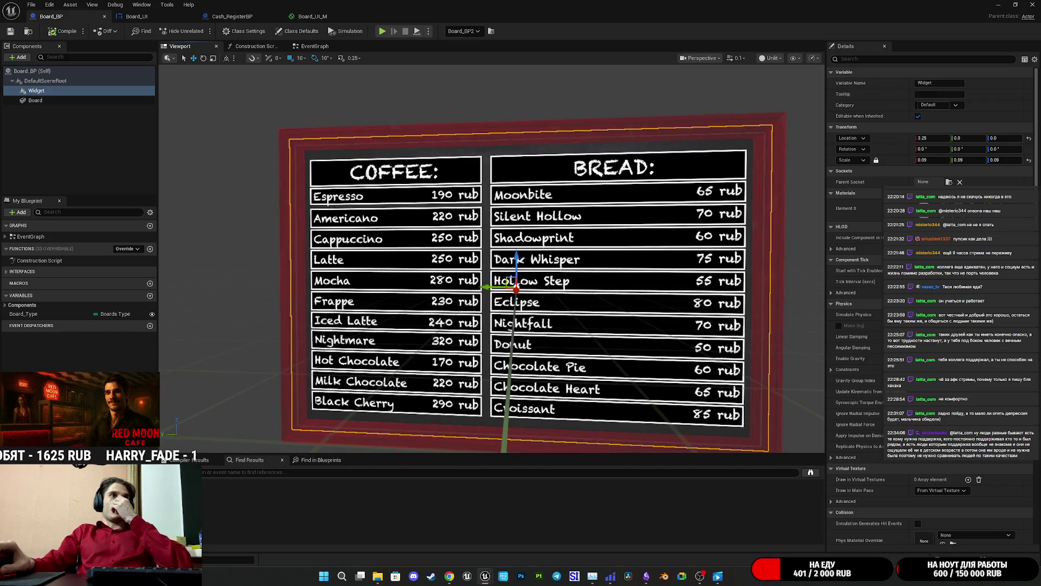
key(e)
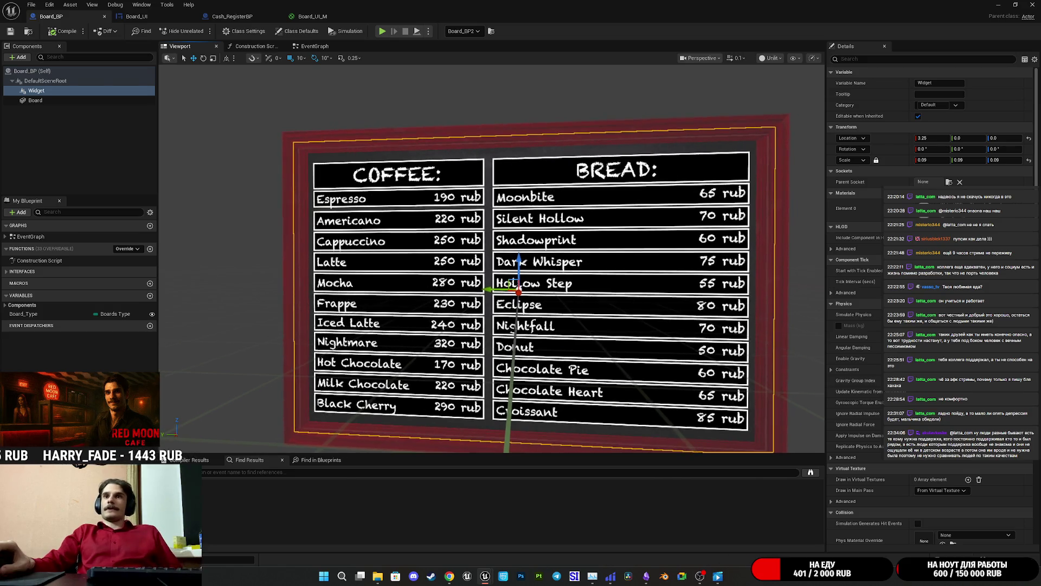
key(s)
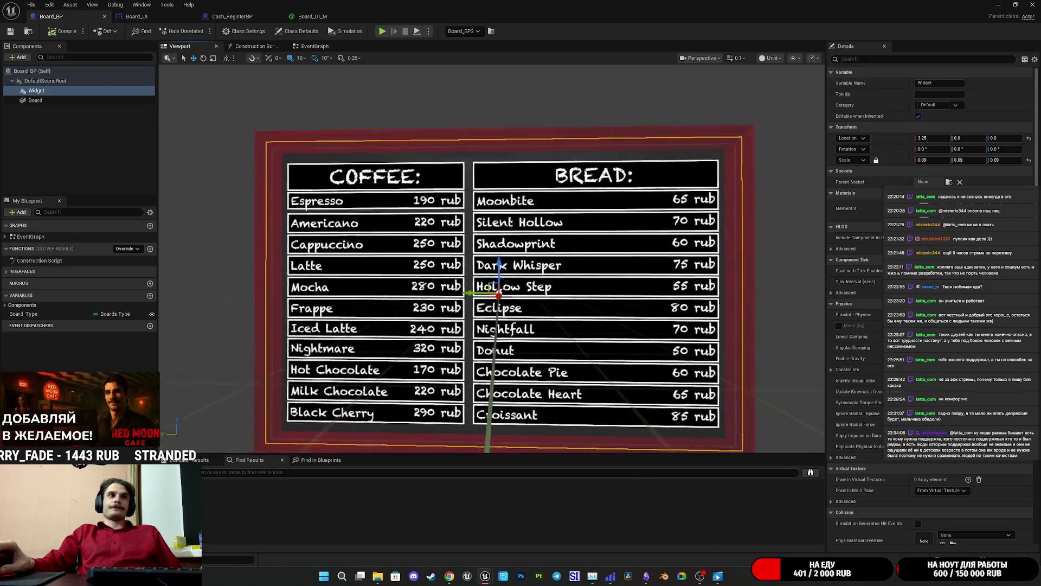
key(w)
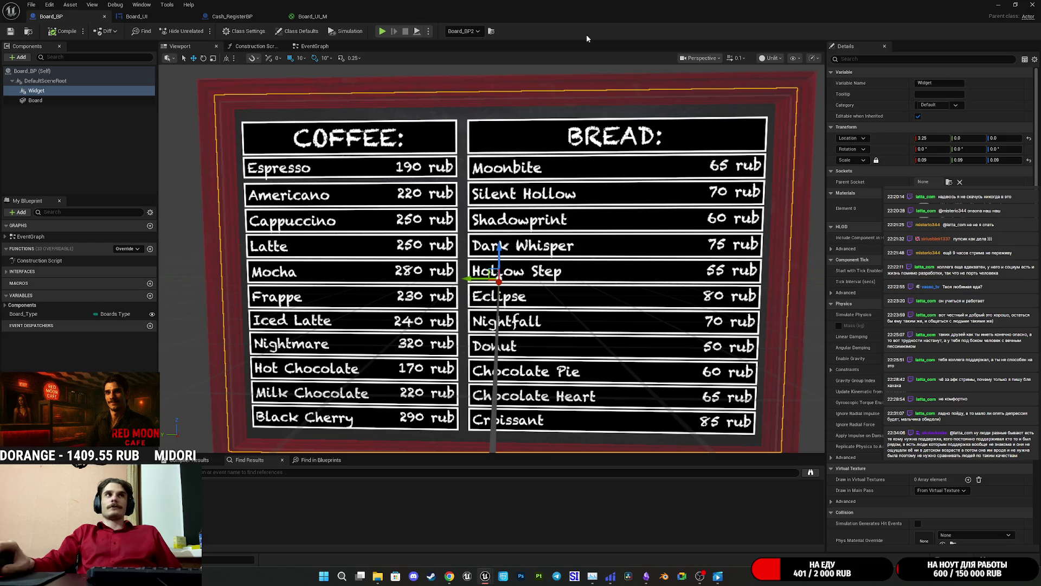
Check the Board_UI_M, Cash_RegisterBP and Board_UI tabs, then clear space in Board_BP's Event Graph
click(312, 16)
click(242, 16)
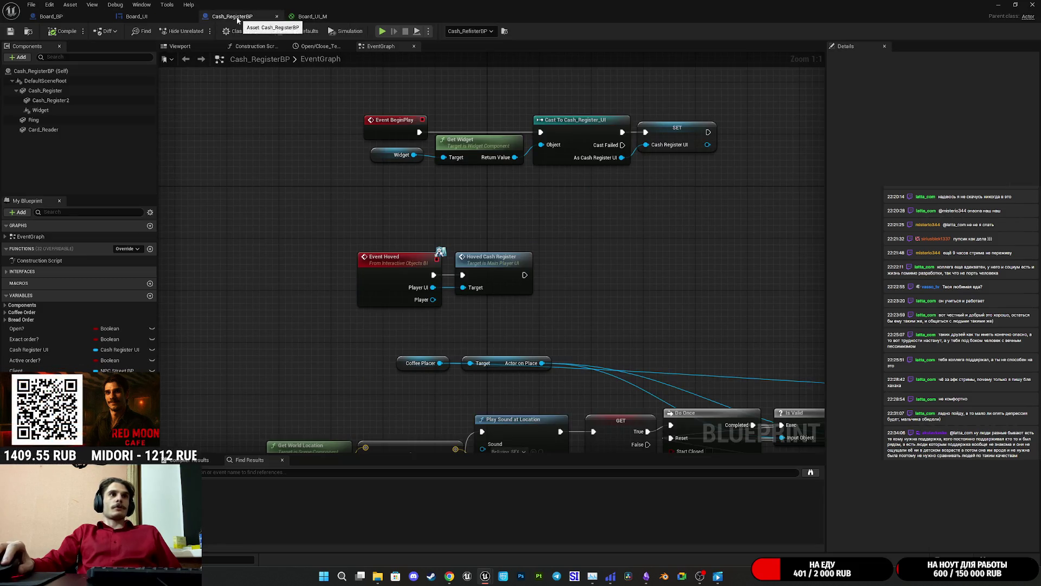
click(133, 17)
click(83, 17)
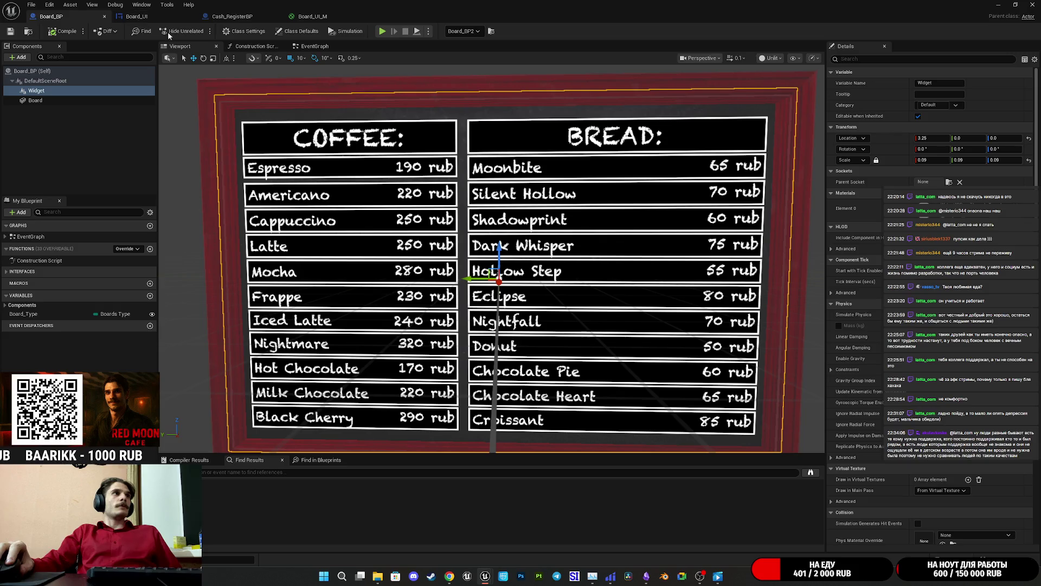
click(319, 47)
drag(515, 306, 485, 313)
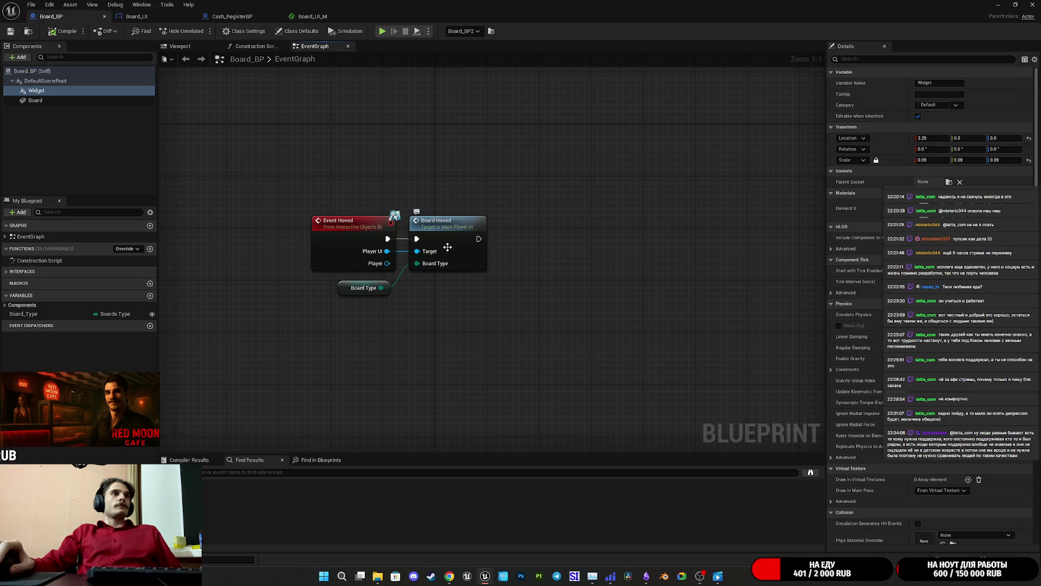
drag(429, 305, 421, 245)
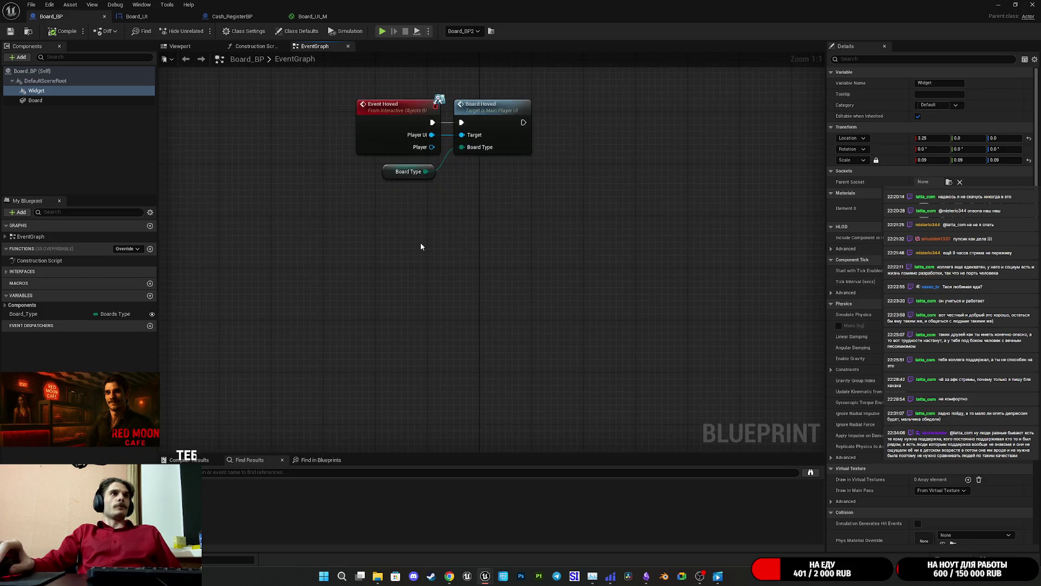
scroll(421, 246, down, 2)
Add an Event BeginPlay node to the Board_BP graph and position it
right_click(410, 181)
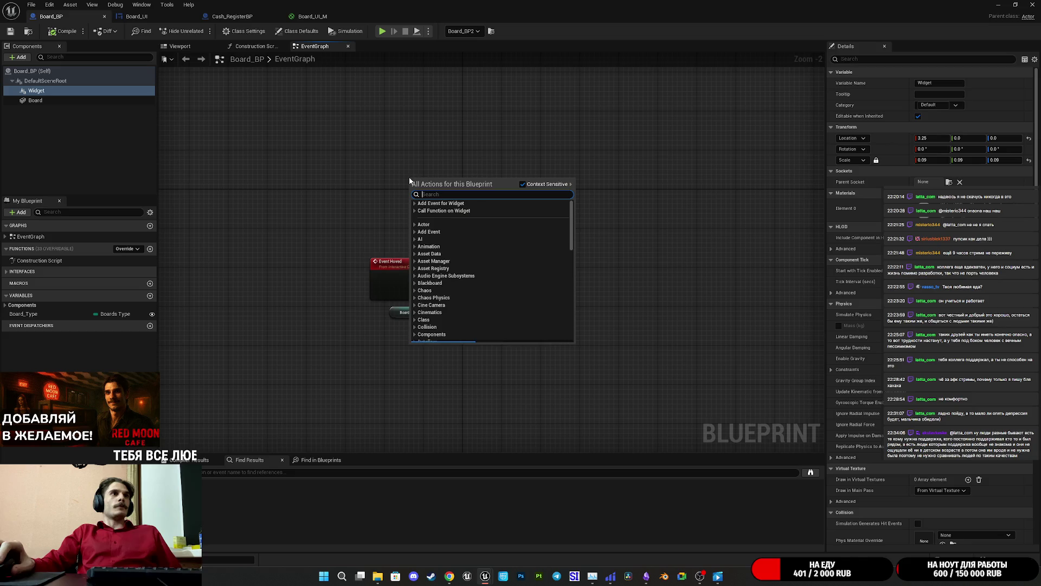
text(begi)
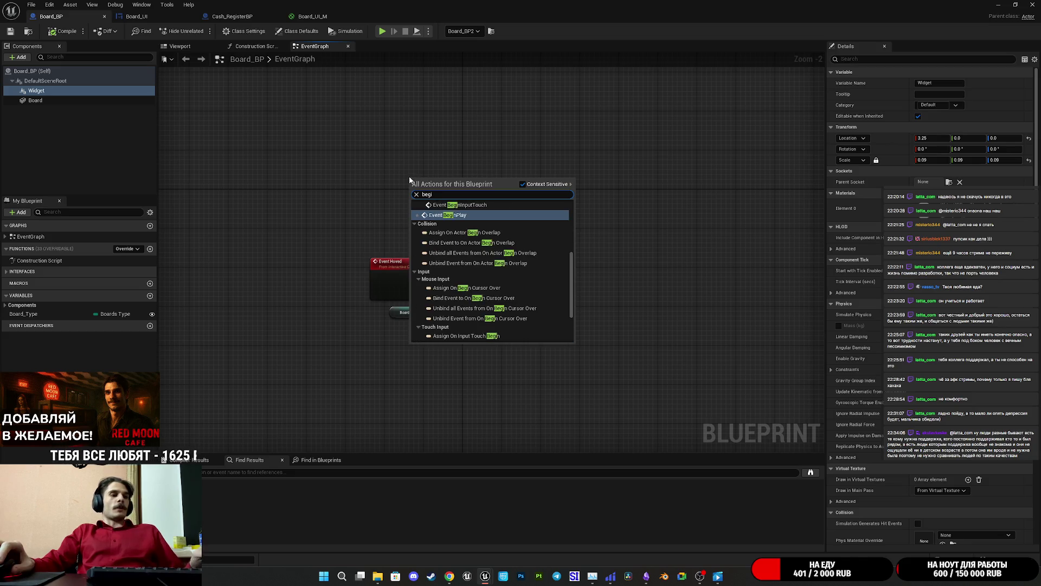
click(464, 219)
scroll(444, 198, up, 2)
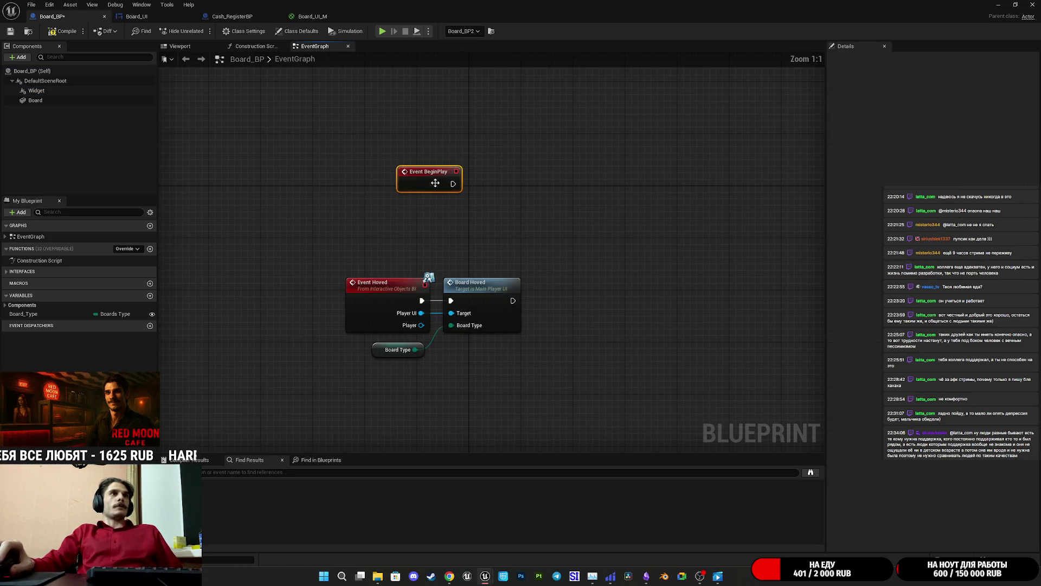
drag(444, 187, 393, 169)
Get the Widget component's widget, cast it to Board_UI, and run the cast from BeginPlay
click(326, 198)
mouse_move(37, 91)
mouse_down()
mouse_move(364, 185)
mouse_move(549, 184)
mouse_up()
text(get w)
click(480, 228)
text(cast)
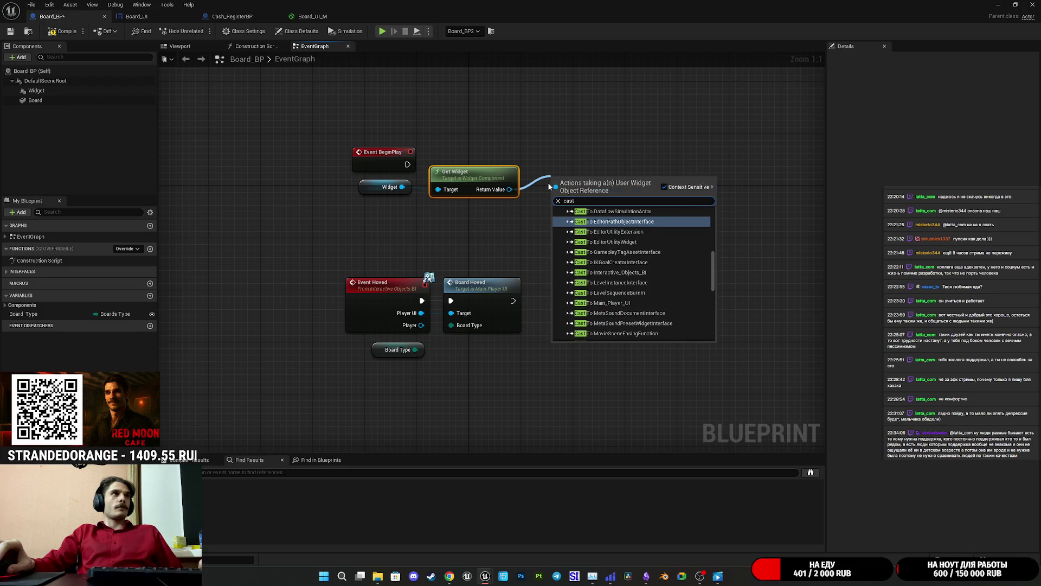
text( board)
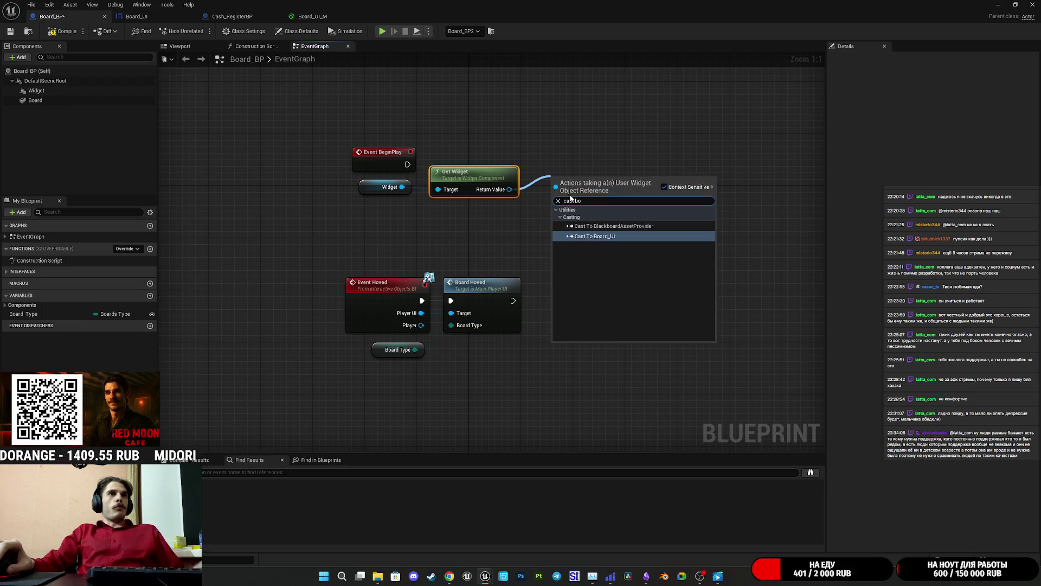
click(620, 234)
drag(555, 190, 408, 165)
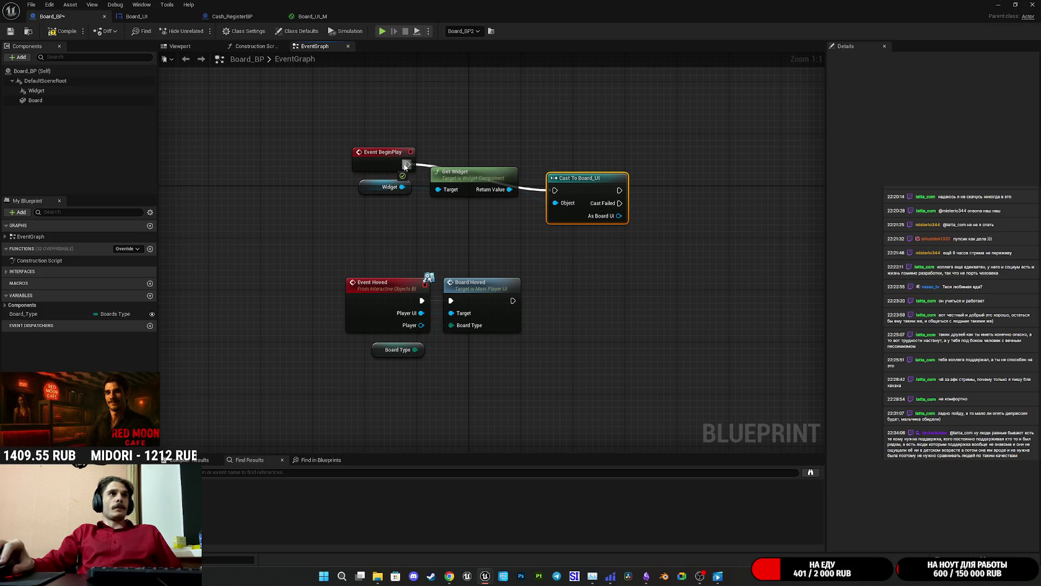
drag(595, 202, 570, 175)
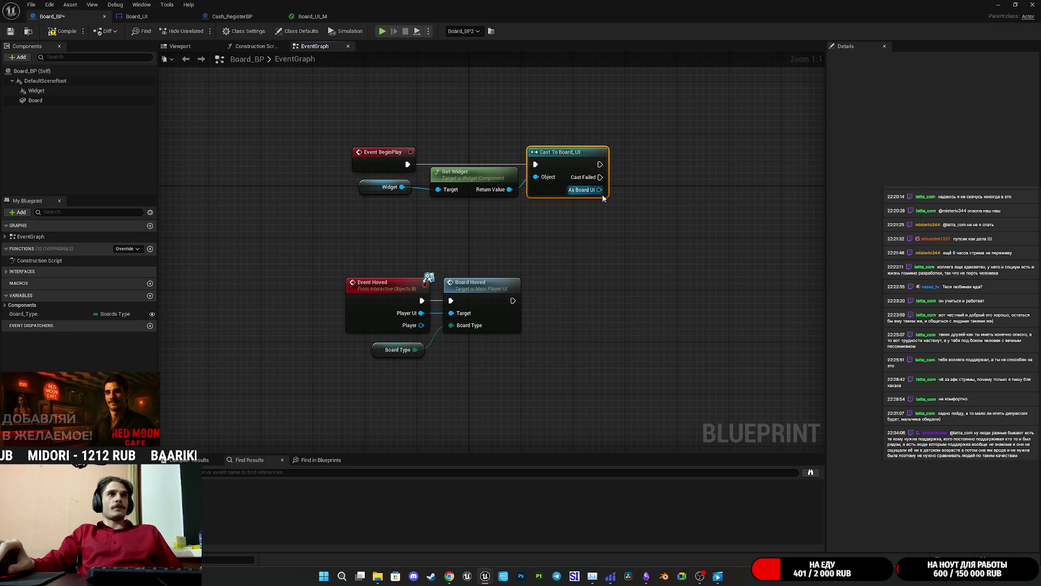
Call Show Board on the cast Board_UI reference
drag(639, 188, 640, 186)
text(boa)
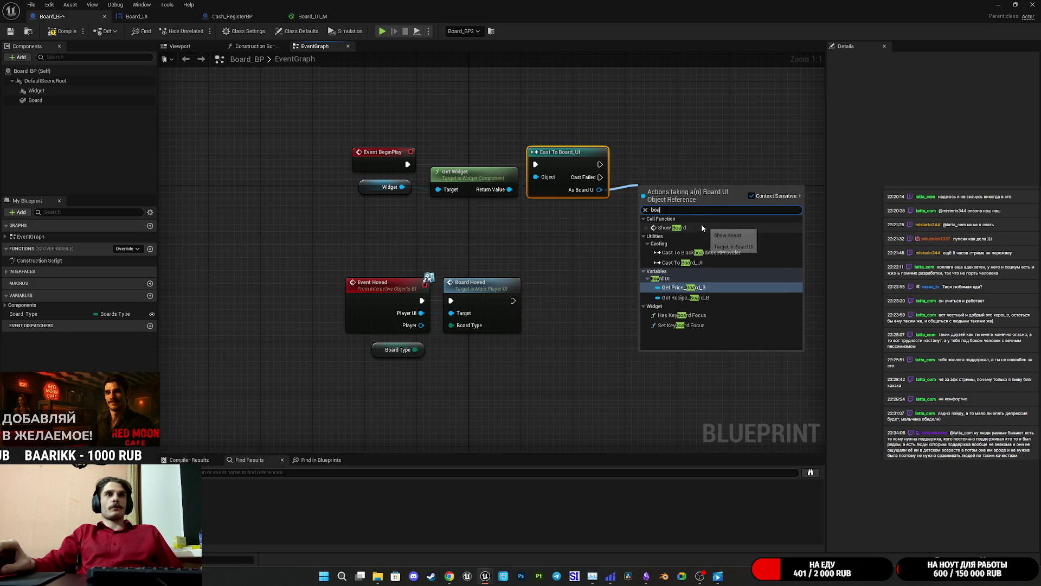
click(681, 232)
drag(701, 208, 681, 169)
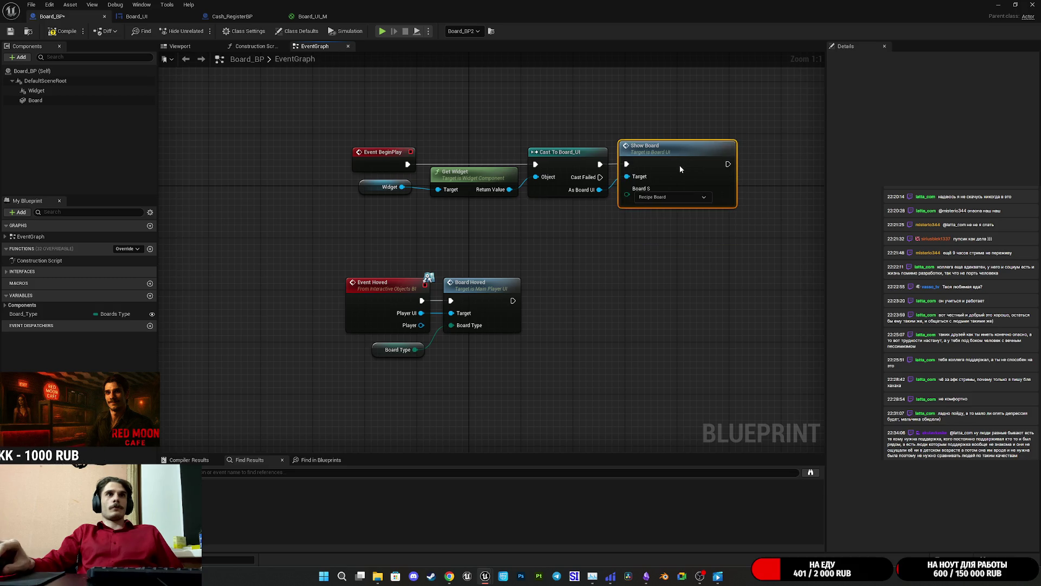
Wire a Board_Type getter into Show Board's Board S input and compile Board_BP
mouse_move(23, 314)
mouse_down()
mouse_move(550, 219)
mouse_move(627, 188)
mouse_up()
click(635, 209)
mouse_move(557, 228)
mouse_down()
mouse_move(557, 216)
mouse_move(500, 244)
mouse_up()
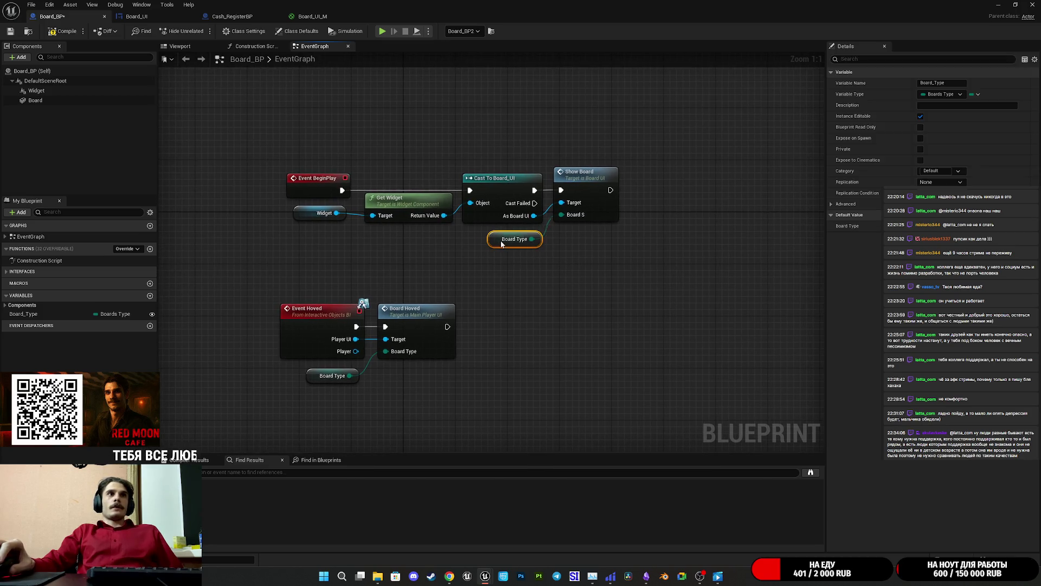
click(632, 264)
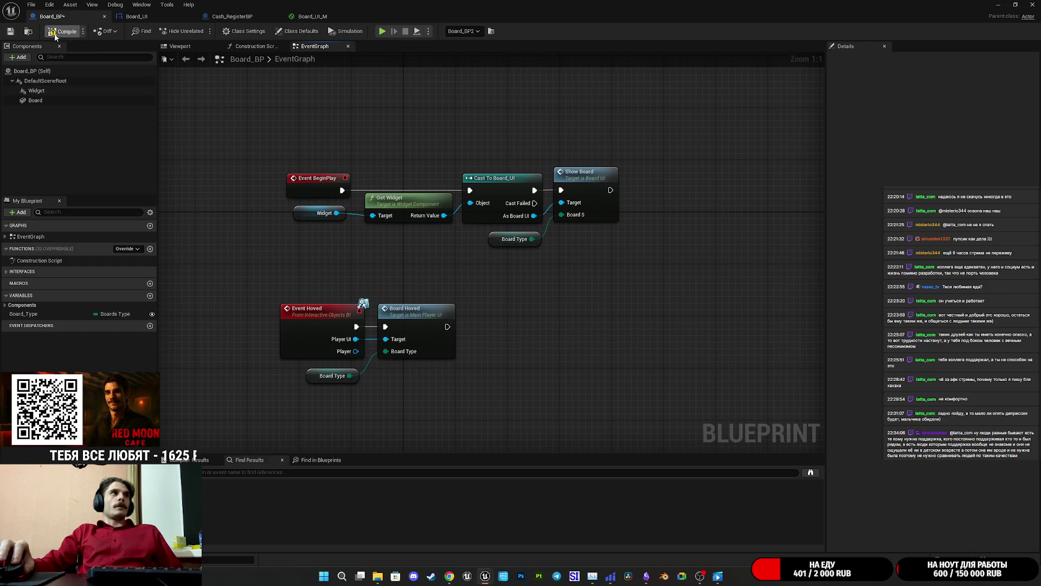
click(10, 32)
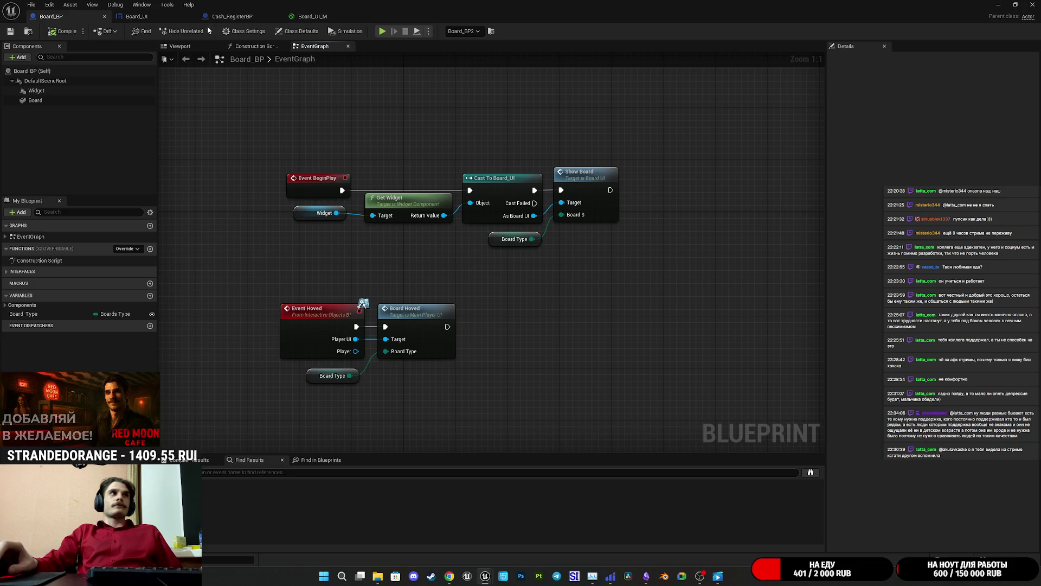
Glance at Board_UI, Cash_RegisterBP and Board_UI_M, then frame the menu board in Board_BP's Viewport
click(162, 17)
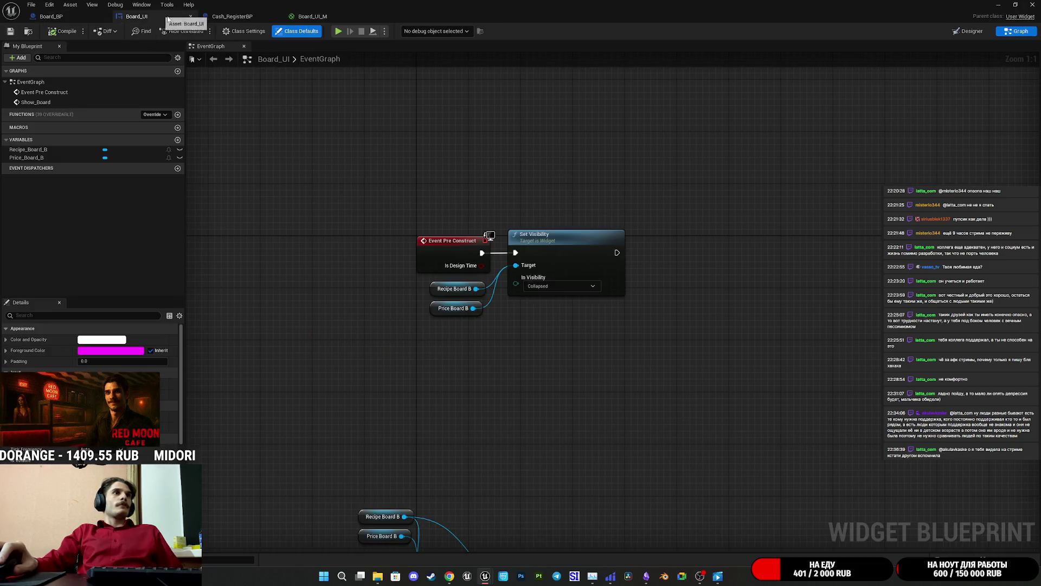
click(232, 16)
click(312, 16)
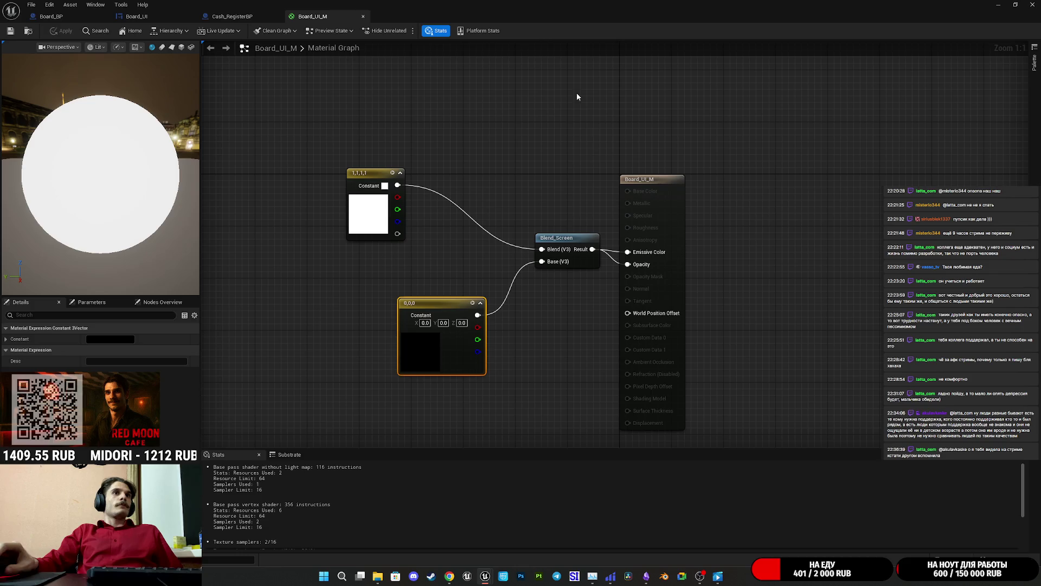
click(233, 17)
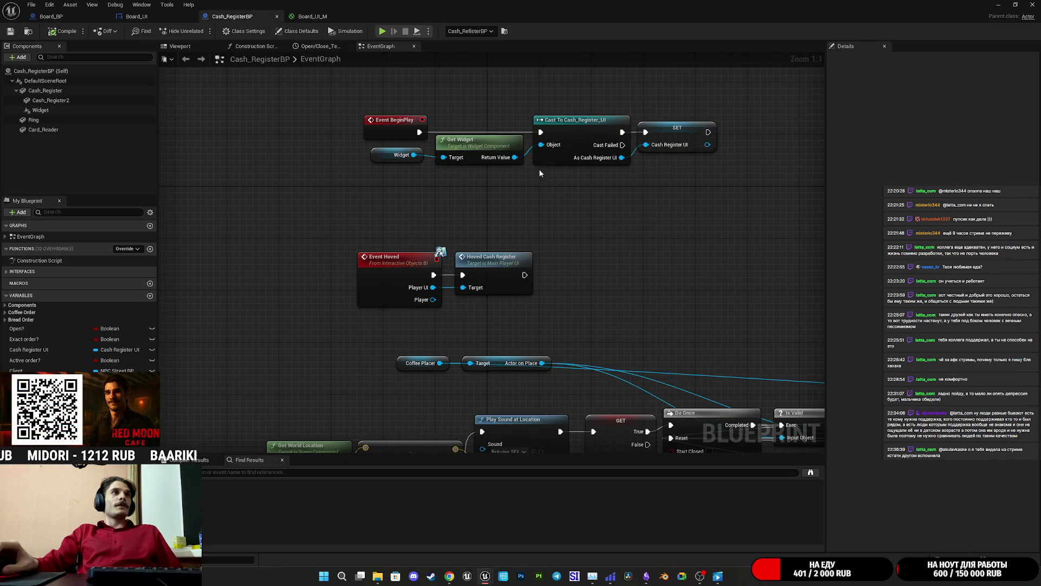
click(73, 17)
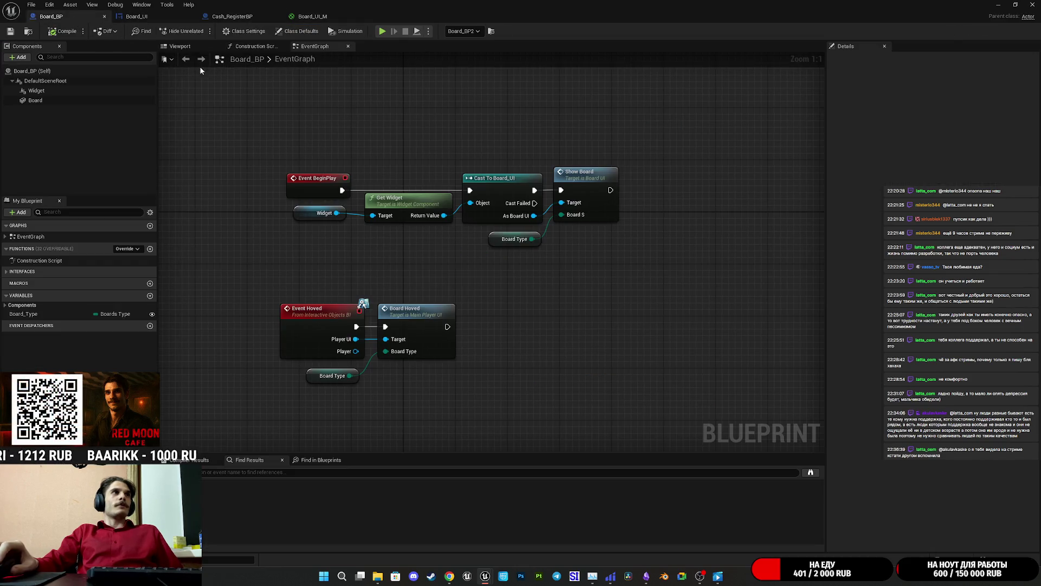
click(180, 46)
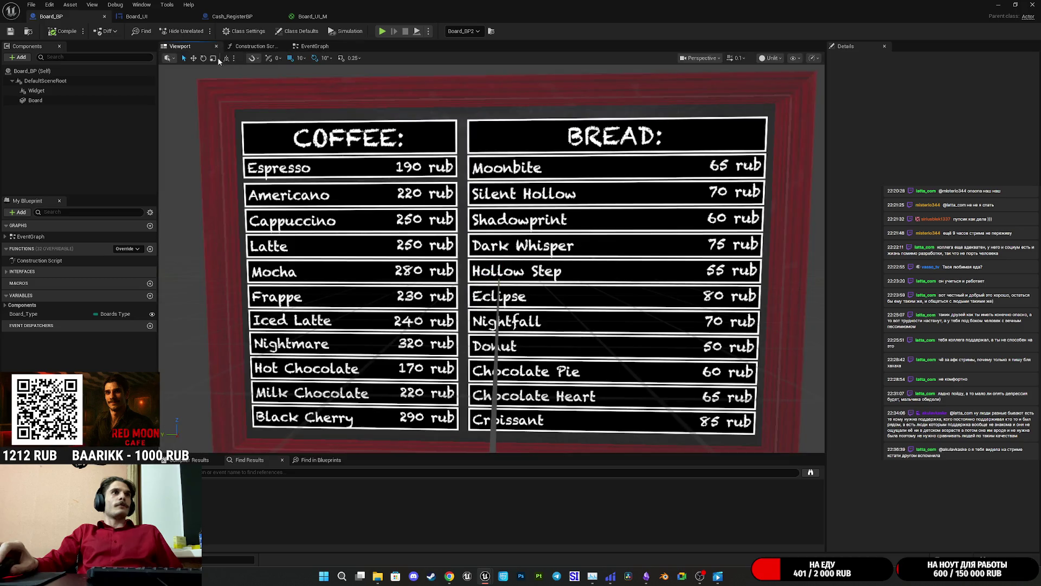
mouse_move(562, 214)
mouse_down()
mouse_move(561, 252)
mouse_move(545, 239)
mouse_move(548, 220)
mouse_move(548, 244)
mouse_move(529, 249)
mouse_move(542, 249)
mouse_up()
Save Board_BP and fly the level camera to face the menu board
click(11, 32)
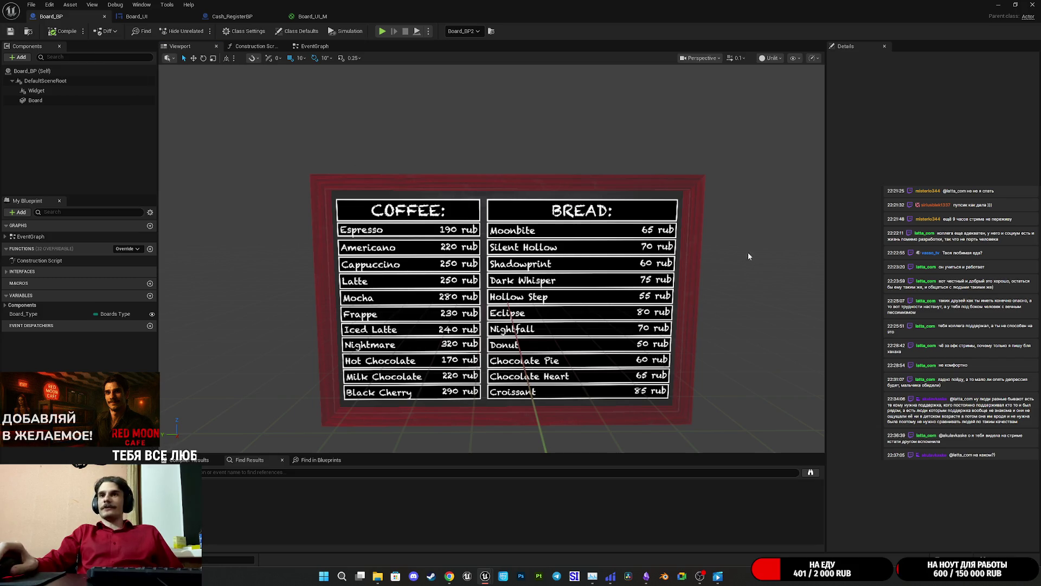
click(998, 4)
drag(510, 234, 471, 233)
mouse_move(696, 241)
mouse_down()
mouse_move(673, 241)
mouse_move(683, 233)
mouse_move(695, 242)
mouse_up()
mouse_move(510, 238)
mouse_down()
mouse_move(532, 217)
mouse_move(514, 241)
mouse_move(467, 265)
mouse_move(480, 244)
mouse_up()
scroll(515, 241, up, 5)
Bring Board_BP back and select its Widget component
mouse_move(486, 576)
click(529, 532)
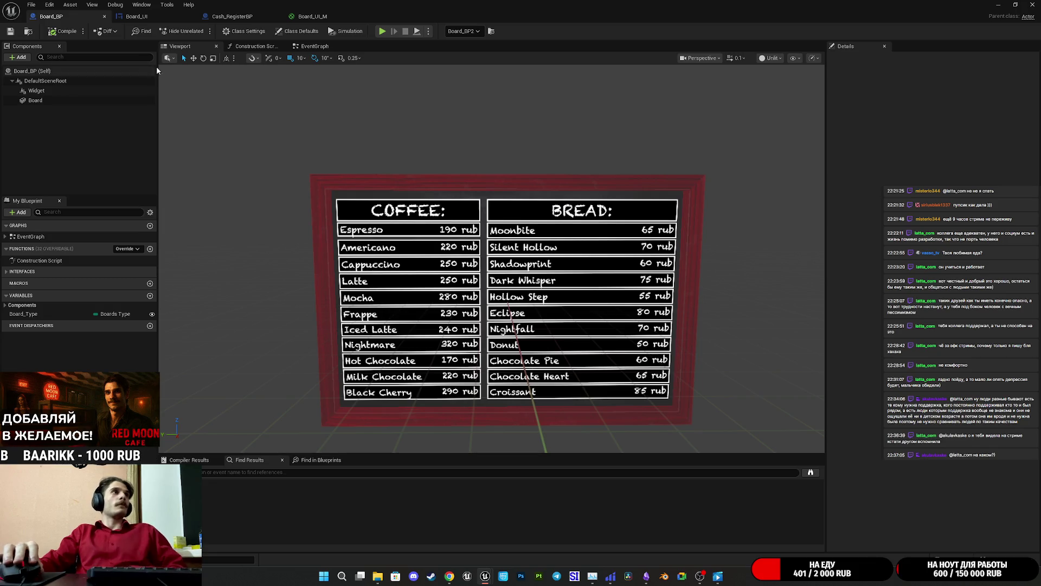
click(49, 90)
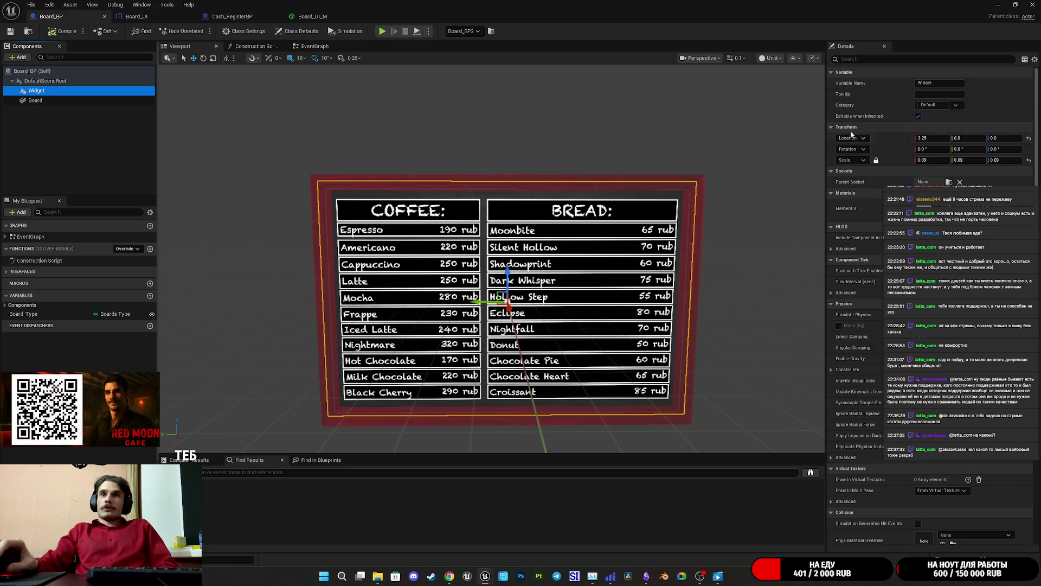
Review the Widget's Rendering and User Interface details, expanding the advanced User Interface options
scroll(930, 271, down, 5)
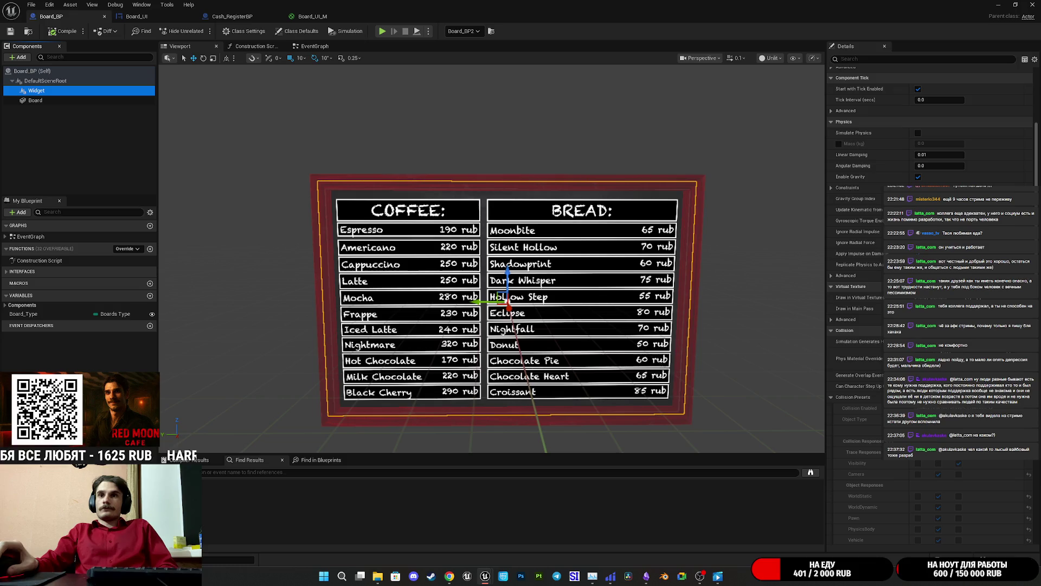
scroll(930, 271, down, 3)
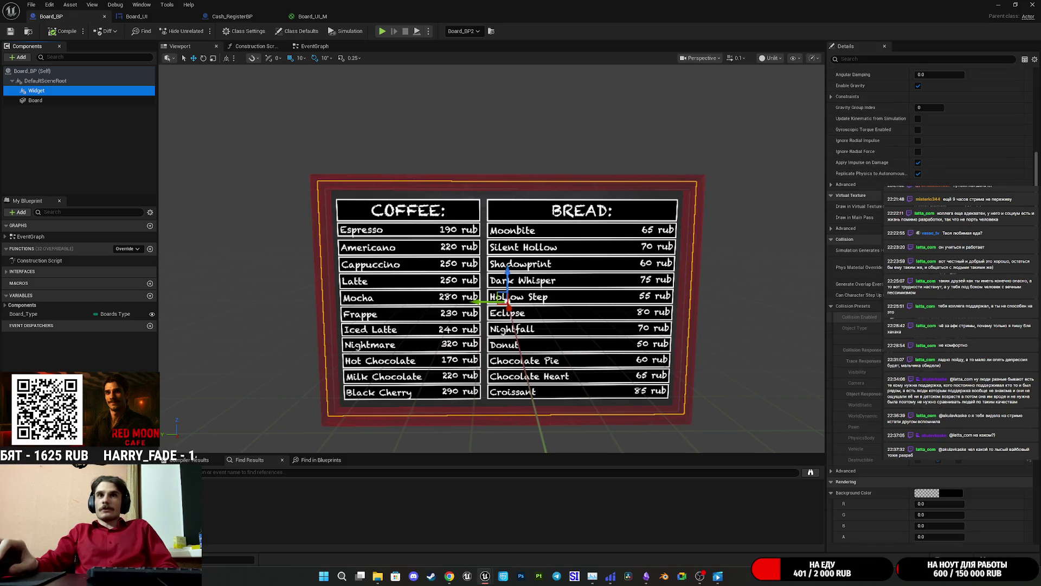
scroll(930, 303, down, 5)
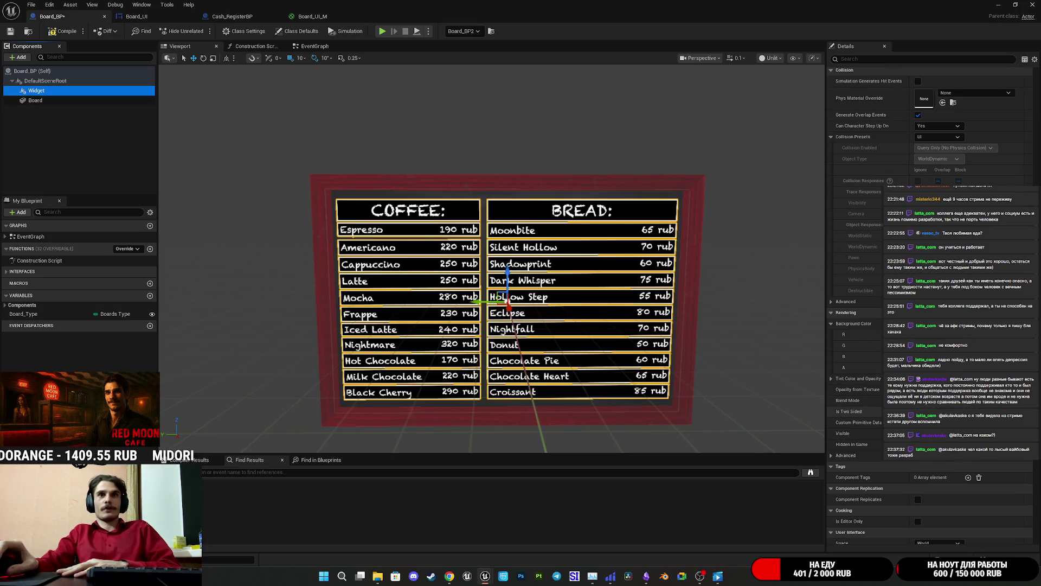
click(37, 91)
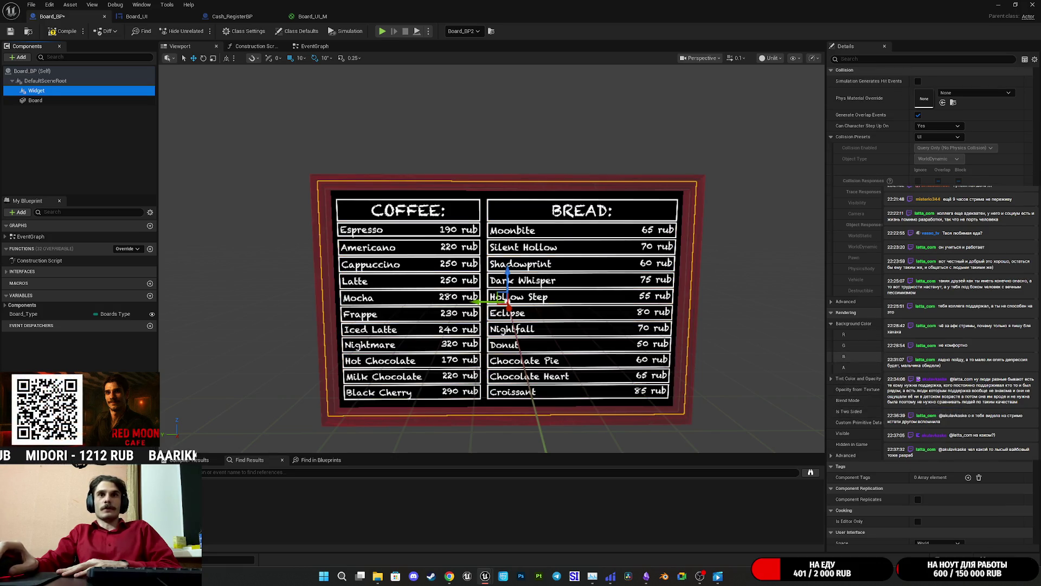
scroll(930, 304, down, 5)
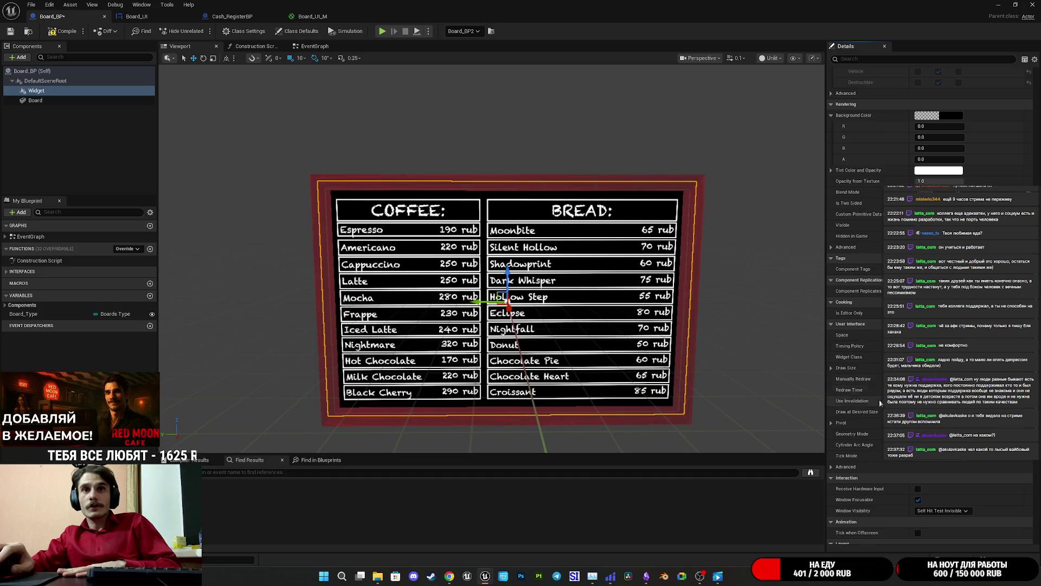
scroll(880, 402, down, 1)
click(830, 440)
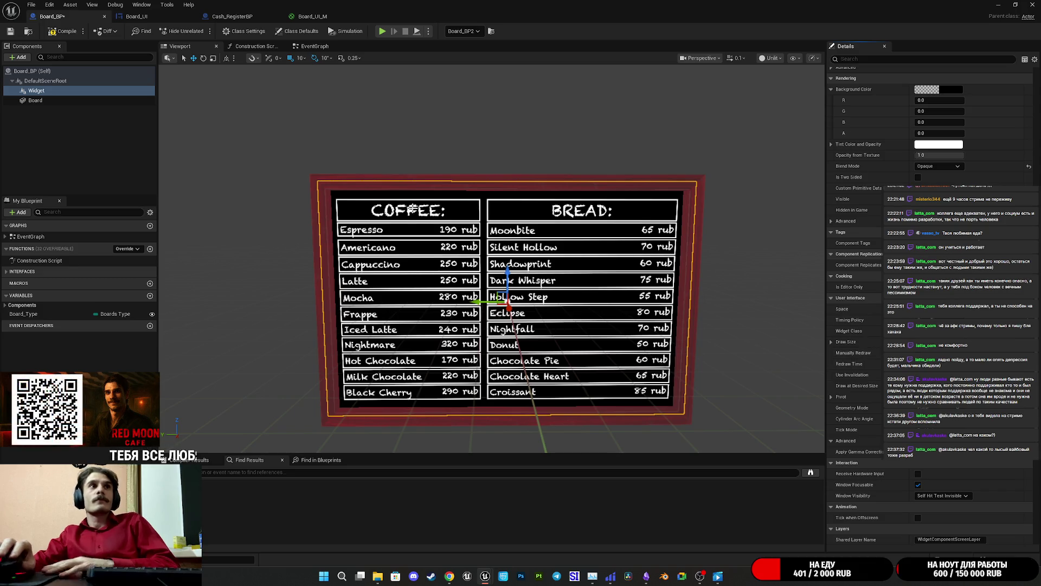
Save Board_BP, pull the preview camera back, and close the editor
click(10, 32)
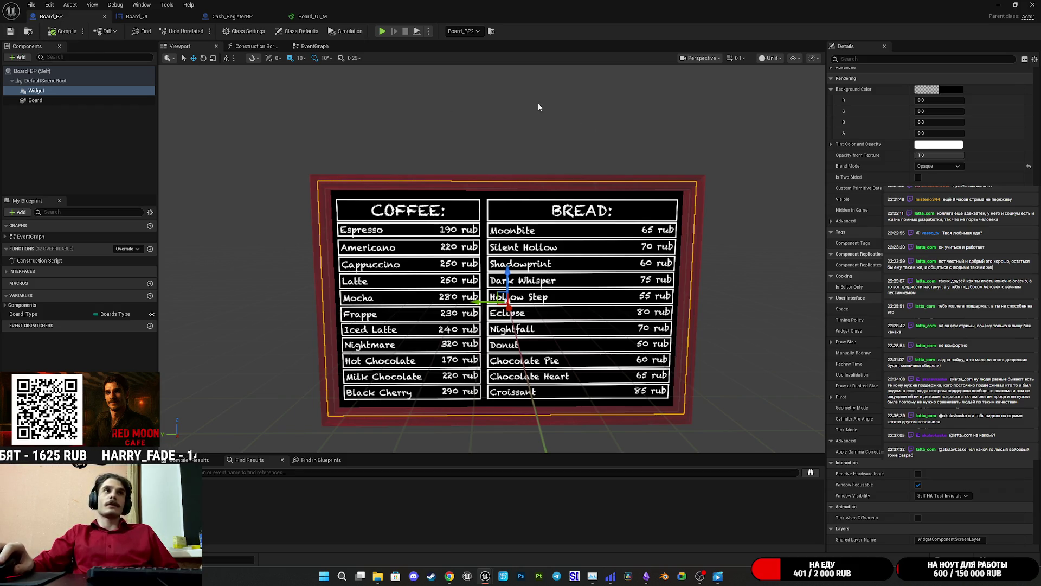
drag(587, 141, 599, 205)
click(1031, 5)
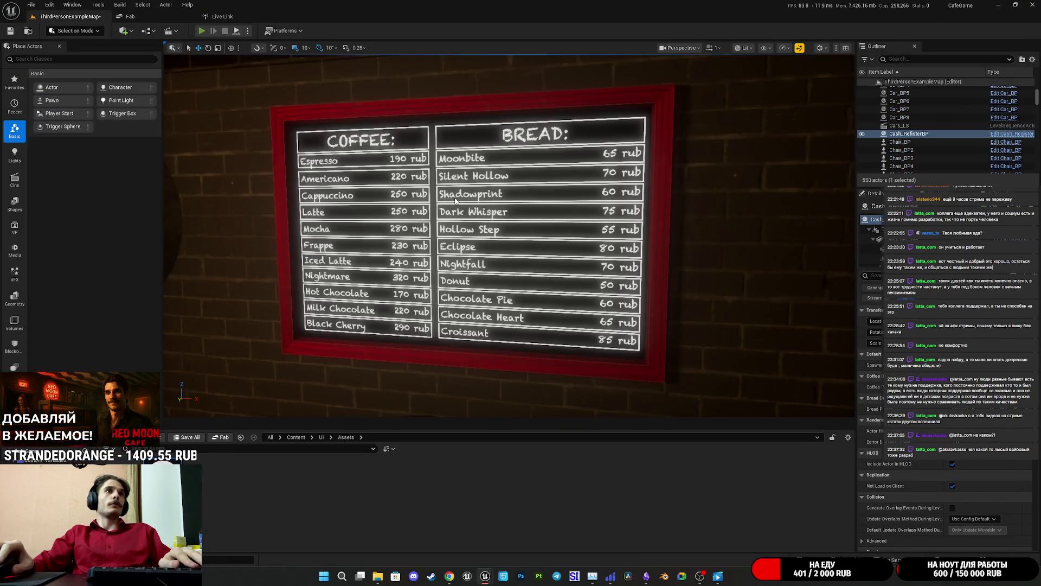
Play the level fullscreen, toggle the Coffee Preparation overlay with E, then stop and reopen Board_BP
click(202, 32)
key(F11)
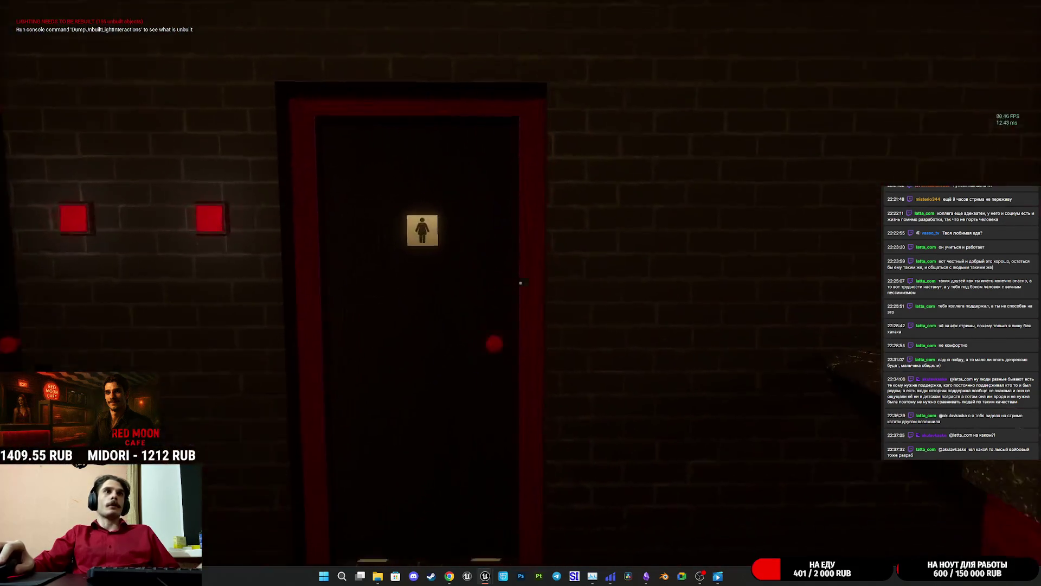
key(e)
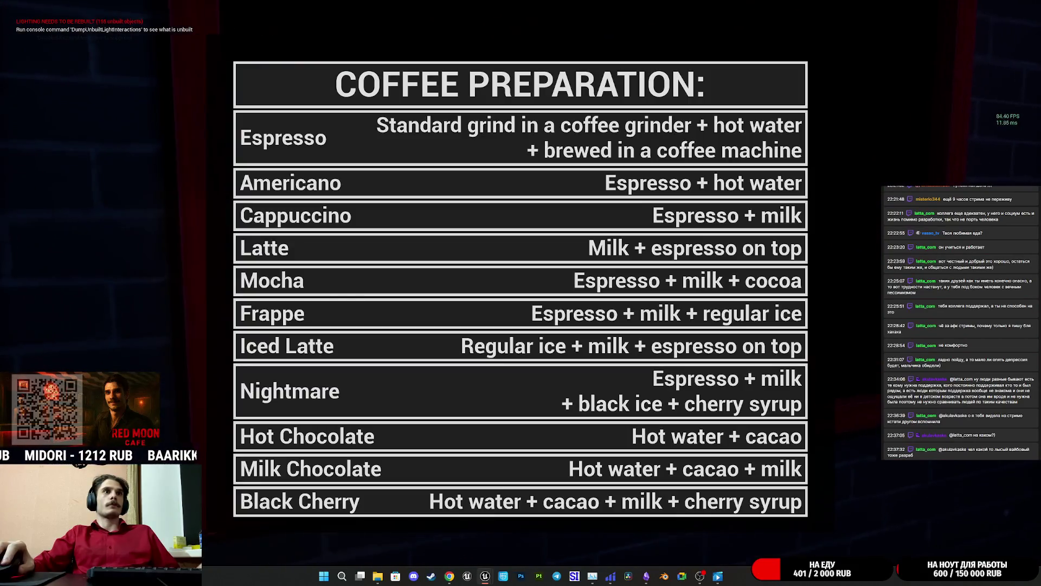
key(e)
key(Escape)
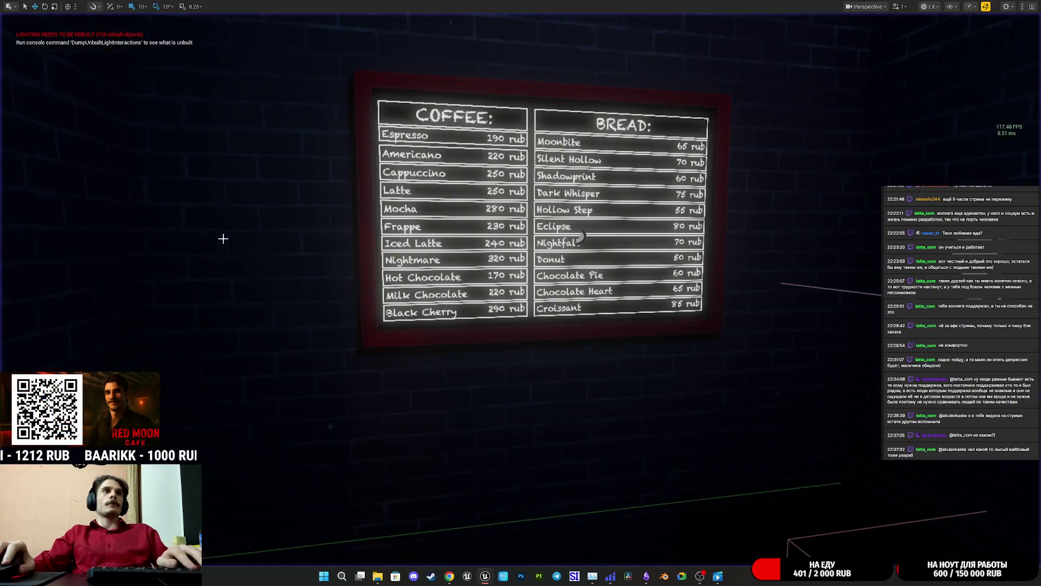
mouse_move(486, 575)
click(506, 542)
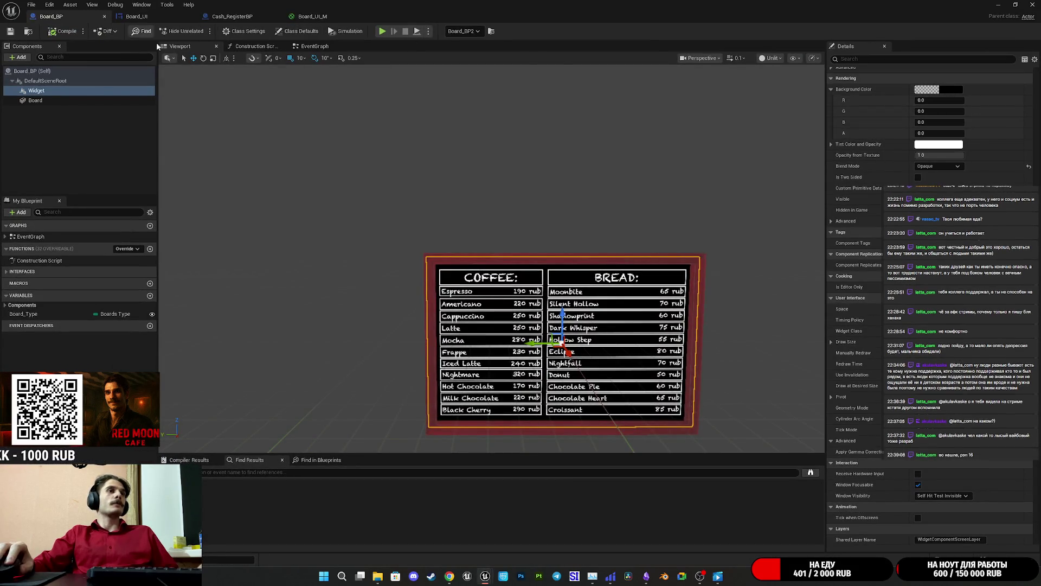
Pan around Board_BP's Event Graph, then switch to the Twitch stream manager in Chrome
click(314, 46)
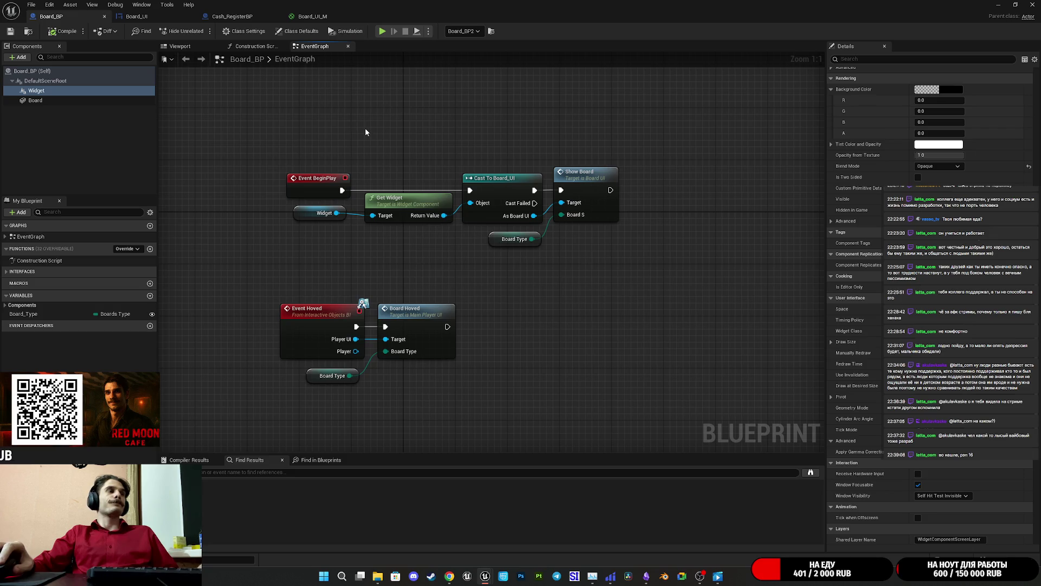
drag(366, 132, 363, 150)
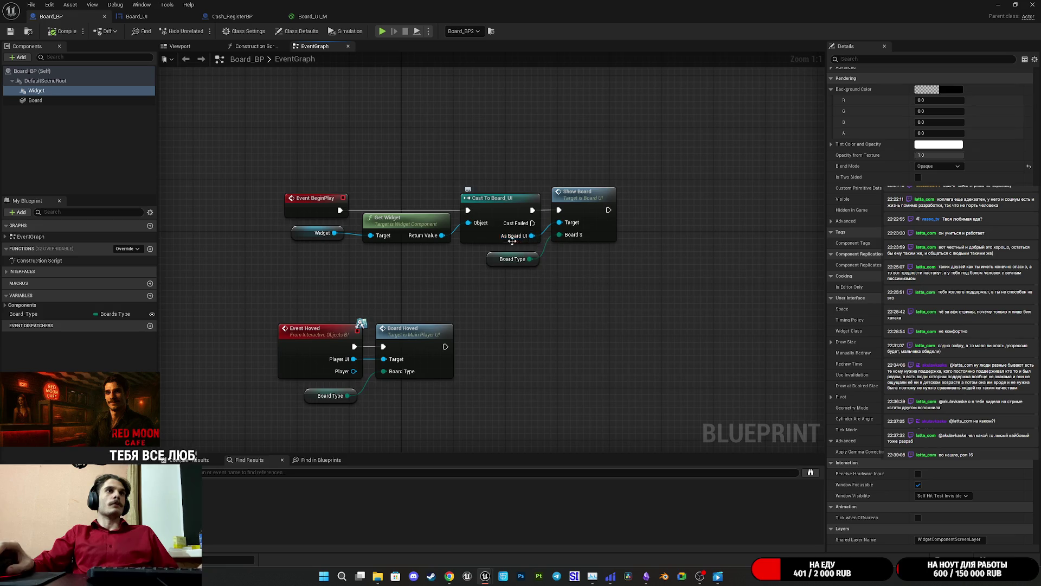
drag(459, 253, 427, 267)
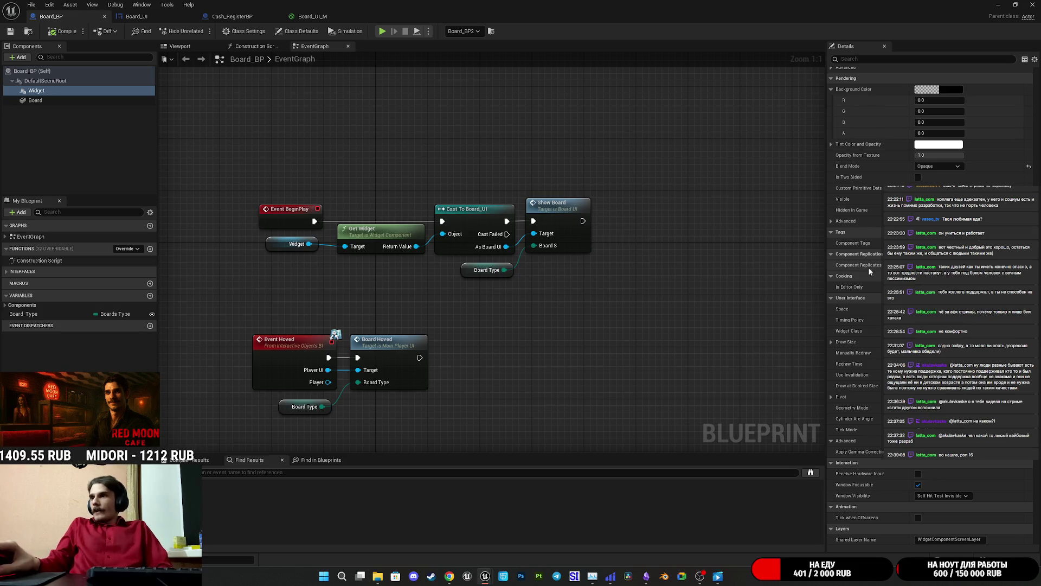
click(450, 576)
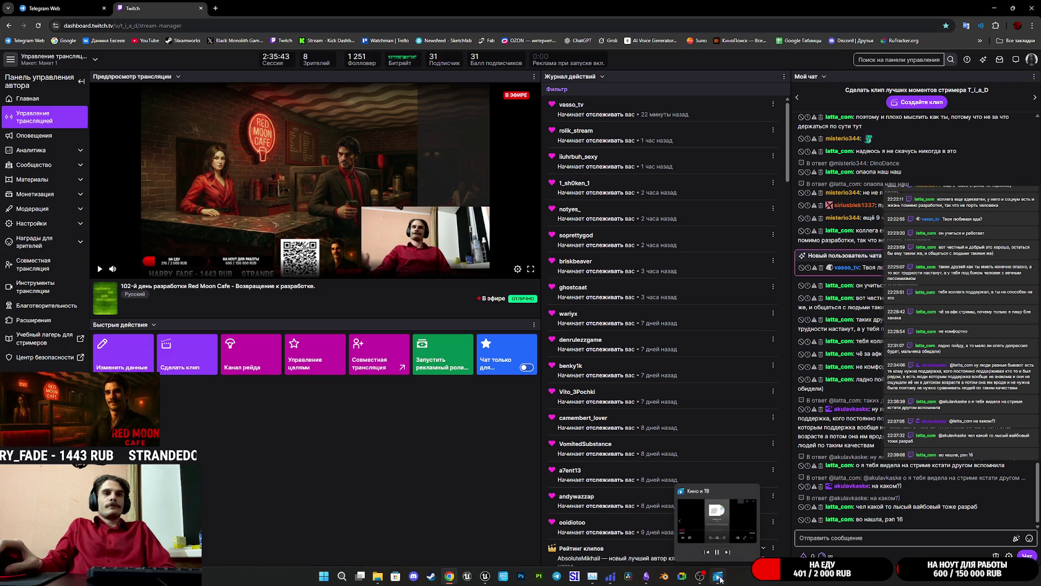
Play the clip in the Кино и ТВ player at volume 8, then minimize it
click(721, 579)
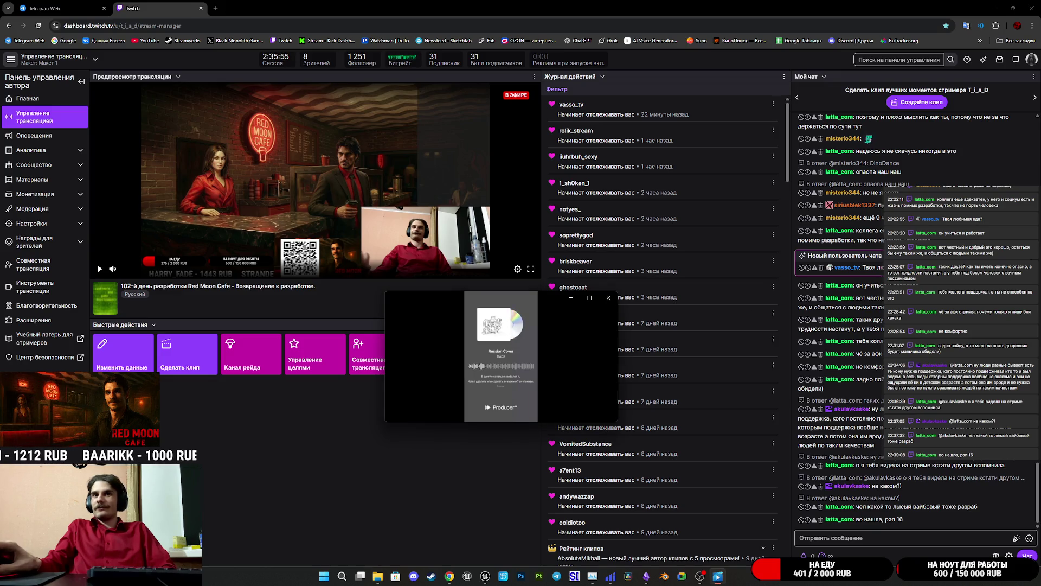
click(399, 406)
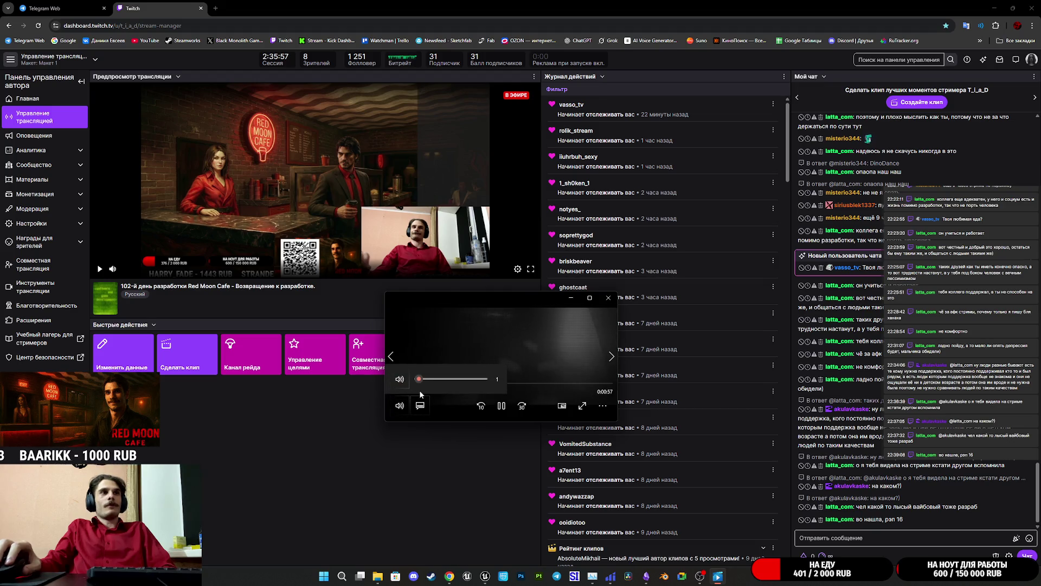
click(423, 380)
drag(424, 381, 428, 380)
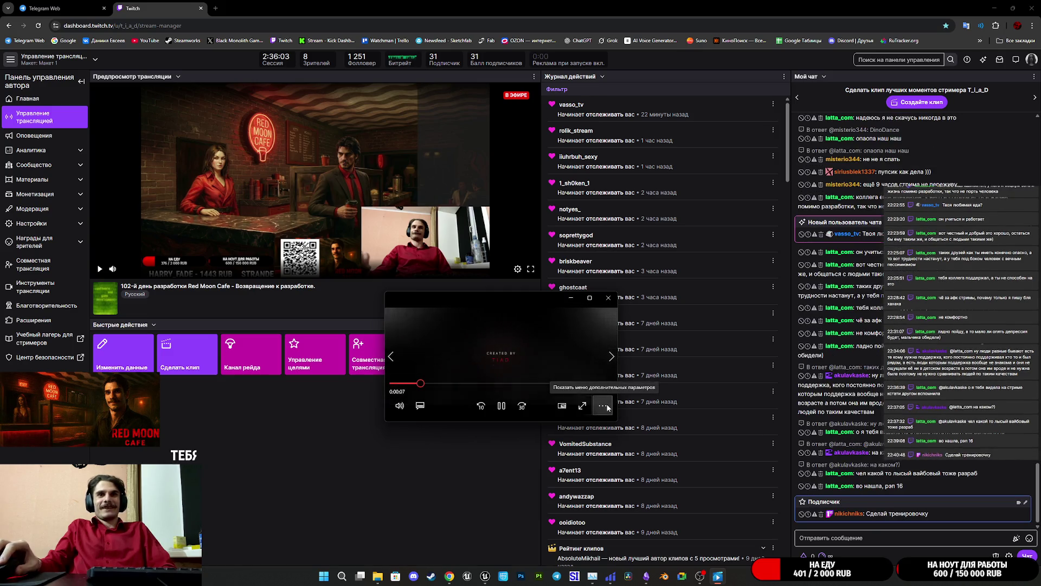
click(603, 406)
click(558, 374)
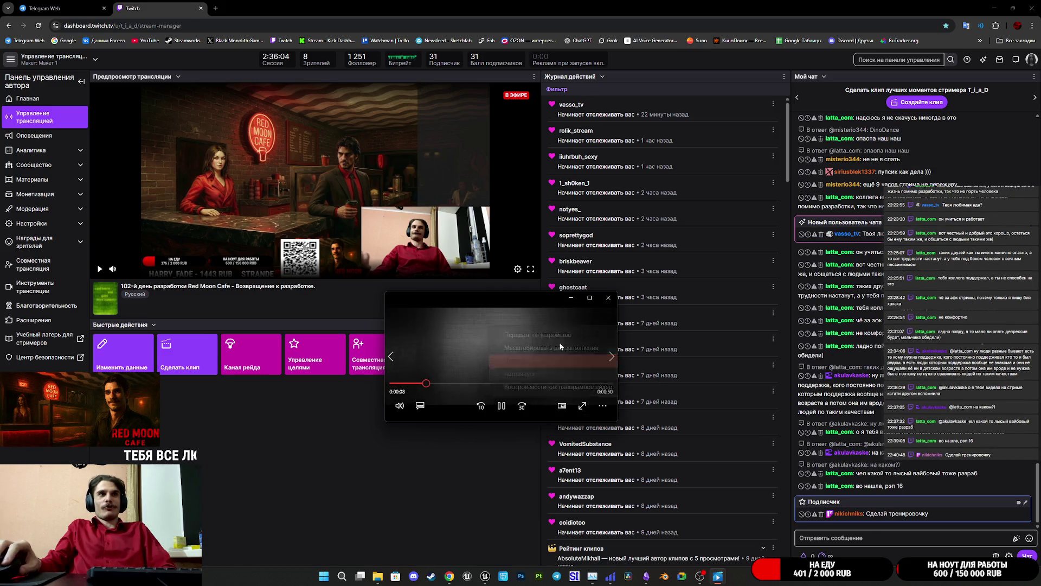
click(570, 299)
Check the Telegram tab, return to Twitch, and minimize the browser
click(60, 8)
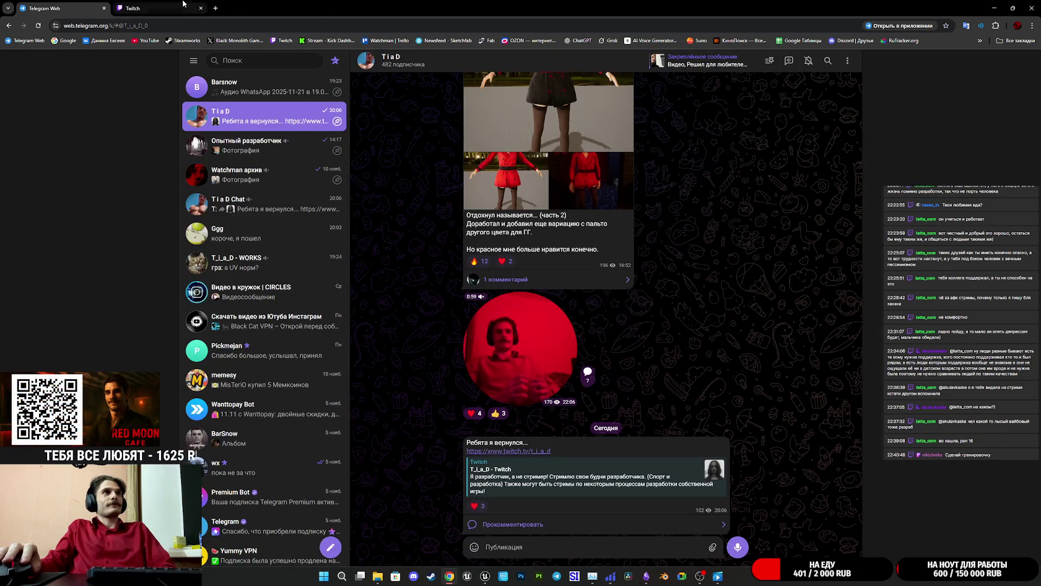
click(182, 4)
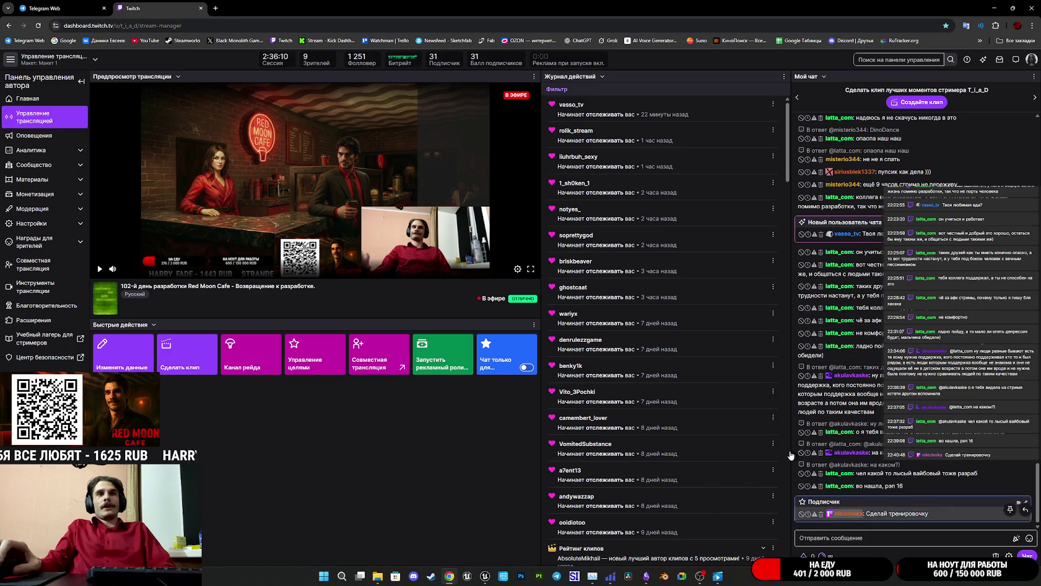
click(994, 8)
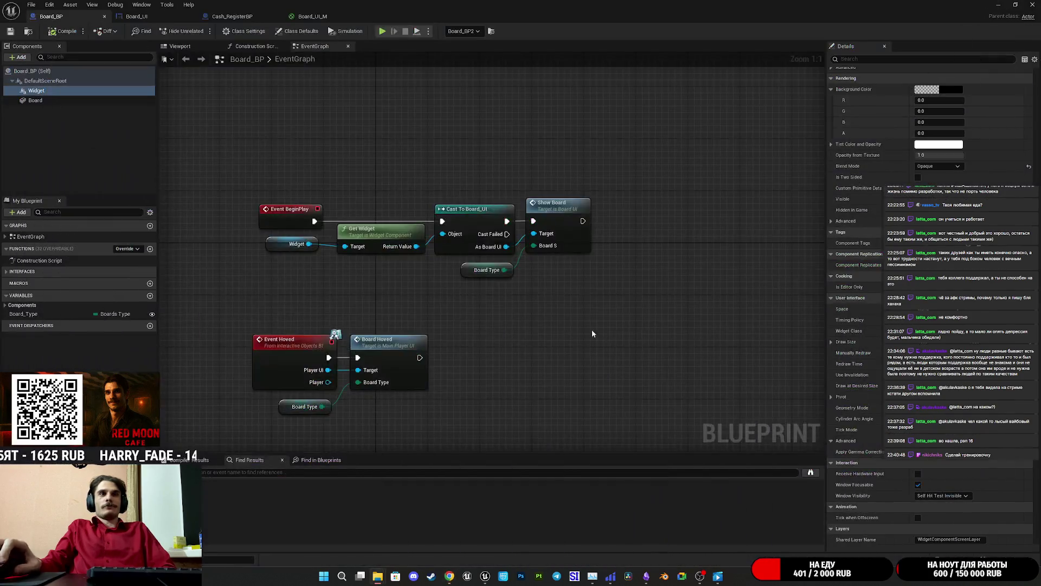
Inspect the Cash_RegisterBP and Board_UI graphs, selecting the Recipe Board B and Price Board B nodes
key(Home)
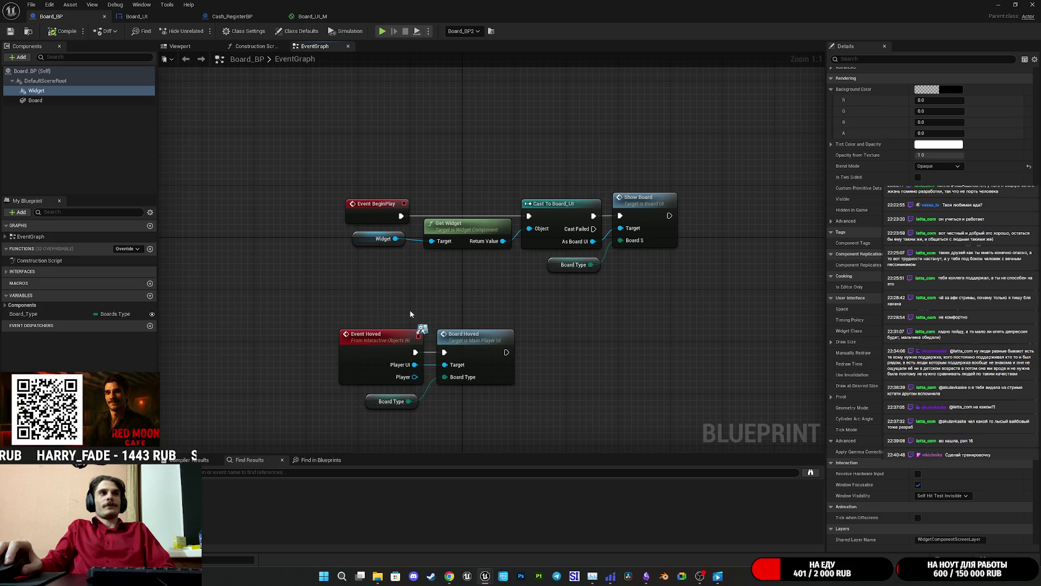
drag(441, 278, 431, 258)
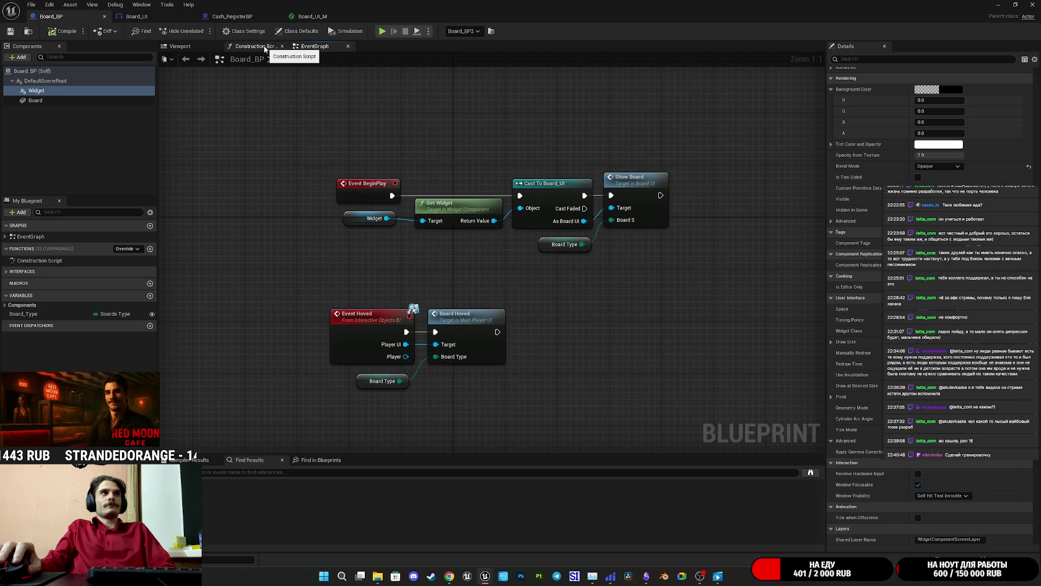
click(240, 20)
click(138, 16)
mouse_move(523, 182)
mouse_down()
mouse_move(476, 132)
mouse_move(478, 103)
mouse_up()
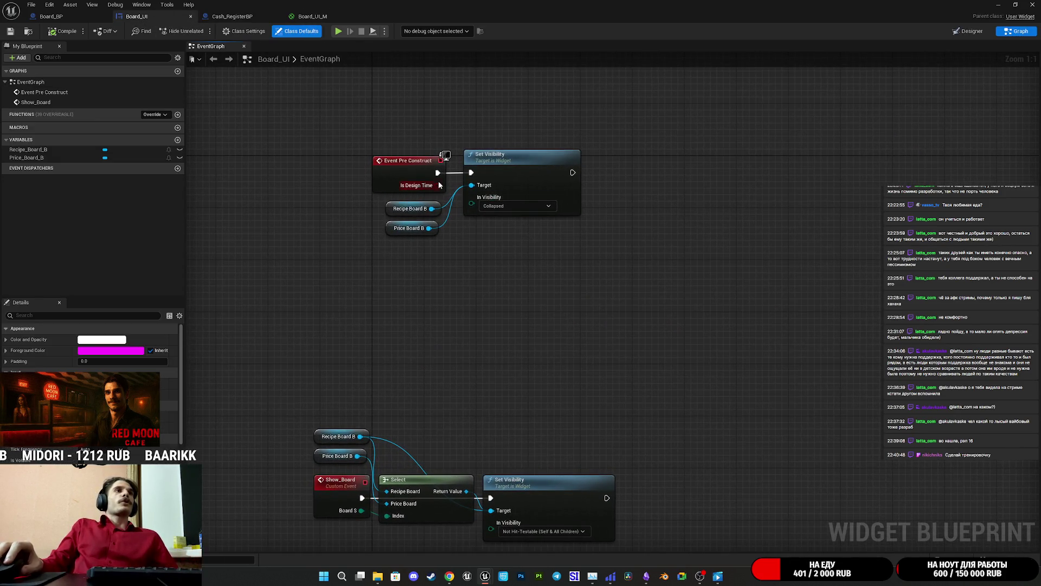
drag(421, 286, 442, 191)
mouse_move(343, 252)
mouse_down()
mouse_move(442, 314)
mouse_move(710, 443)
mouse_move(806, 367)
mouse_move(455, 297)
mouse_up()
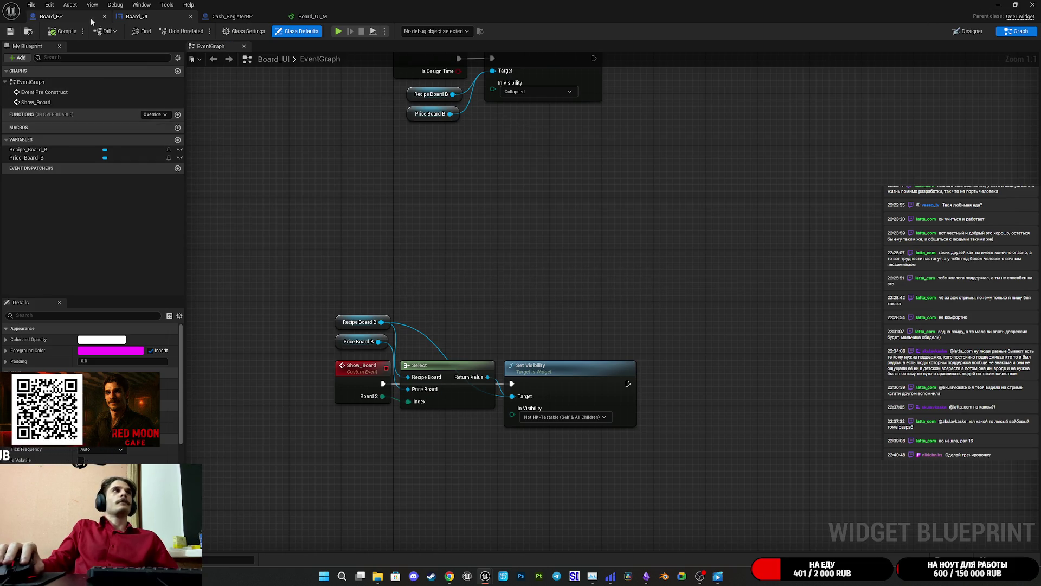
Return to Board_BP's menu board Viewport, then switch to the main level editor
click(51, 16)
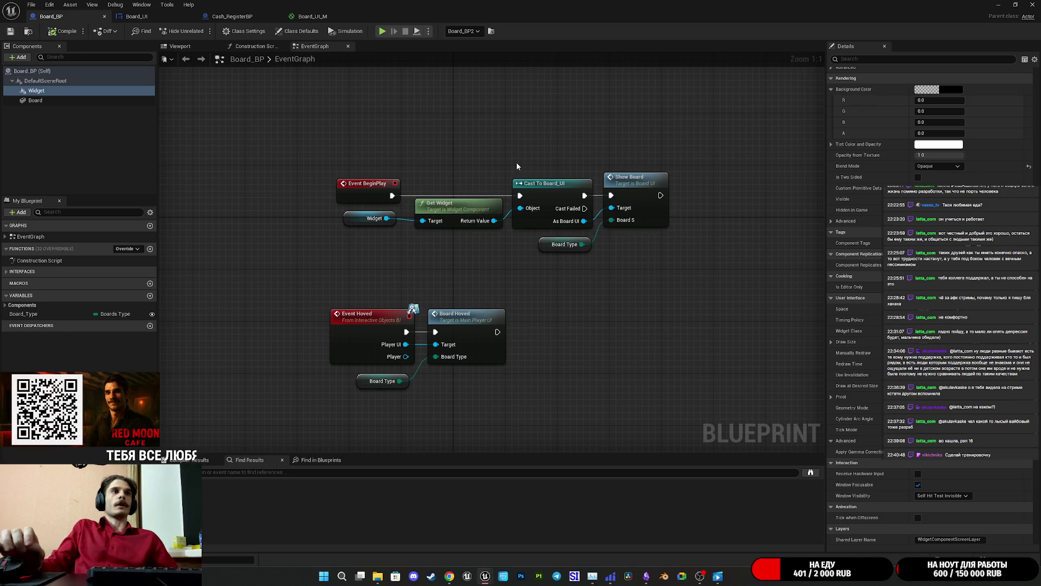
drag(489, 267, 465, 298)
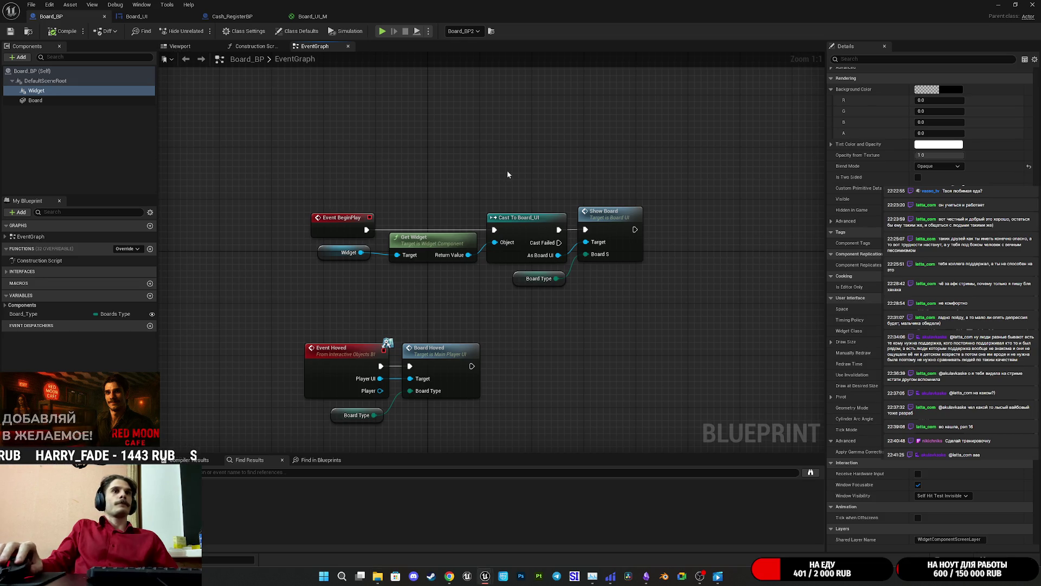
drag(510, 174, 493, 180)
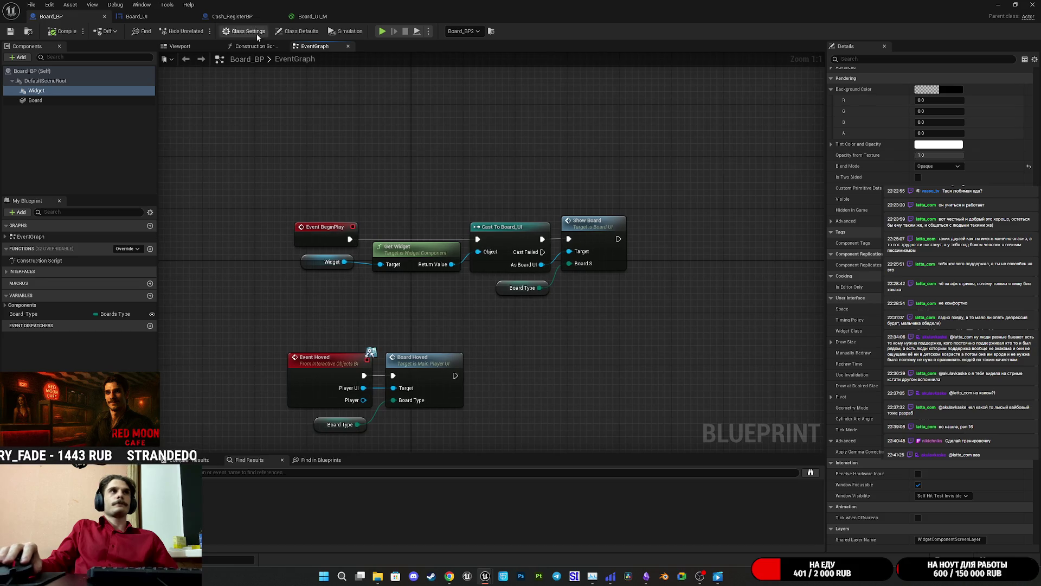
click(180, 46)
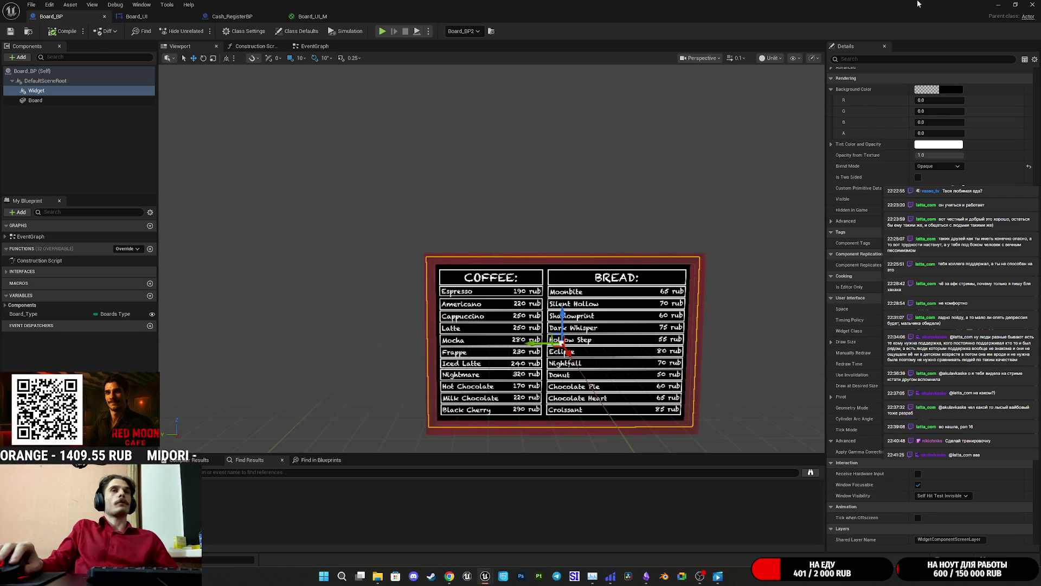
key(alt+Tab)
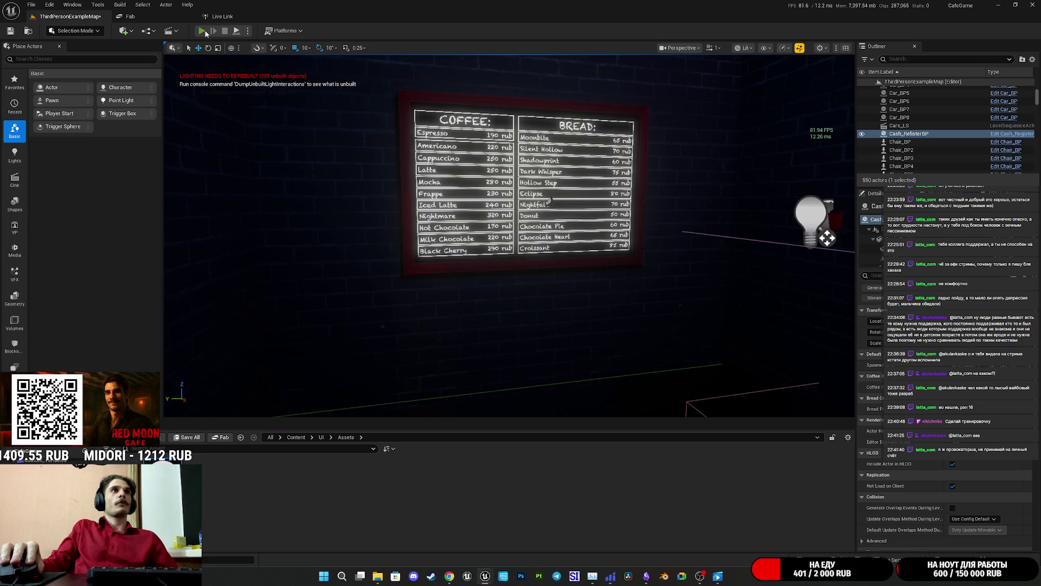
Start and immediately stop a play session, then bring the Board_BP window forward
click(205, 32)
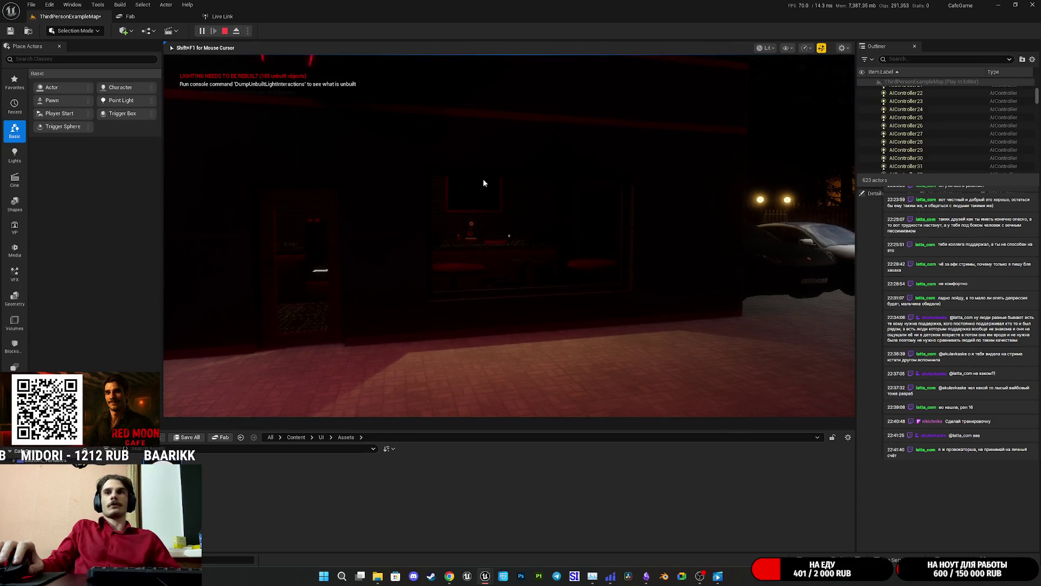
key(Escape)
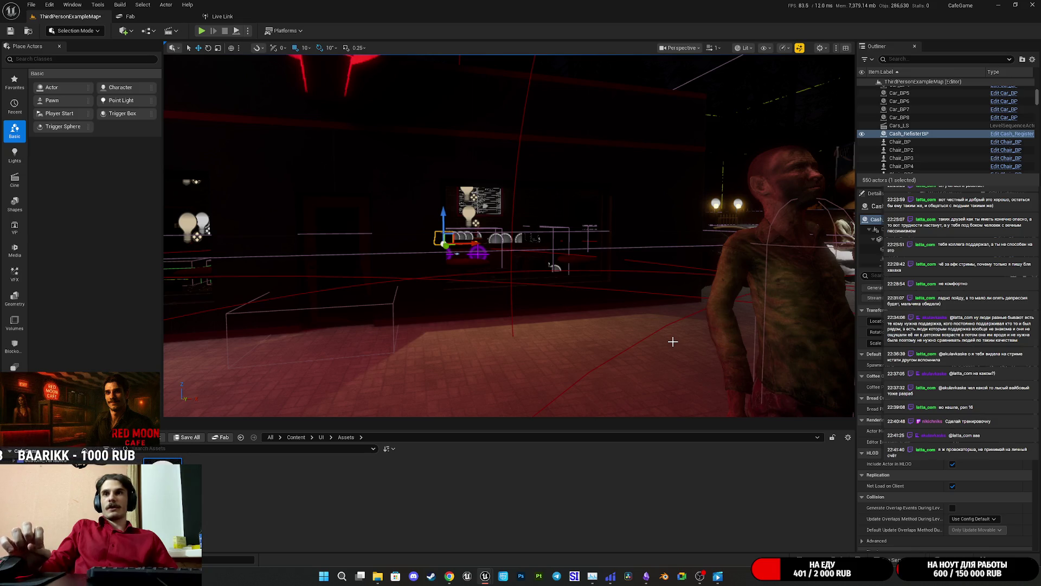
mouse_move(488, 579)
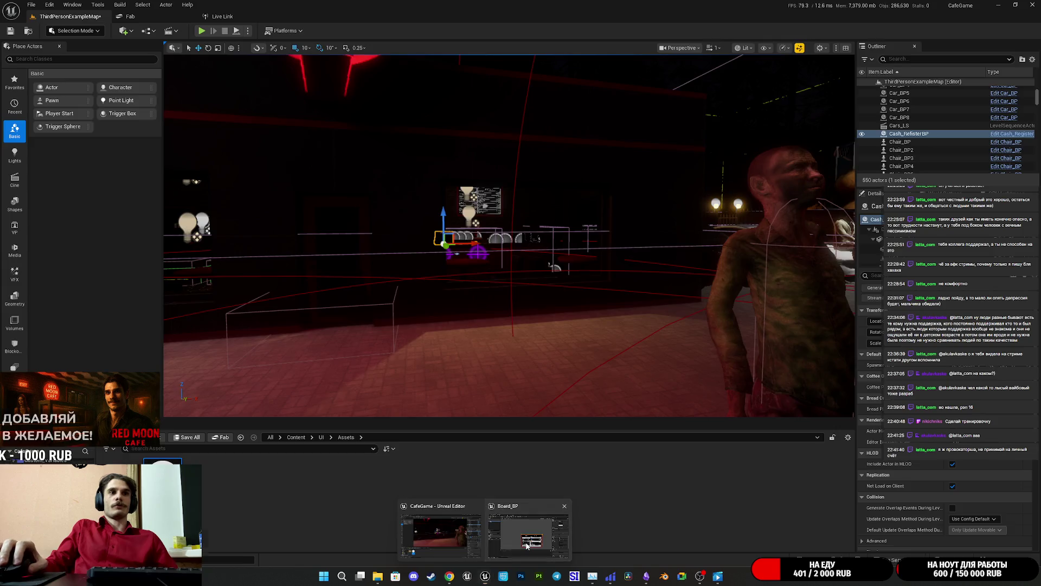
click(528, 532)
scroll(744, 327, up, 10)
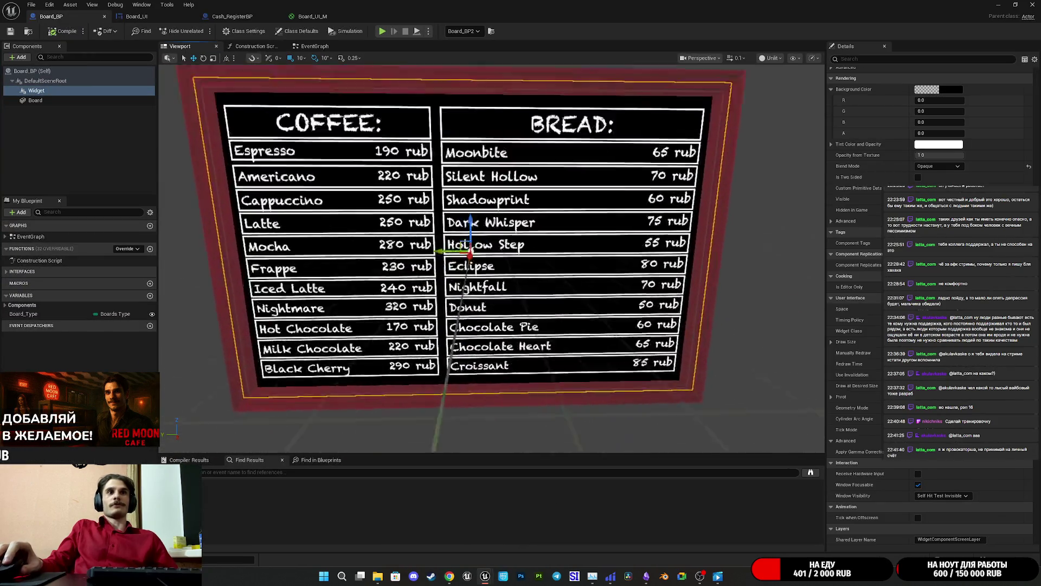
scroll(492, 259, down, 3)
scroll(491, 259, up, 4)
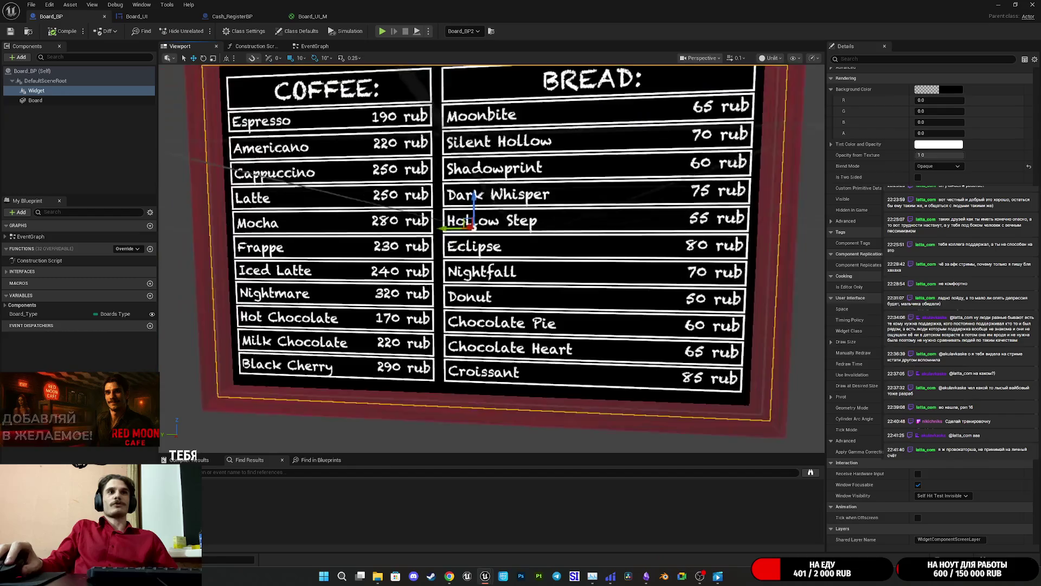
scroll(492, 259, down, 5)
scroll(492, 259, up, 6)
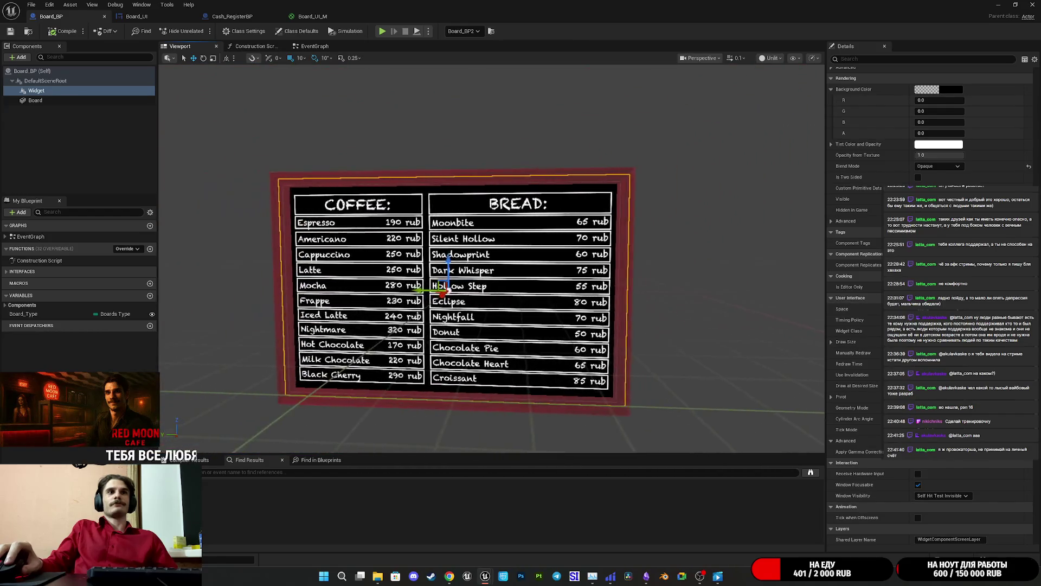
scroll(492, 259, down, 2)
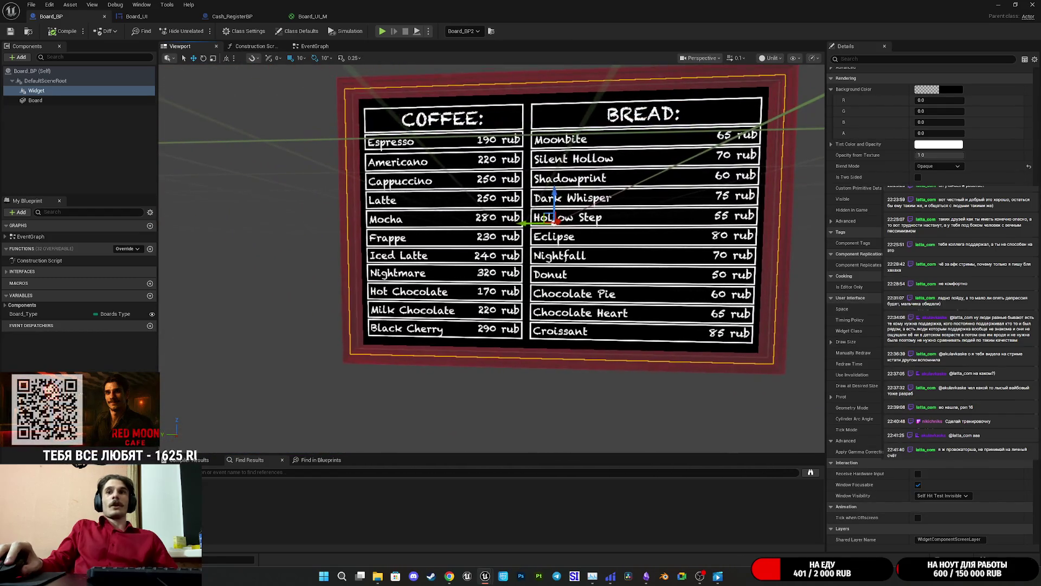
scroll(492, 258, down, 1)
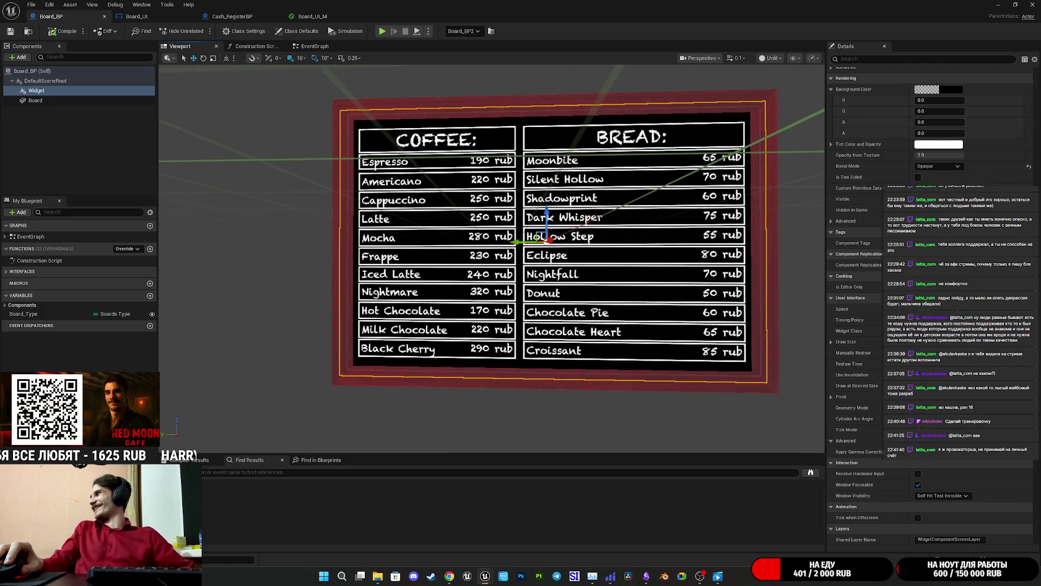
scroll(492, 259, up, 1)
scroll(492, 259, down, 1)
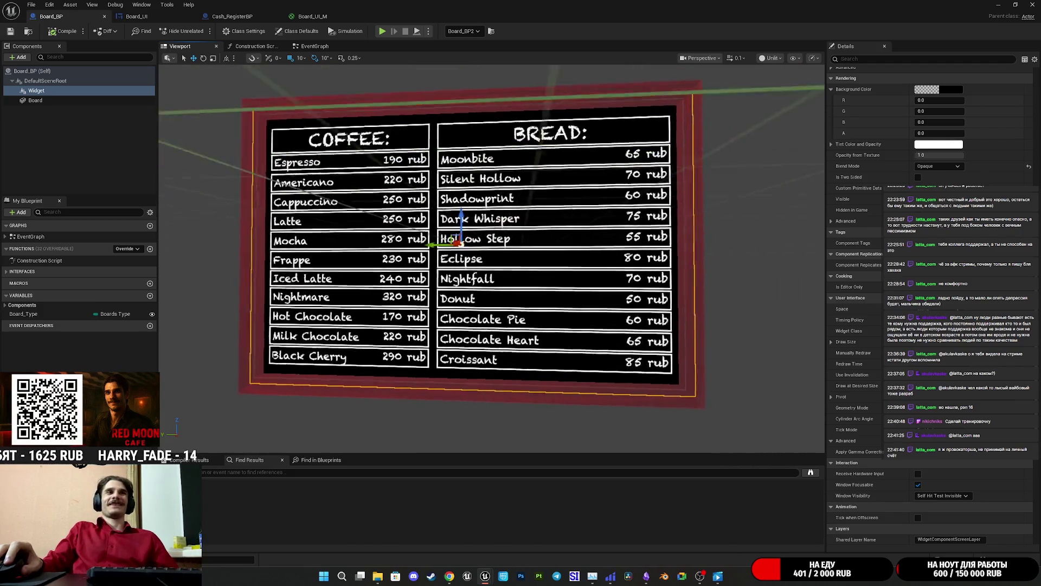
scroll(492, 258, up, 4)
scroll(492, 259, down, 5)
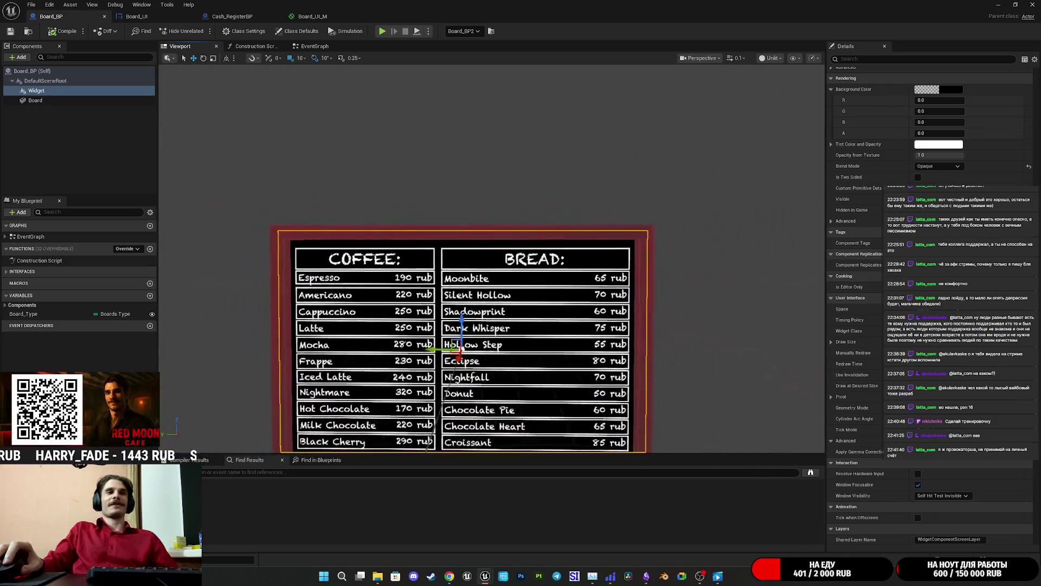
scroll(492, 258, up, 2)
mouse_move(492, 258)
mouse_down()
mouse_move(515, 260)
mouse_move(515, 282)
mouse_move(488, 239)
mouse_move(532, 236)
mouse_move(540, 255)
mouse_move(542, 244)
mouse_move(502, 236)
mouse_up()
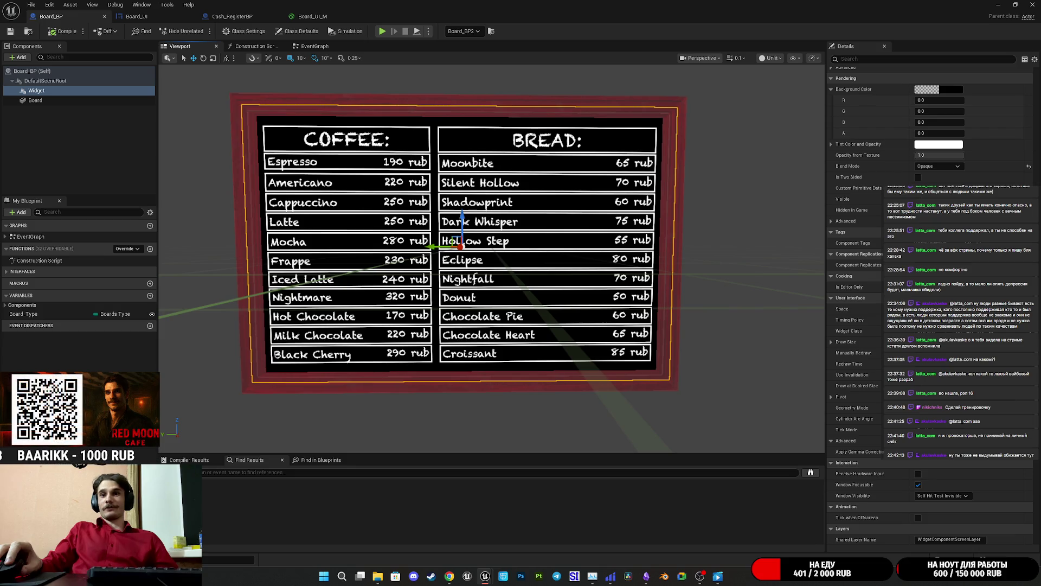
drag(502, 236, 745, 322)
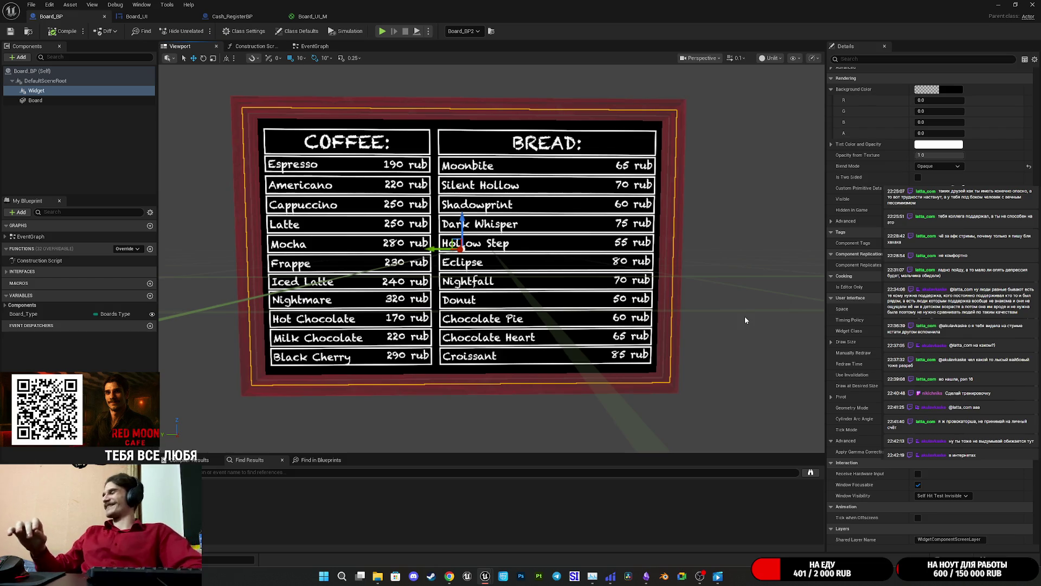
scroll(857, 314, up, 5)
scroll(857, 314, up, 12)
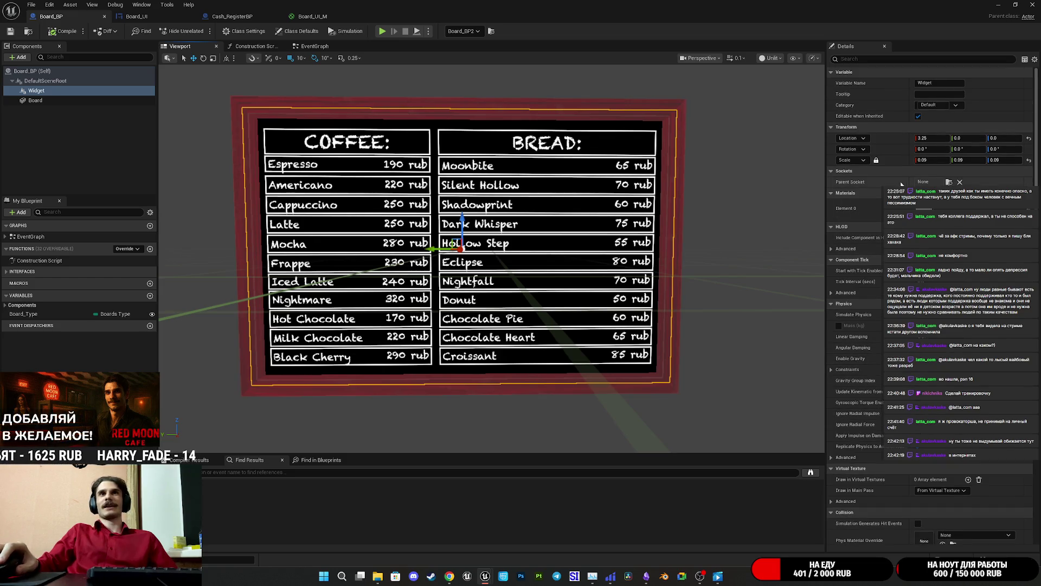
Shrink the Widget's scale from 0.09 to 0.085 and save Board_BP
mouse_move(780, 259)
mouse_down()
mouse_move(795, 236)
mouse_move(763, 251)
mouse_move(770, 235)
mouse_move(760, 258)
mouse_up()
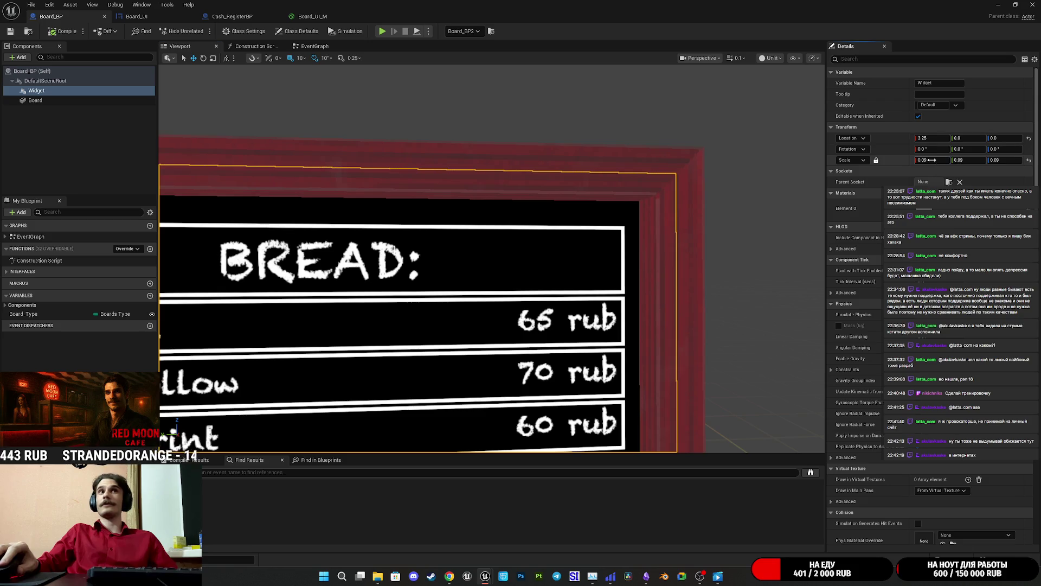
drag(932, 160, 927, 160)
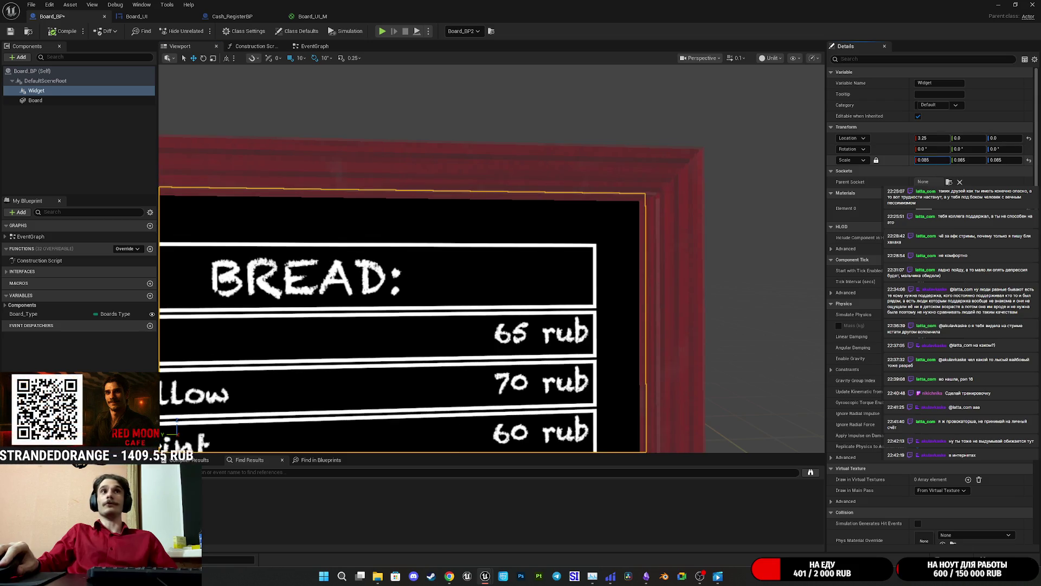
click(931, 161)
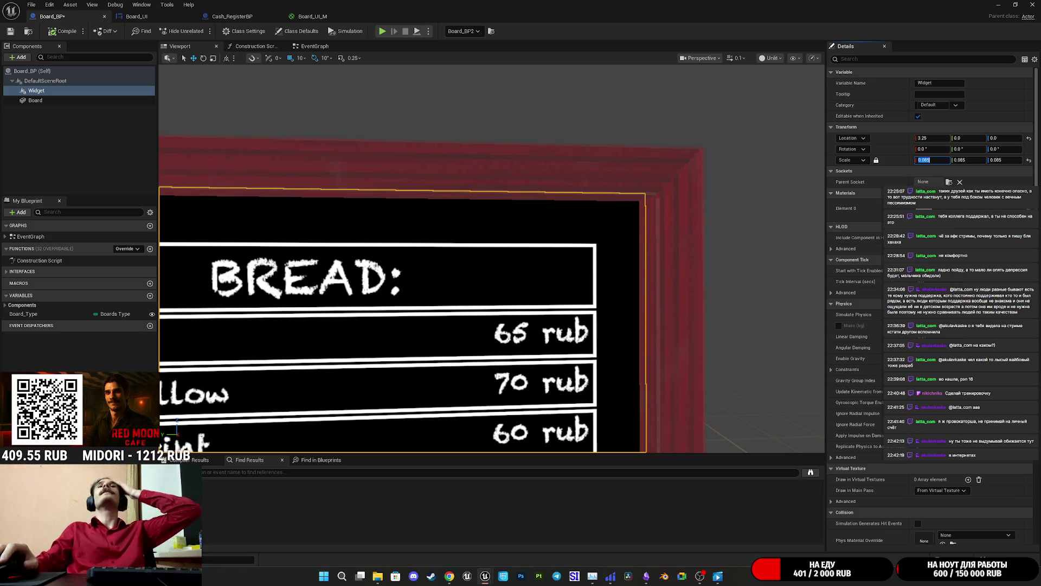
mouse_move(733, 317)
mouse_down()
mouse_move(730, 371)
mouse_move(718, 287)
mouse_move(711, 307)
mouse_up()
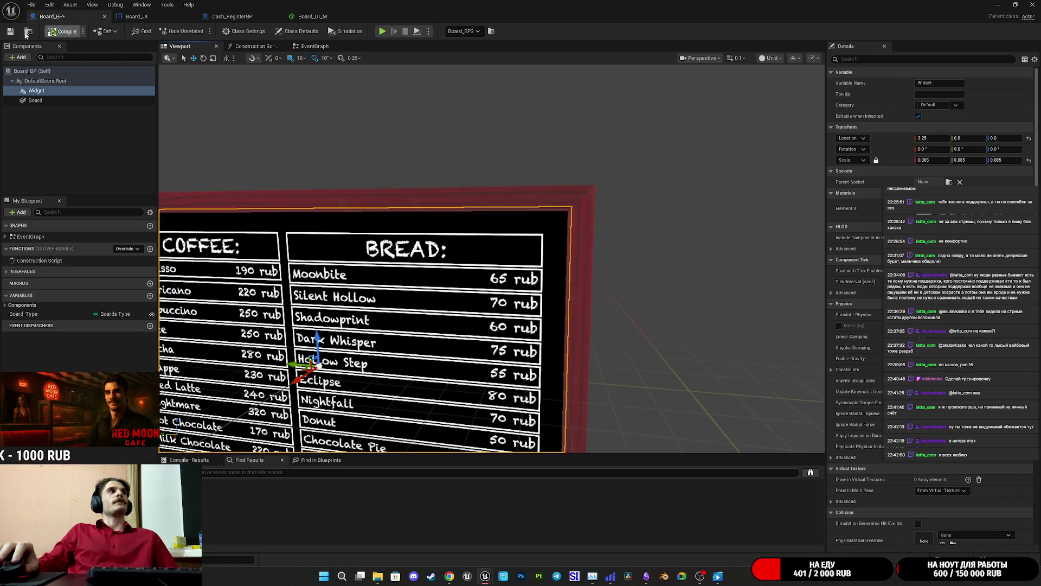
click(11, 31)
Focus on the menu board and zoom in close to read the coffee and bread prices
key(f)
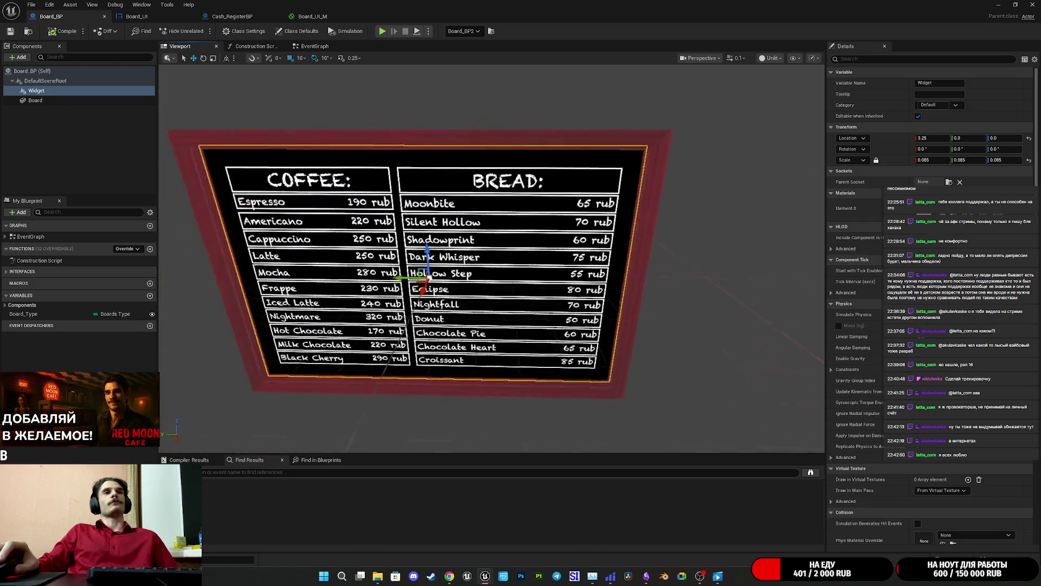
drag(389, 163, 389, 145)
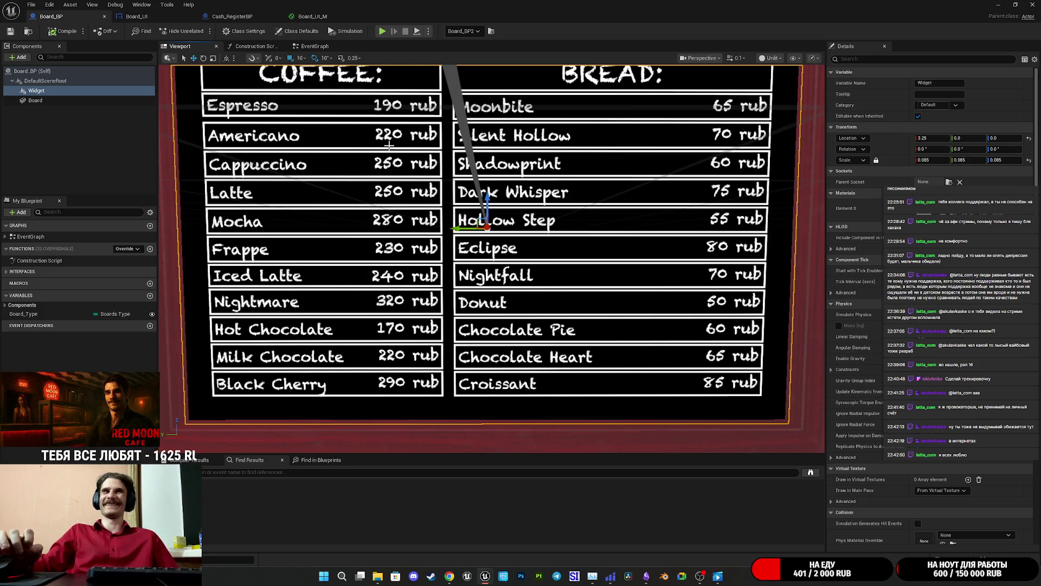
scroll(389, 146, down, 5)
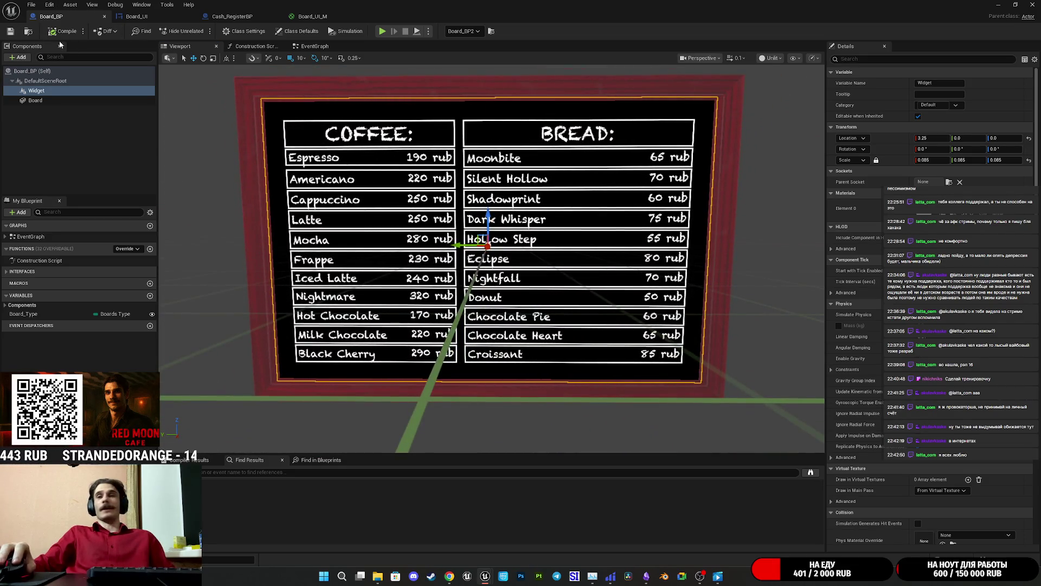
scroll(595, 158, down, 5)
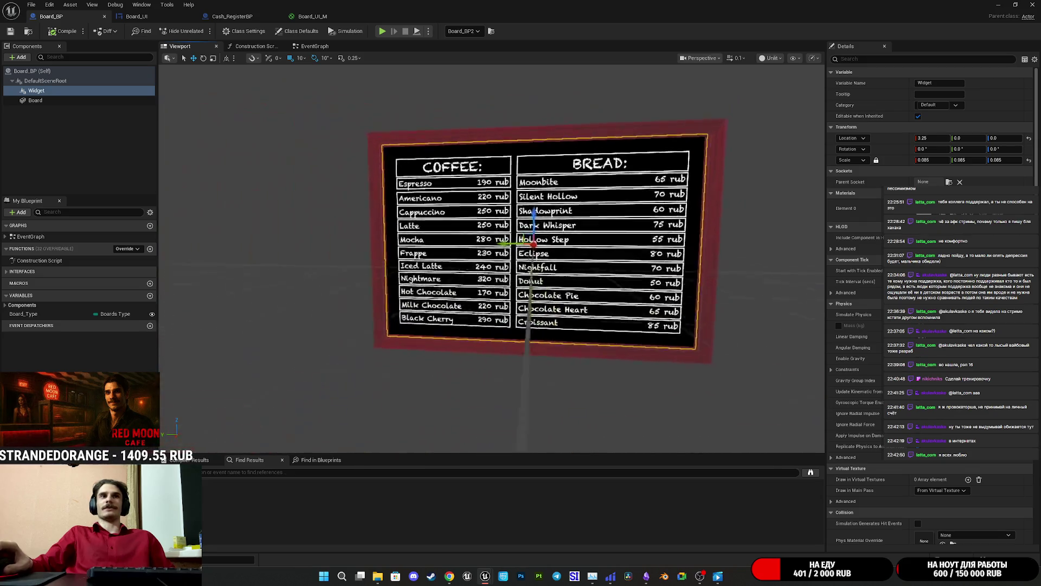
scroll(491, 259, up, 10)
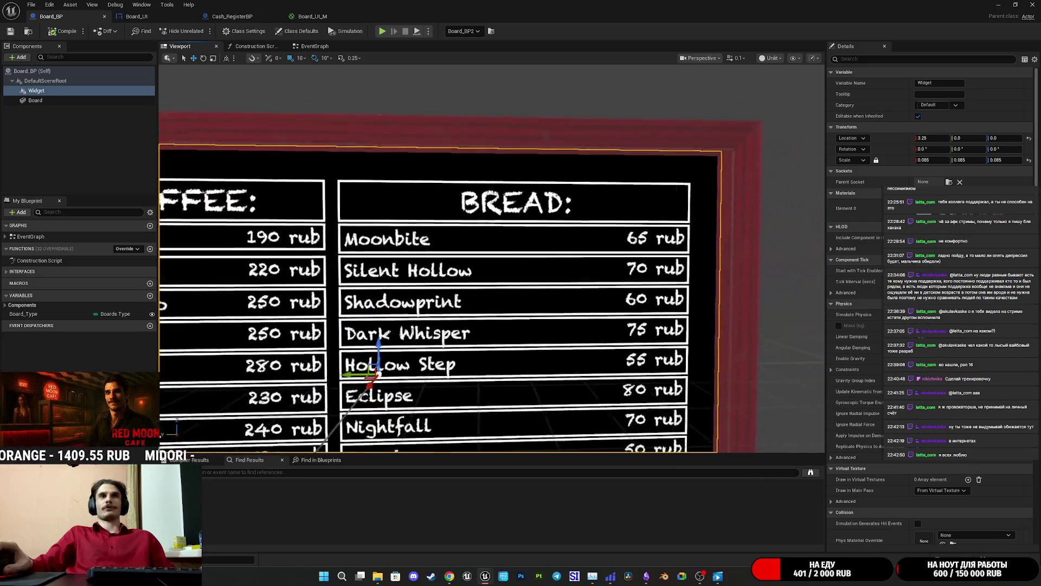
key(d)
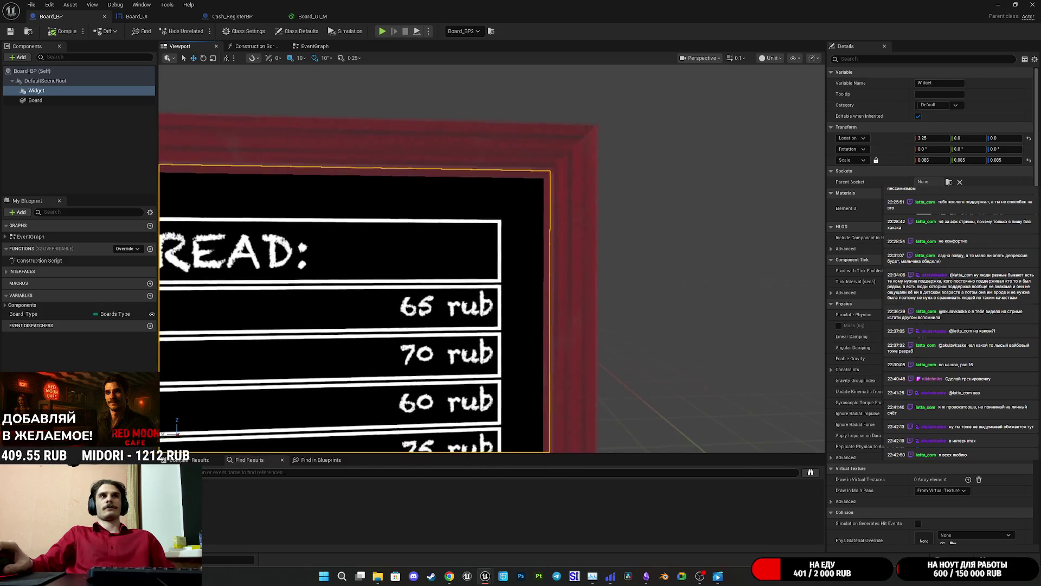
scroll(491, 259, down, 8)
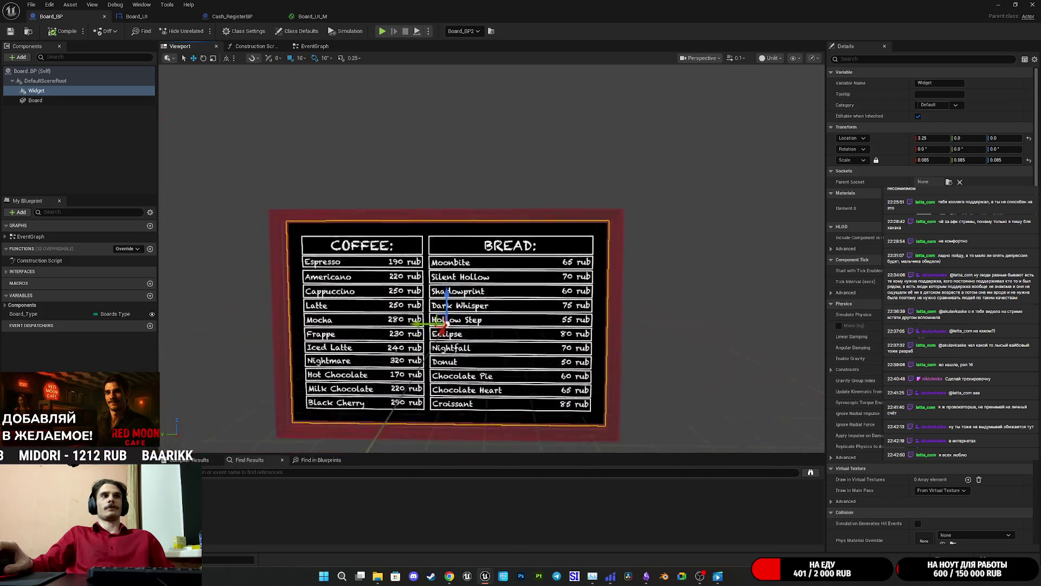
key(a)
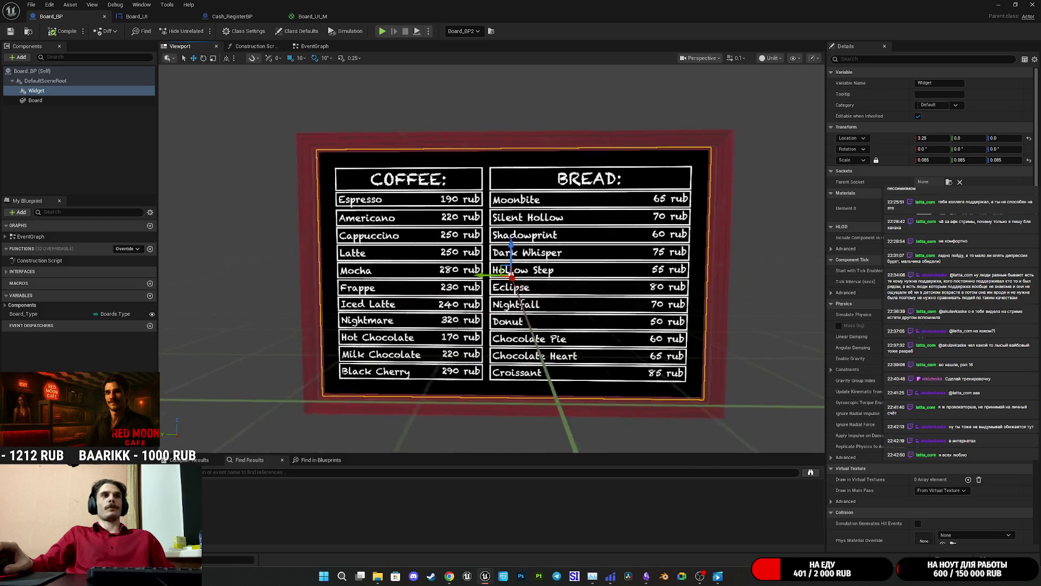
In Board_UI_M, move the 1,1,1 and 0,0,0 constants together beside Blend_Screen
click(135, 16)
click(312, 16)
click(542, 179)
mouse_move(355, 228)
mouse_down()
mouse_move(452, 214)
mouse_move(439, 209)
mouse_up()
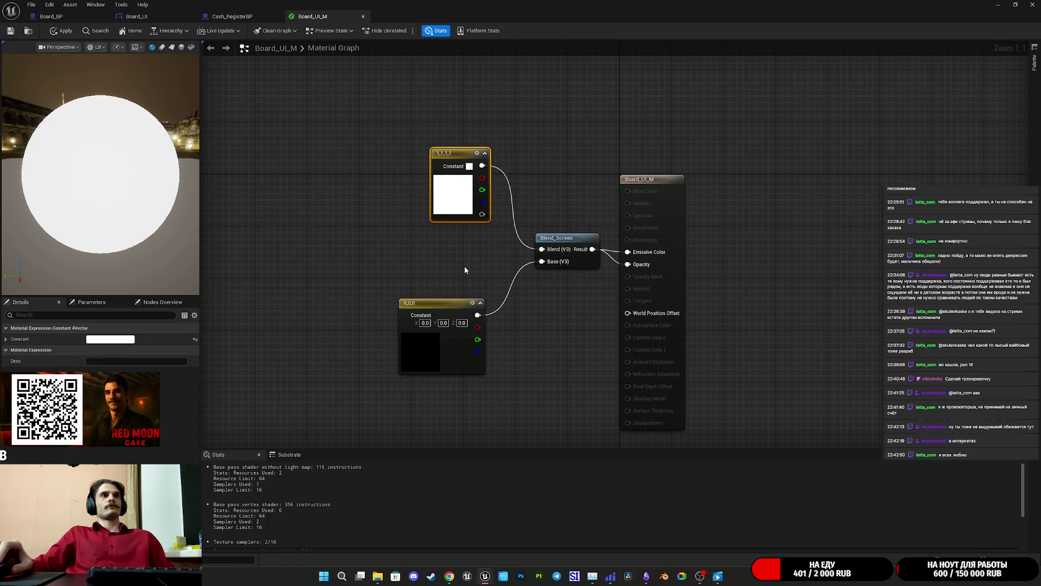
drag(464, 269, 426, 272)
mouse_move(408, 315)
mouse_down()
mouse_move(413, 245)
mouse_move(400, 248)
mouse_up()
click(374, 213)
mouse_move(374, 213)
mouse_down()
mouse_move(407, 265)
mouse_move(415, 309)
mouse_move(446, 338)
mouse_up()
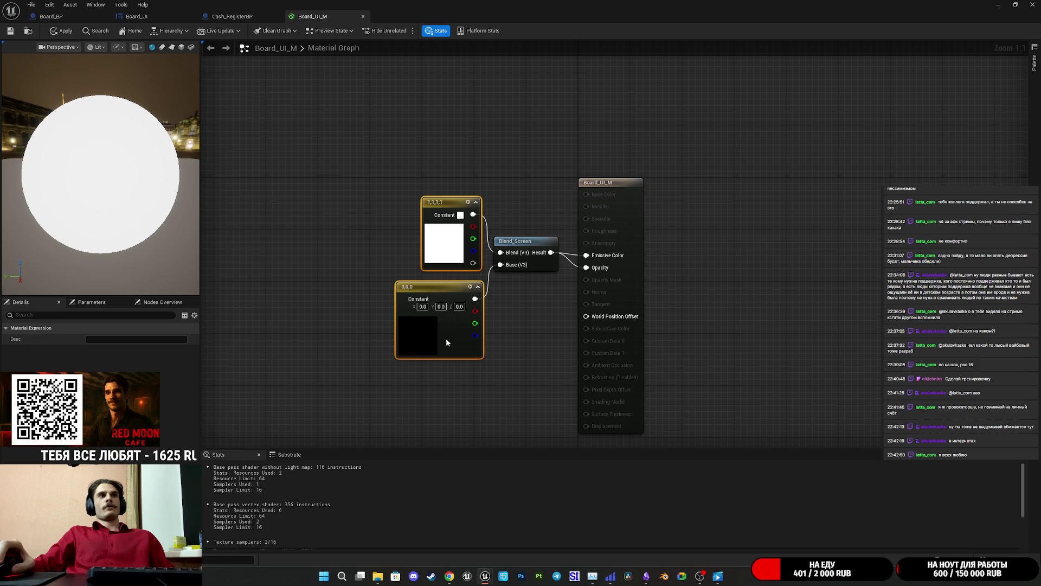
click(544, 323)
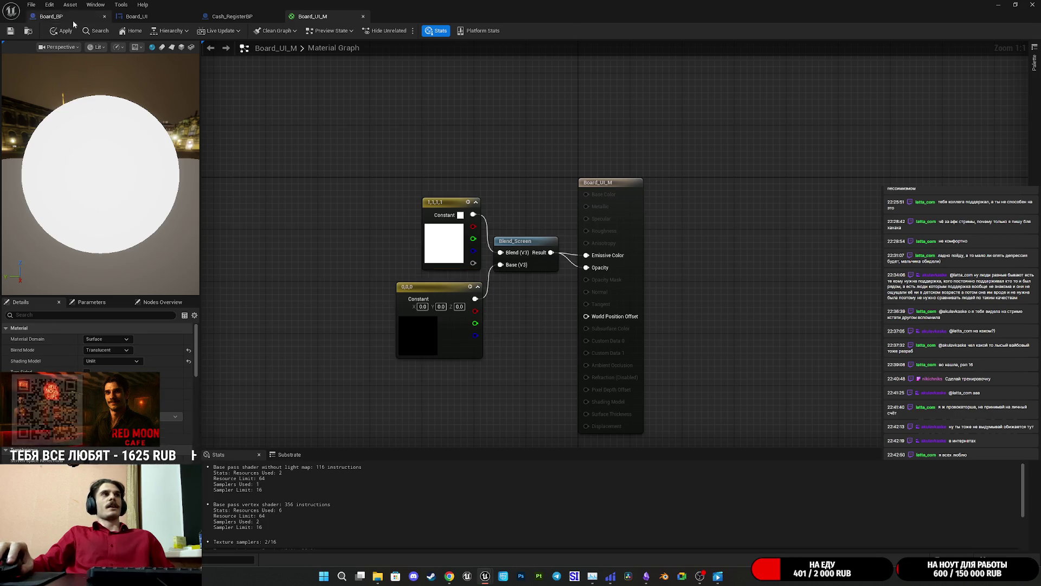
Apply the Board_UI_M material and return to the Board_BP viewport
click(12, 31)
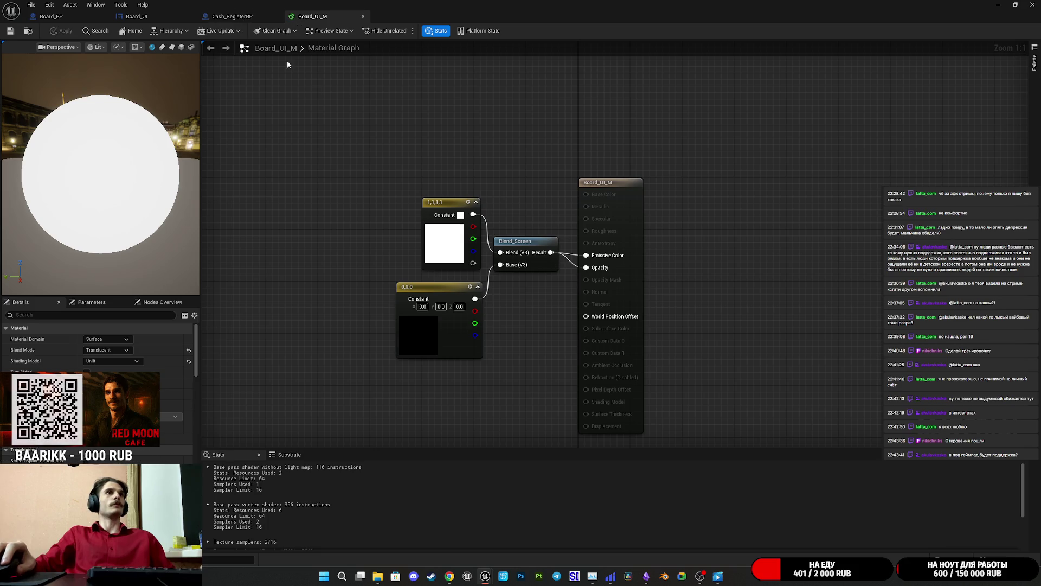
drag(545, 278, 554, 249)
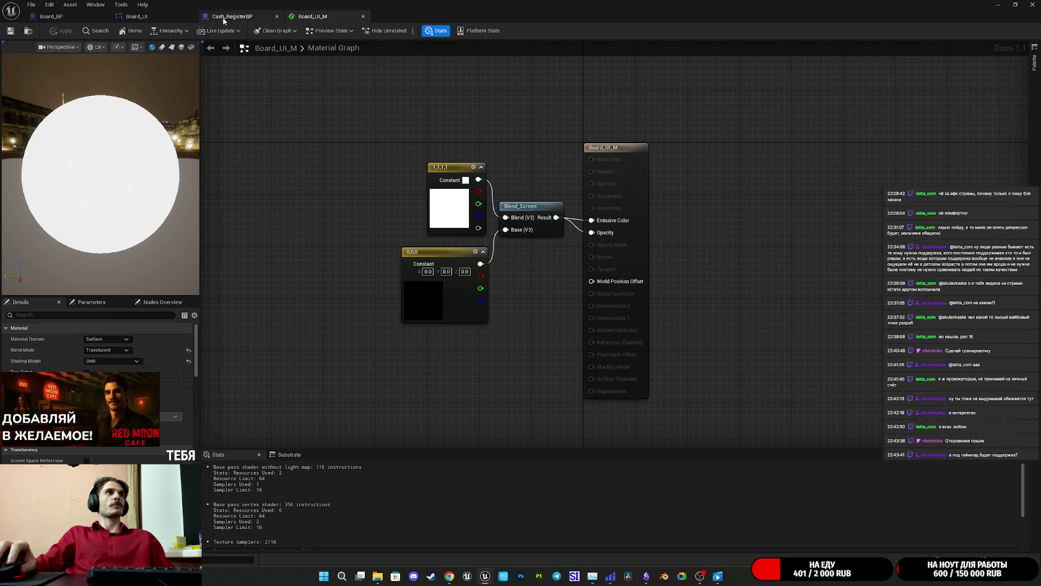
click(138, 16)
click(54, 16)
click(587, 201)
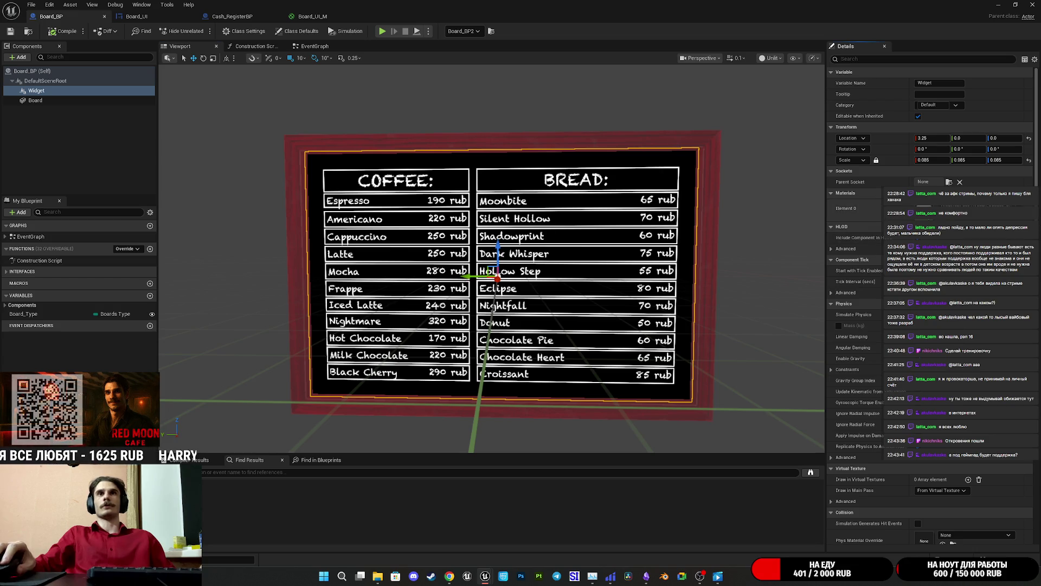
Open the OneSided and opaque instances, then the parent Widget3DPassThrough graph, and select its non-output nodes
double_click(922, 209)
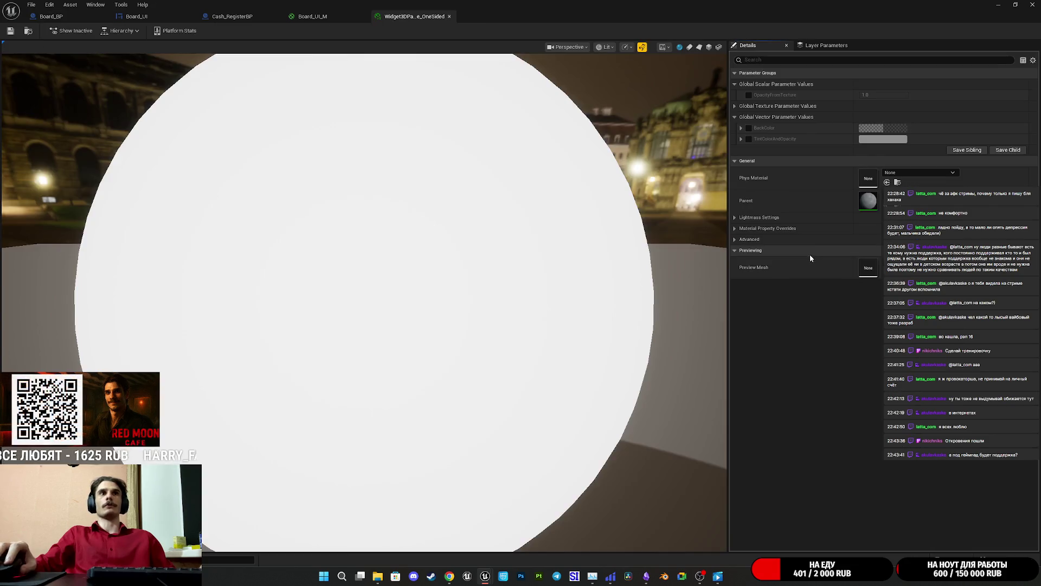
double_click(869, 202)
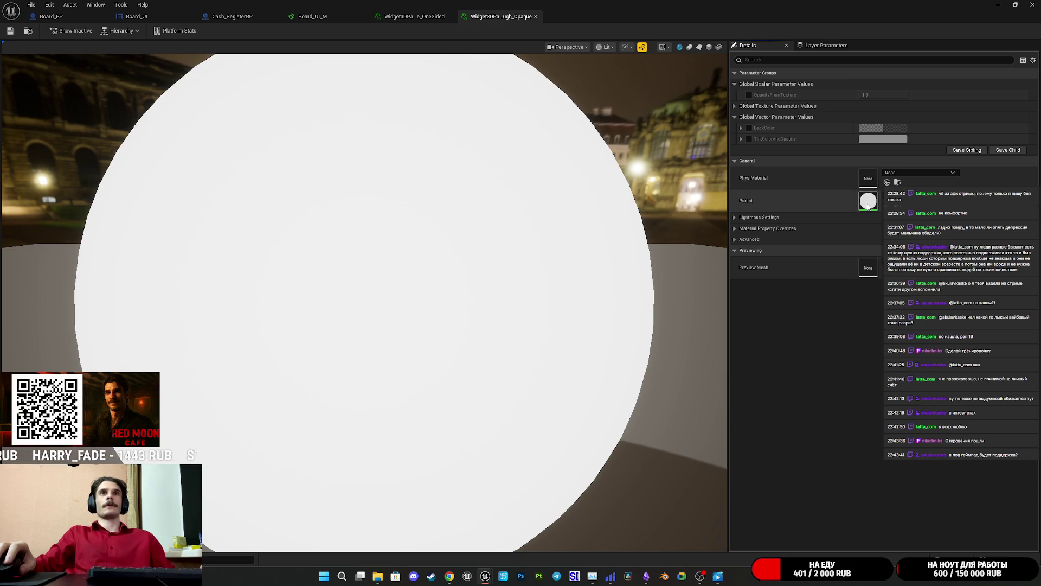
double_click(868, 202)
drag(738, 369, 308, 93)
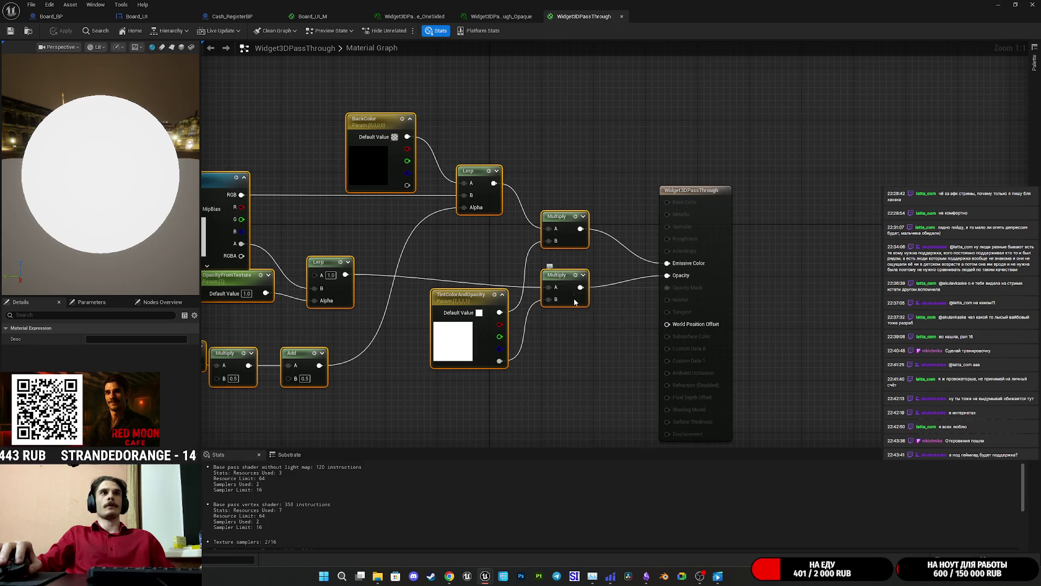
Shift the selected nodes left and add a StaticSwitchParameter node near the output
drag(574, 299, 457, 286)
click(543, 334)
right_click(543, 334)
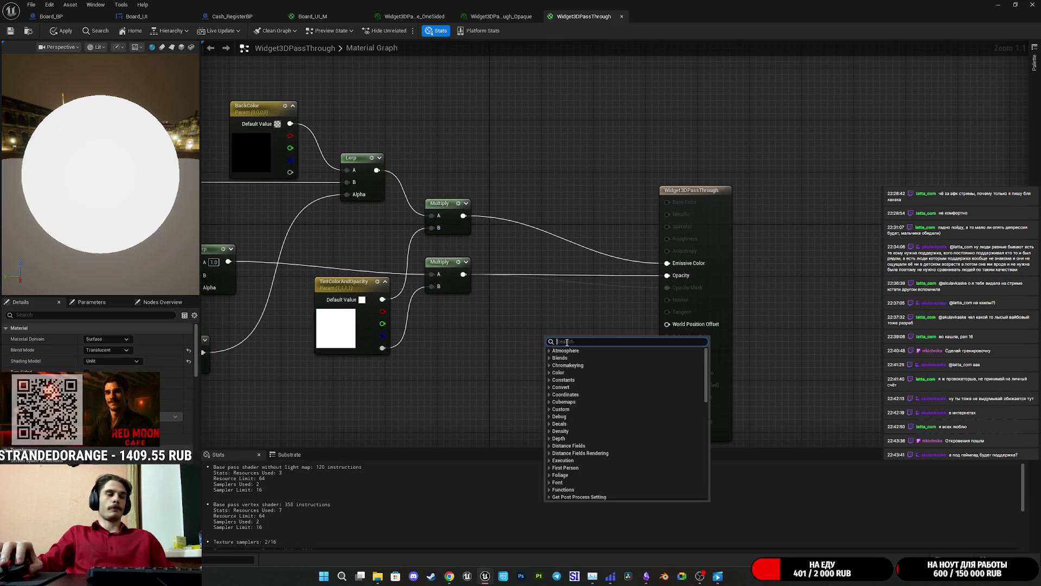
text(para)
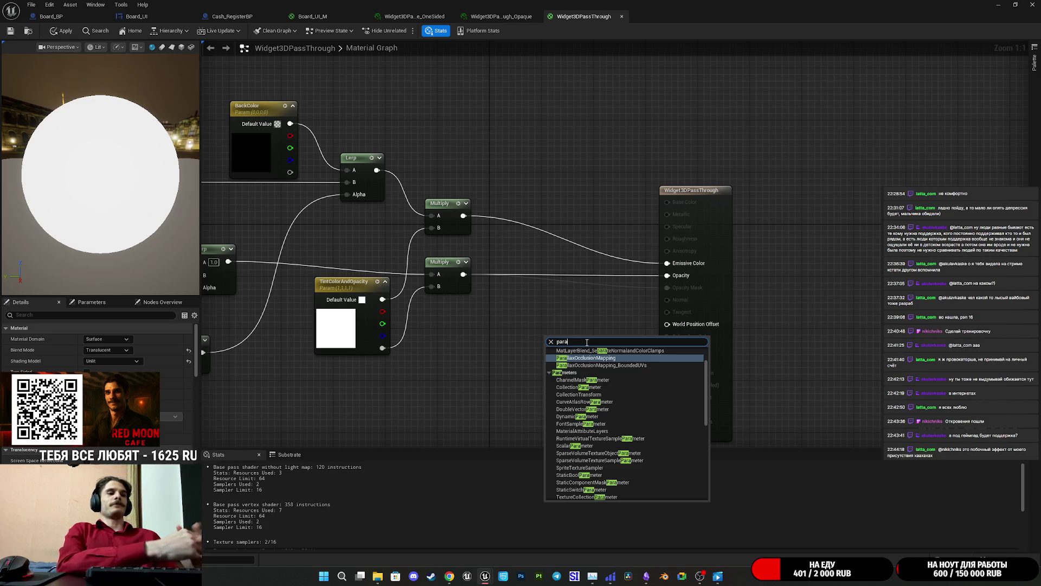
key(BackSpace)
key(BackSpace)
key(BackSpace)
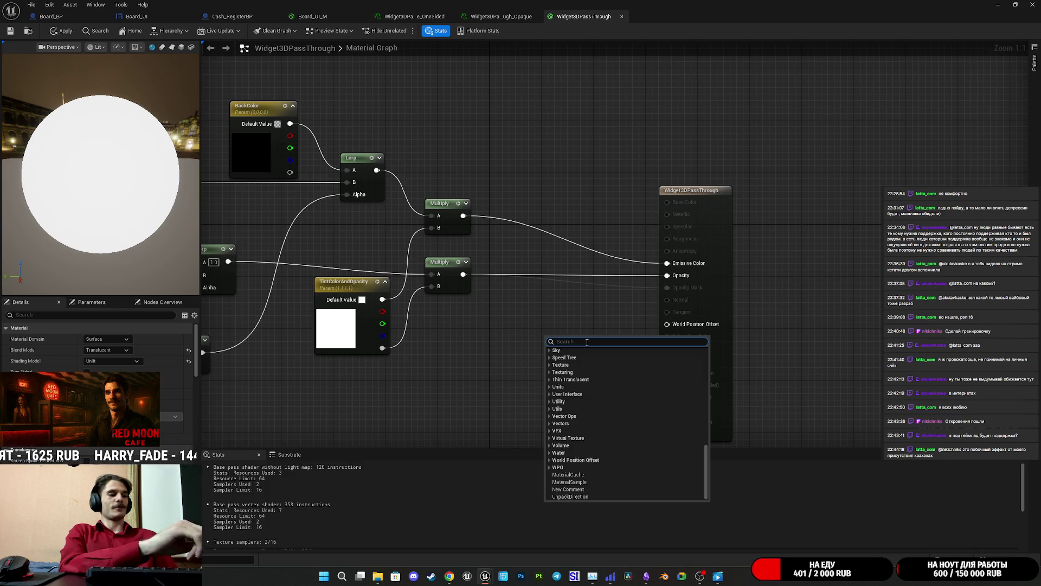
text(sele)
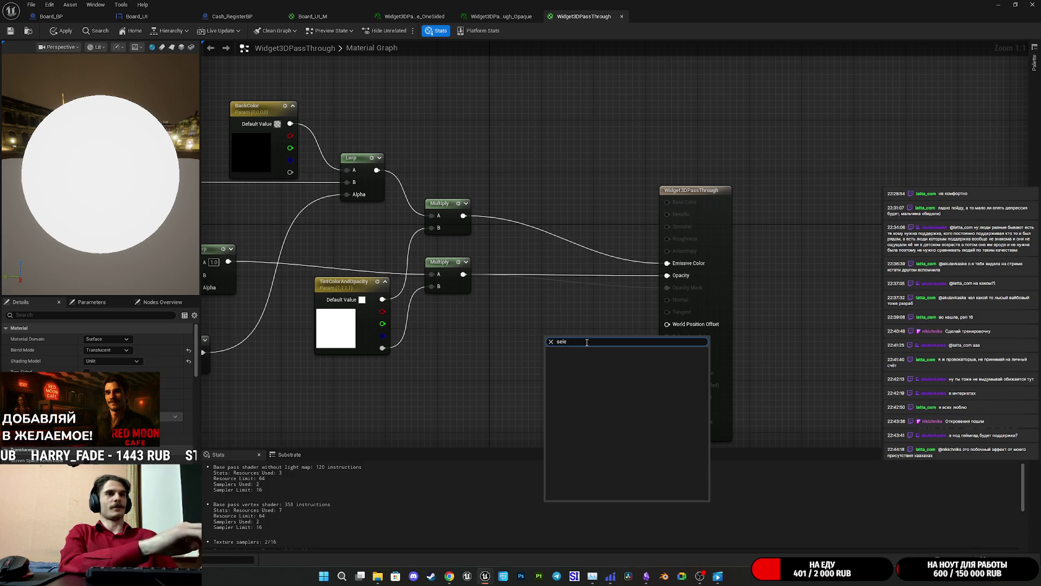
key(BackSpace)
key(BackSpace)
key(BackSpace)
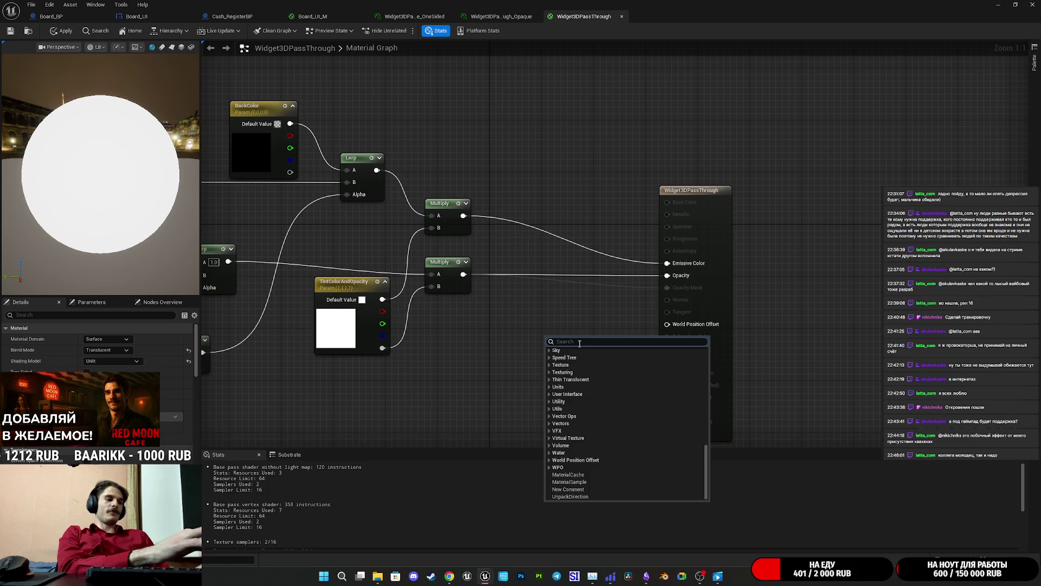
text(swit)
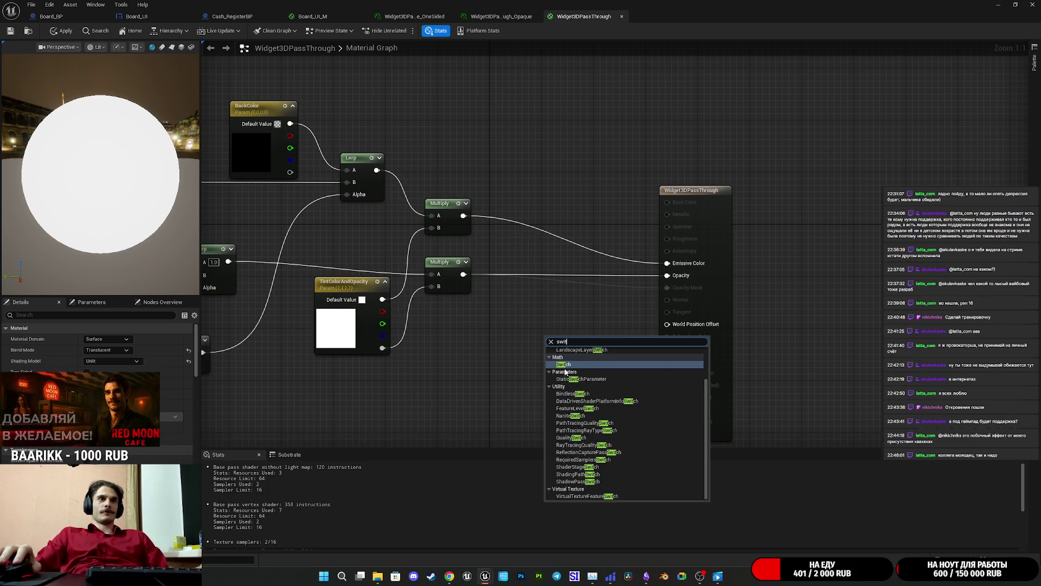
click(588, 379)
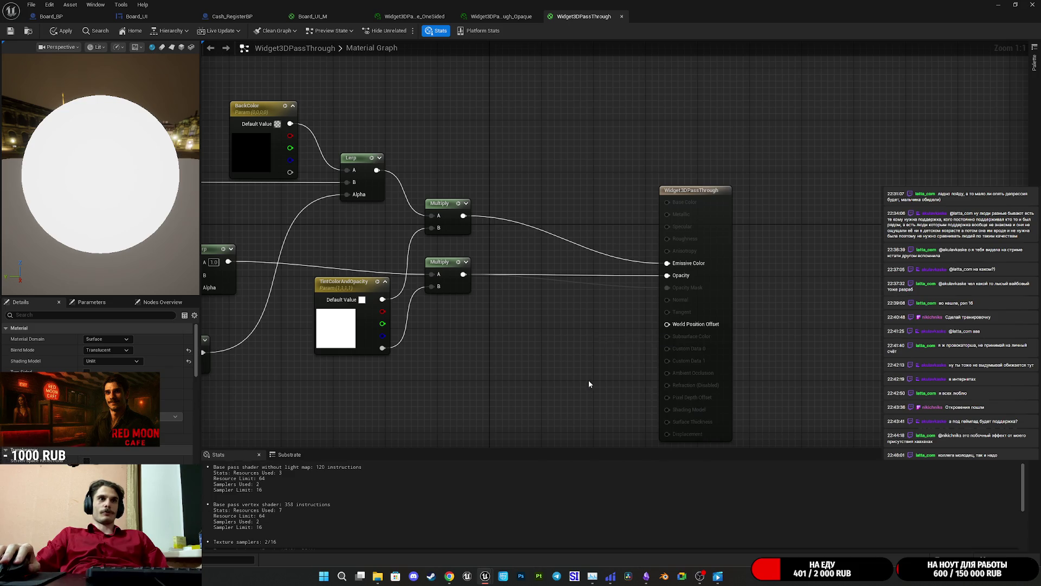
Name the switch parameter ScreenN? and paste a duplicate of it
text(Scree)
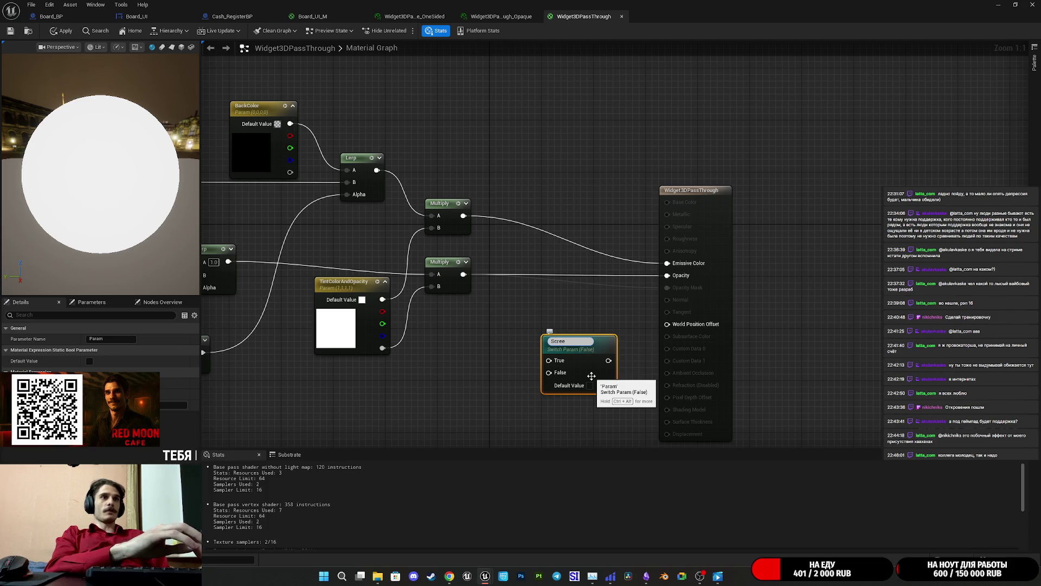
text(N)
text(&)
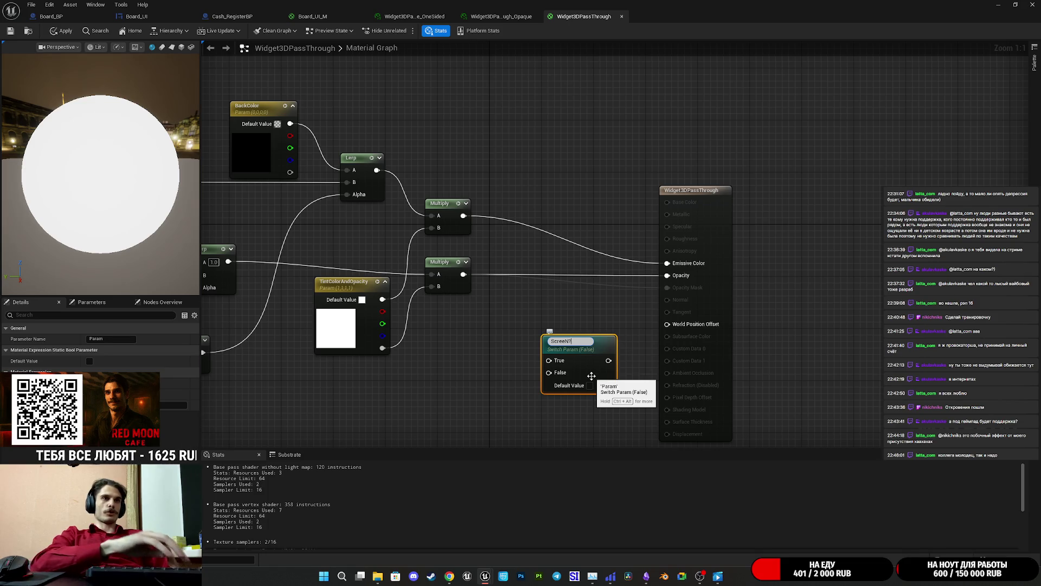
key(Return)
drag(591, 367, 579, 361)
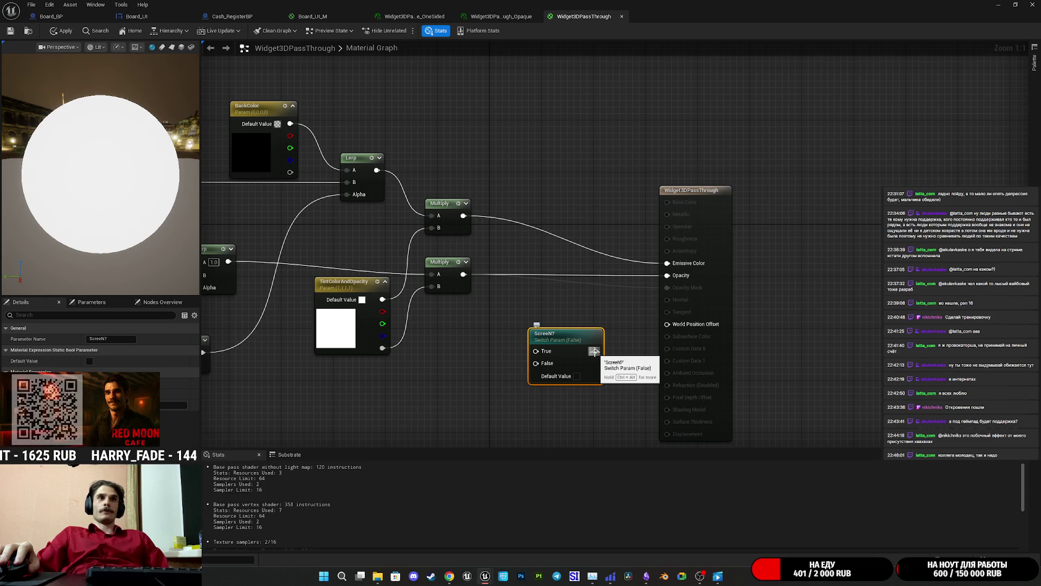
mouse_move(620, 336)
mouse_down()
mouse_move(622, 352)
mouse_move(663, 351)
mouse_up()
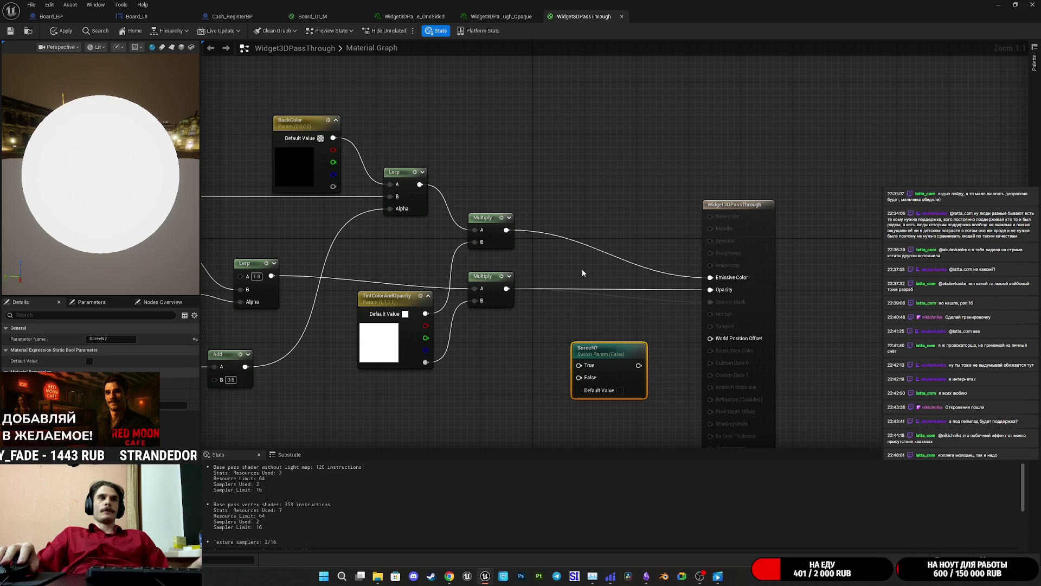
key(ctrl+v)
Wire each Multiply result into a switch's False input, feeding Emissive Color and Opacity
drag(644, 281, 711, 277)
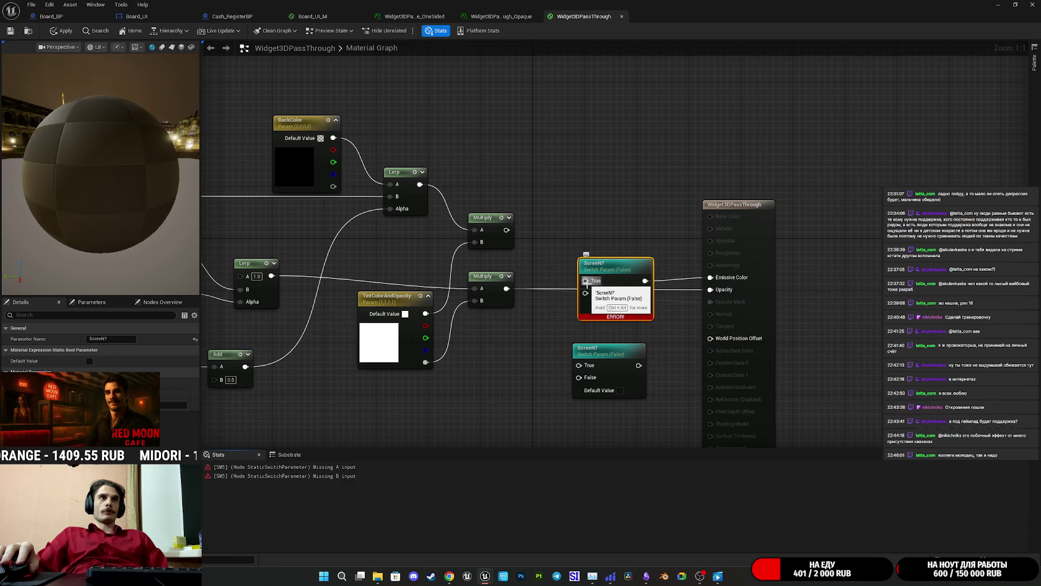
drag(586, 293, 506, 231)
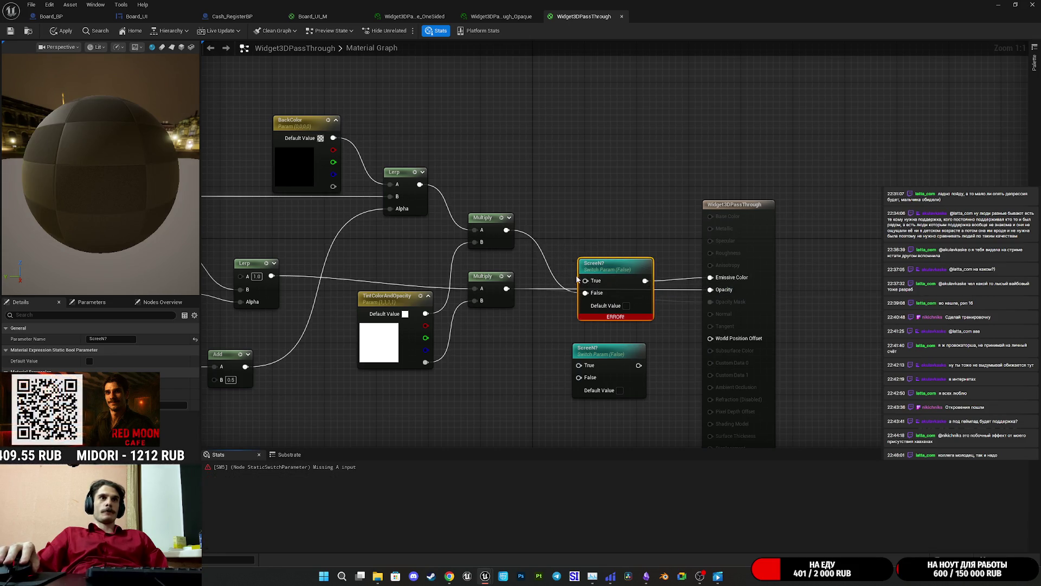
mouse_move(638, 305)
mouse_down()
mouse_move(619, 247)
mouse_move(664, 241)
mouse_up()
mouse_move(639, 366)
mouse_down()
mouse_move(683, 380)
mouse_move(710, 290)
mouse_up()
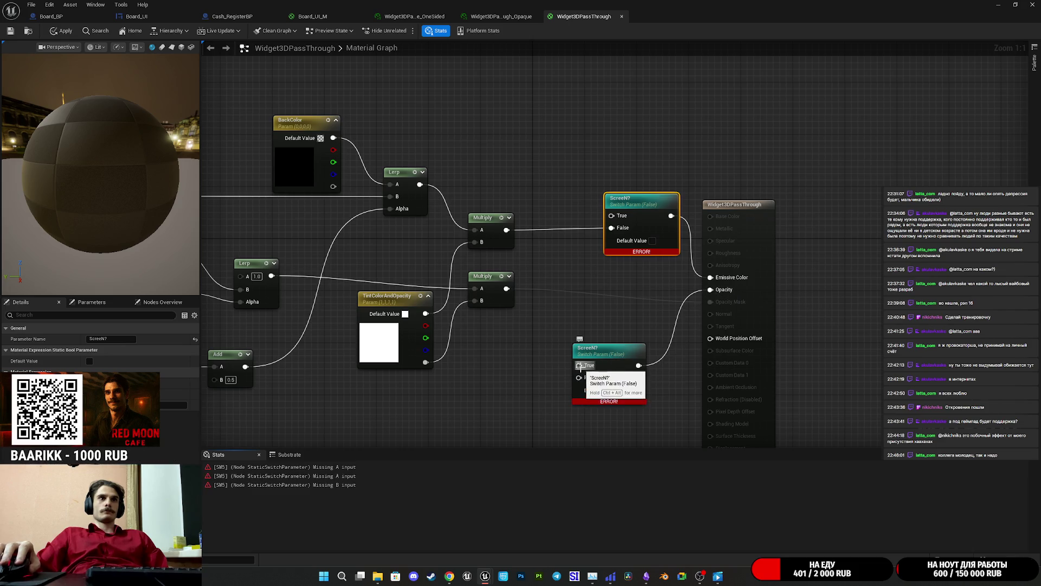
drag(579, 377, 506, 288)
mouse_move(622, 377)
mouse_down()
mouse_move(654, 305)
mouse_move(694, 333)
mouse_move(593, 245)
mouse_up()
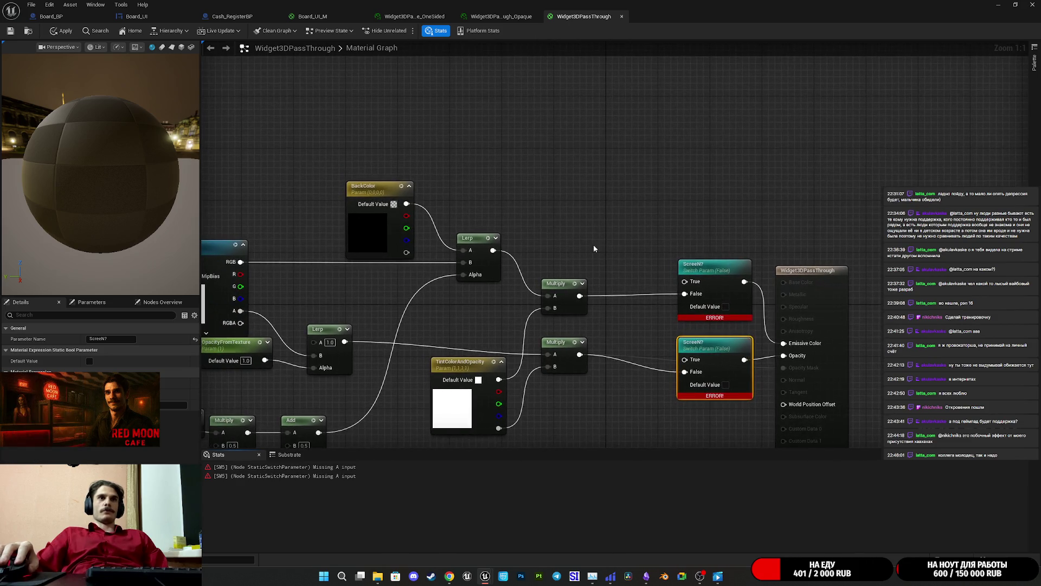
Add a Blend_Screen node and wire its Result into the upper ScreenN? switch's True input
right_click(592, 212)
text(scree)
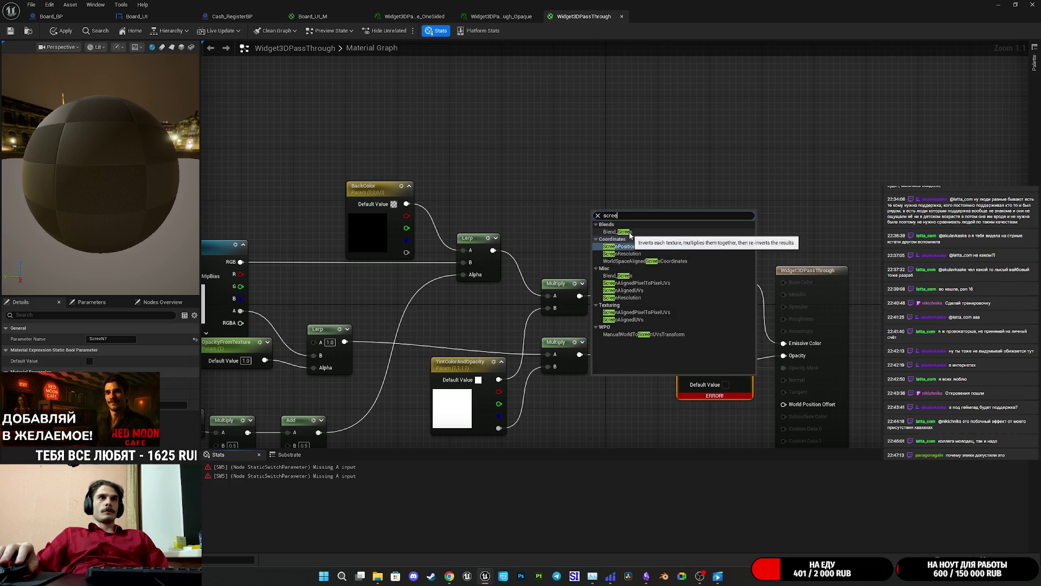
click(629, 235)
drag(644, 223, 685, 281)
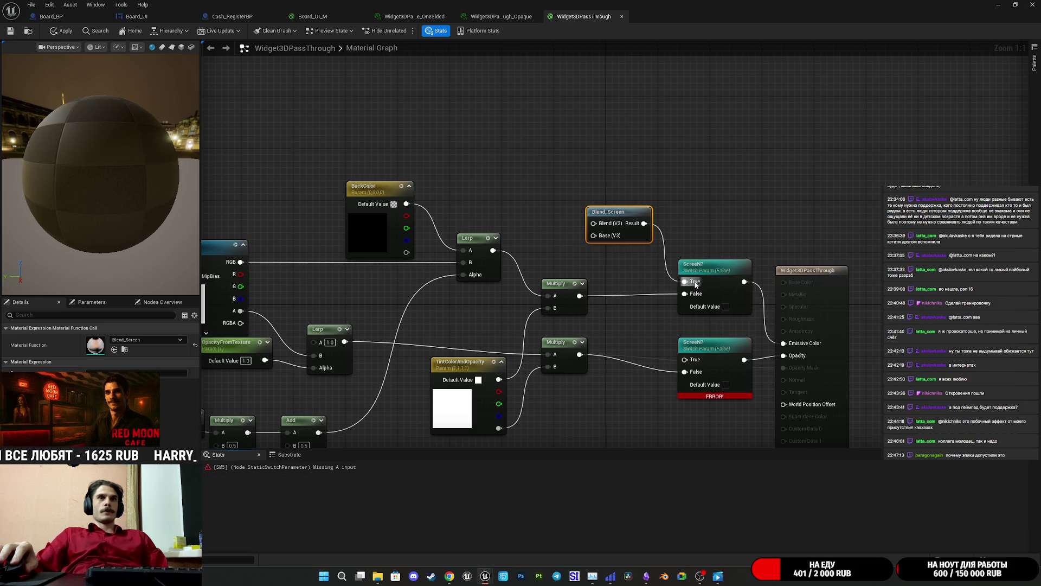
mouse_move(624, 263)
mouse_down()
mouse_move(651, 279)
mouse_move(751, 263)
mouse_move(748, 253)
mouse_move(677, 254)
mouse_up()
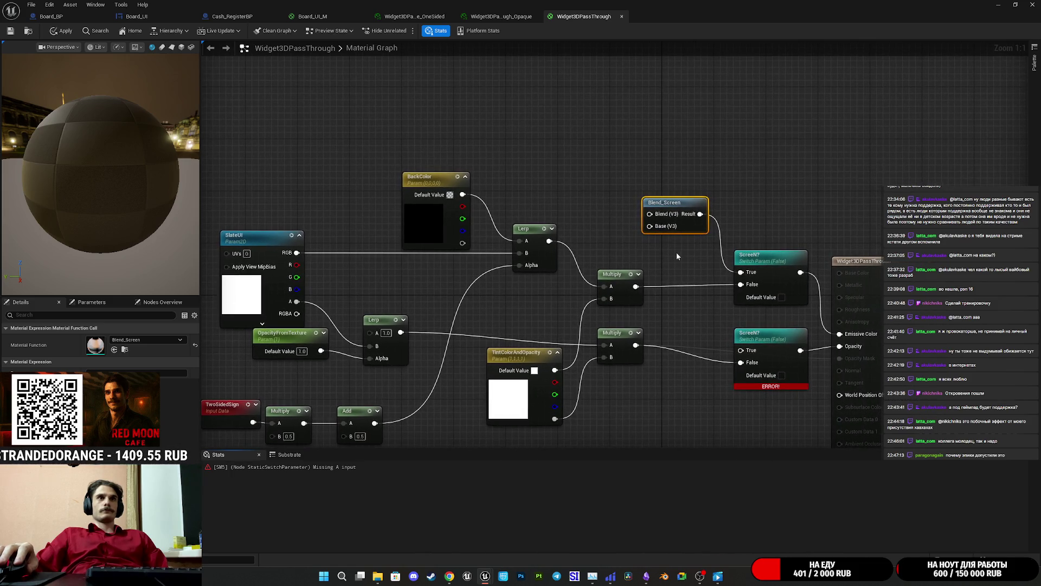
Add a Constant set to 1 and wire the upper Multiply result into Blend_Screen's Base
click(578, 139)
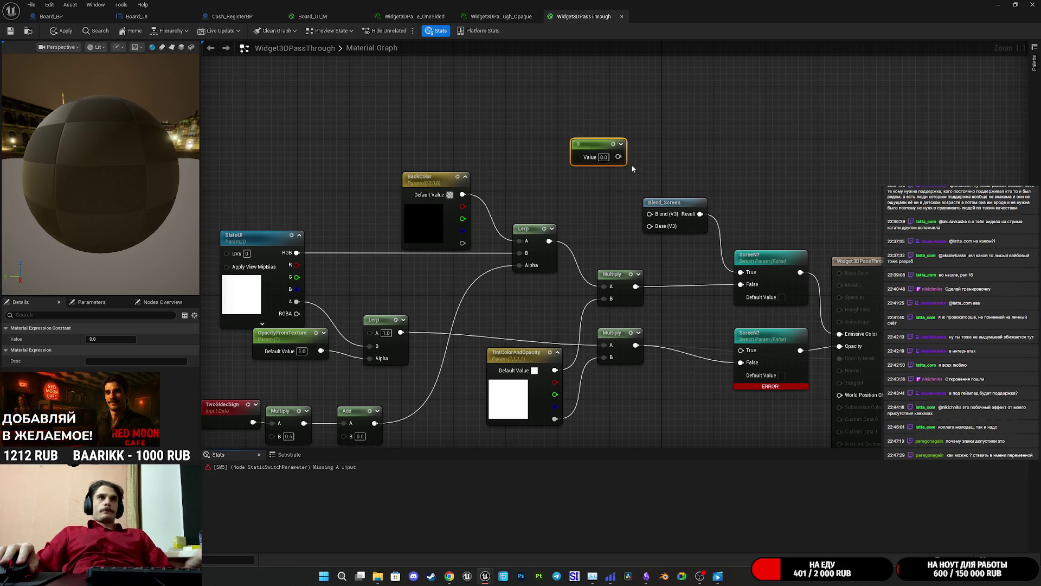
drag(618, 157, 663, 219)
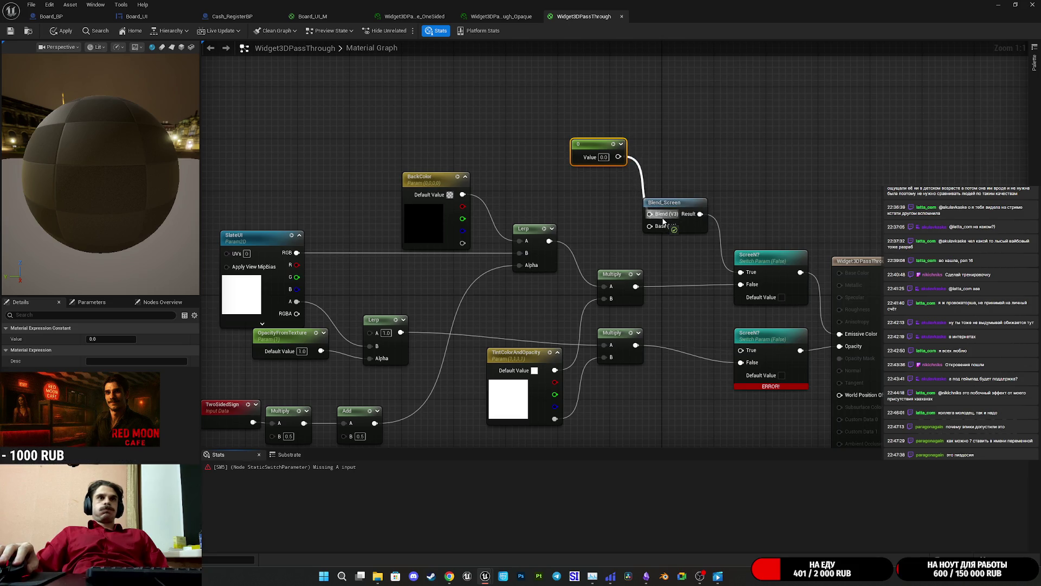
drag(663, 219, 682, 177)
click(602, 197)
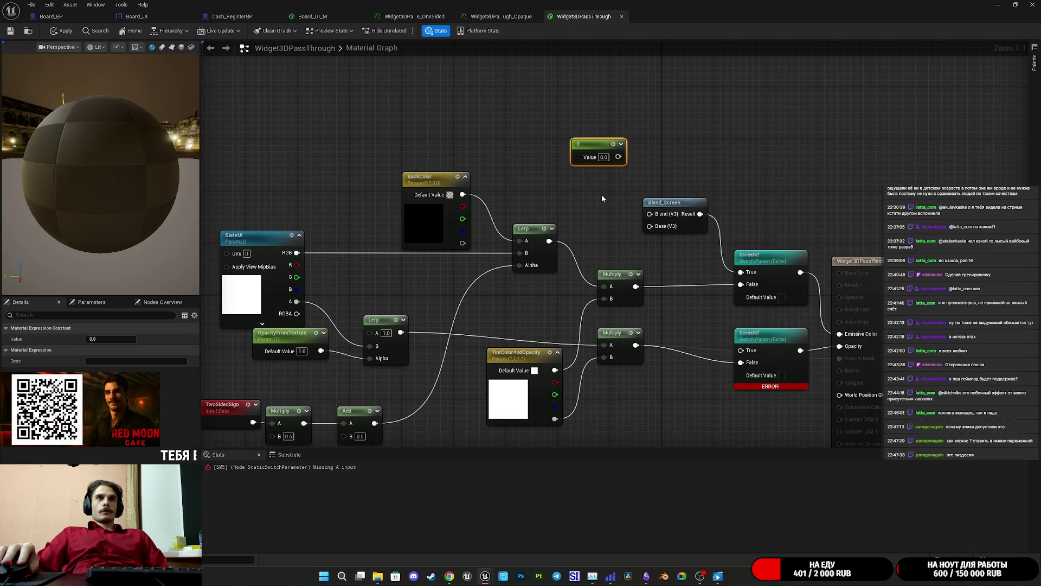
click(602, 199)
mouse_move(650, 225)
mouse_down()
mouse_move(639, 297)
mouse_move(636, 286)
mouse_up()
drag(619, 157, 650, 214)
text(1)
key(Return)
mouse_move(602, 149)
mouse_down()
mouse_move(615, 201)
mouse_move(607, 175)
mouse_move(676, 217)
mouse_up()
Duplicate Blend_Screen for the lower switch, wiring Multiply into Base and the constant 1 into Blend
key(ctrl+c)
key(ctrl+v)
mouse_move(719, 362)
mouse_down()
mouse_move(705, 428)
mouse_move(742, 351)
mouse_up()
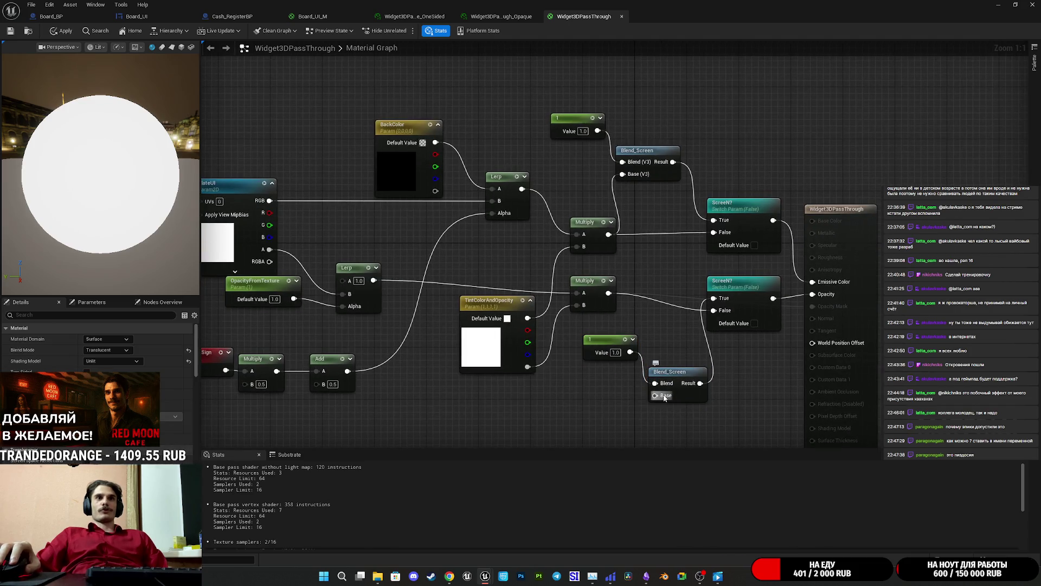
mouse_move(655, 395)
mouse_down()
mouse_move(610, 317)
mouse_move(609, 293)
mouse_up()
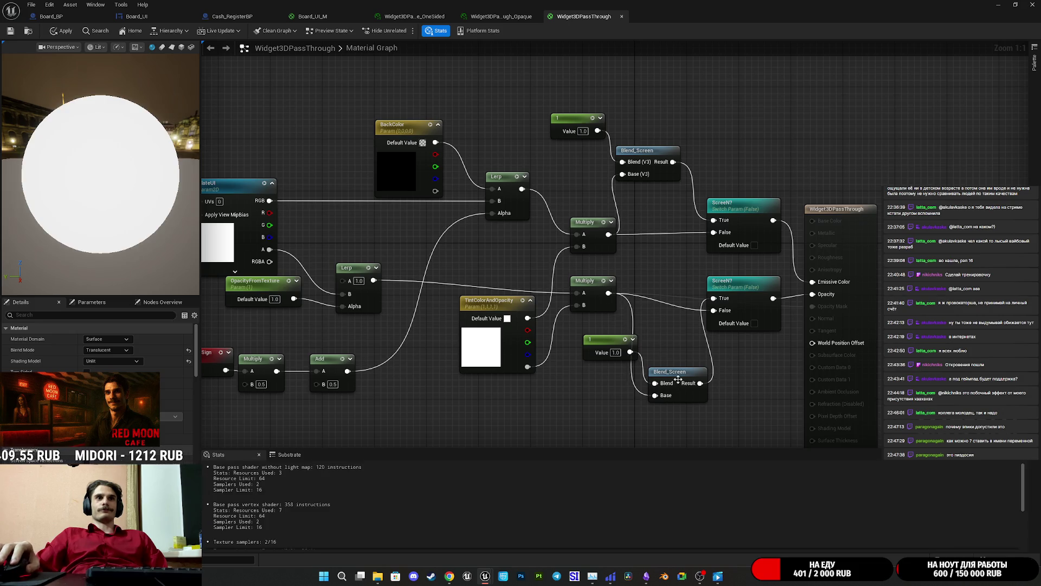
mouse_move(696, 399)
mouse_down()
mouse_move(695, 319)
mouse_move(684, 319)
mouse_up()
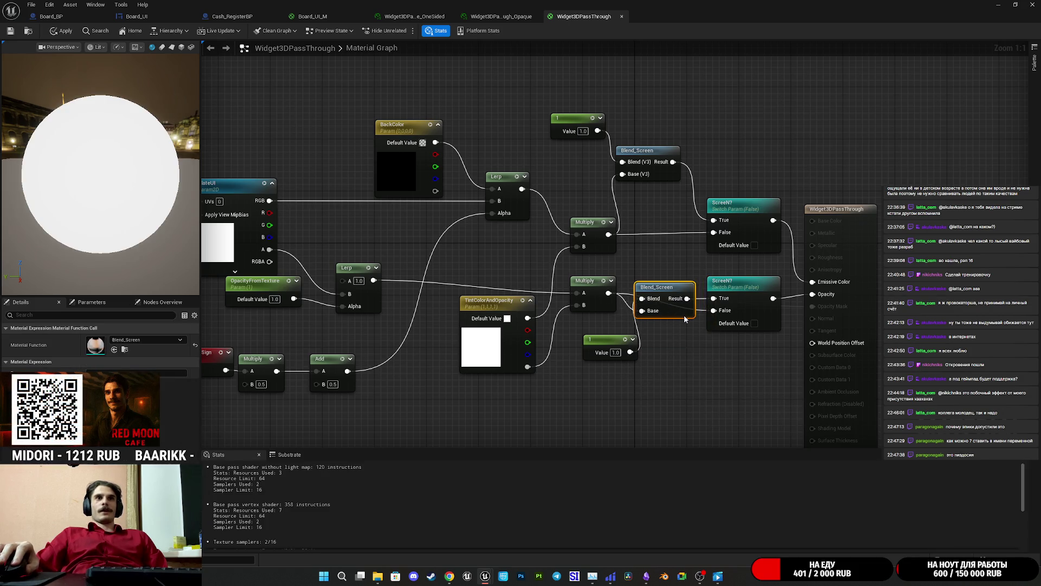
drag(576, 367, 627, 283)
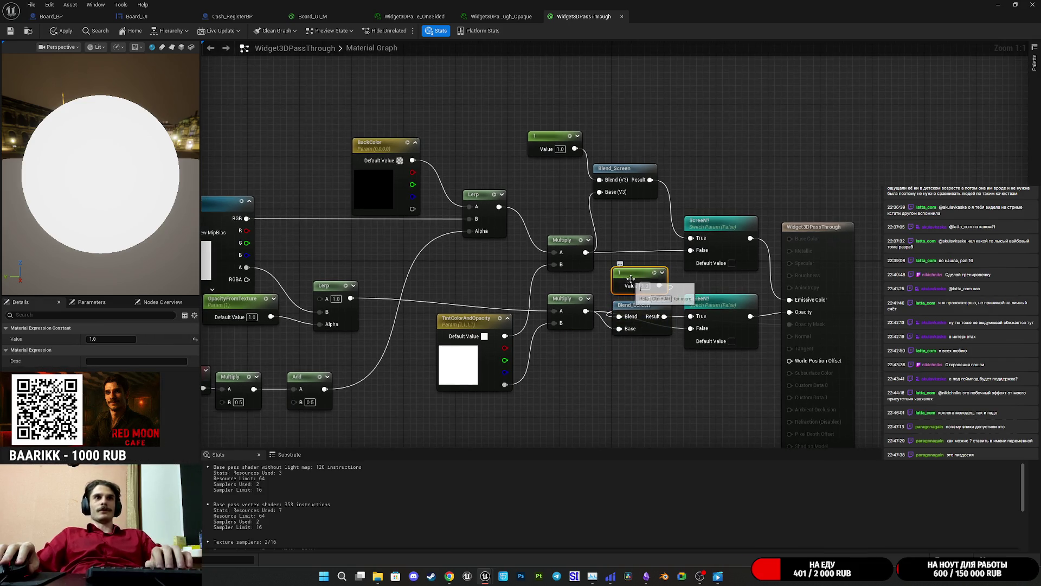
key(Delete)
drag(575, 148, 619, 317)
mouse_move(559, 163)
mouse_down()
mouse_move(517, 282)
mouse_move(483, 278)
mouse_up()
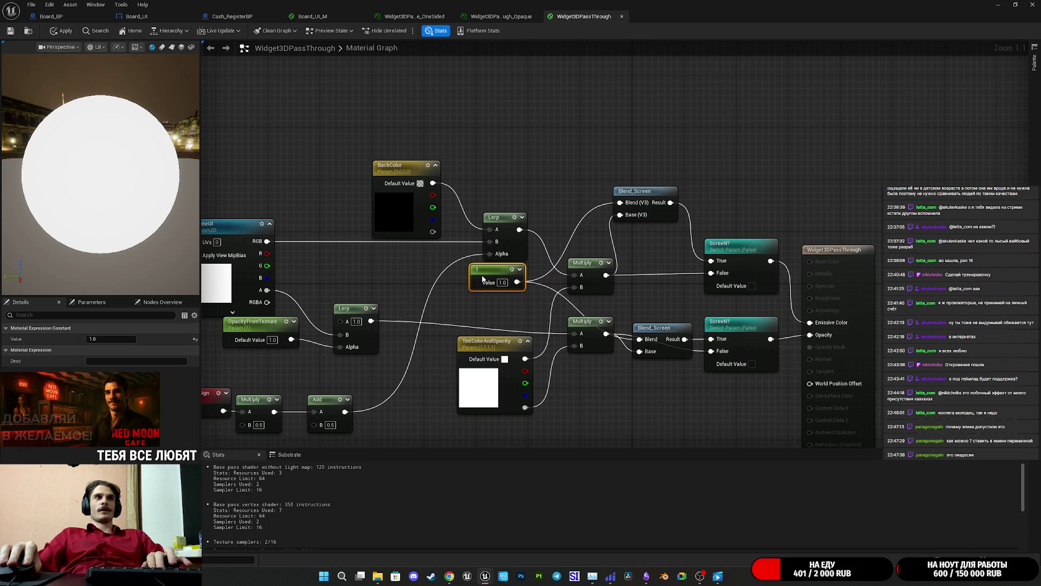
click(519, 303)
drag(527, 322, 514, 297)
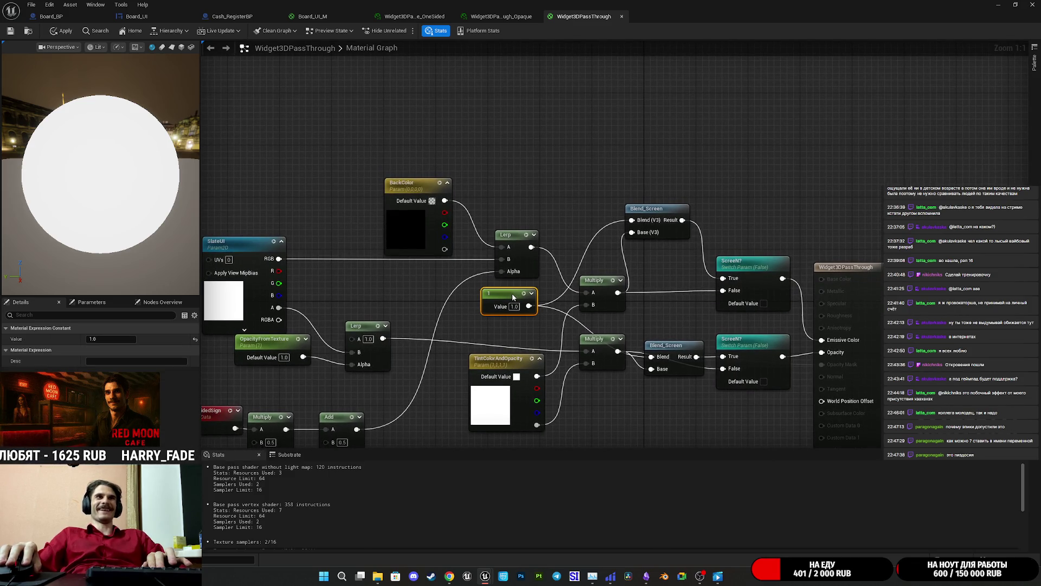
click(590, 214)
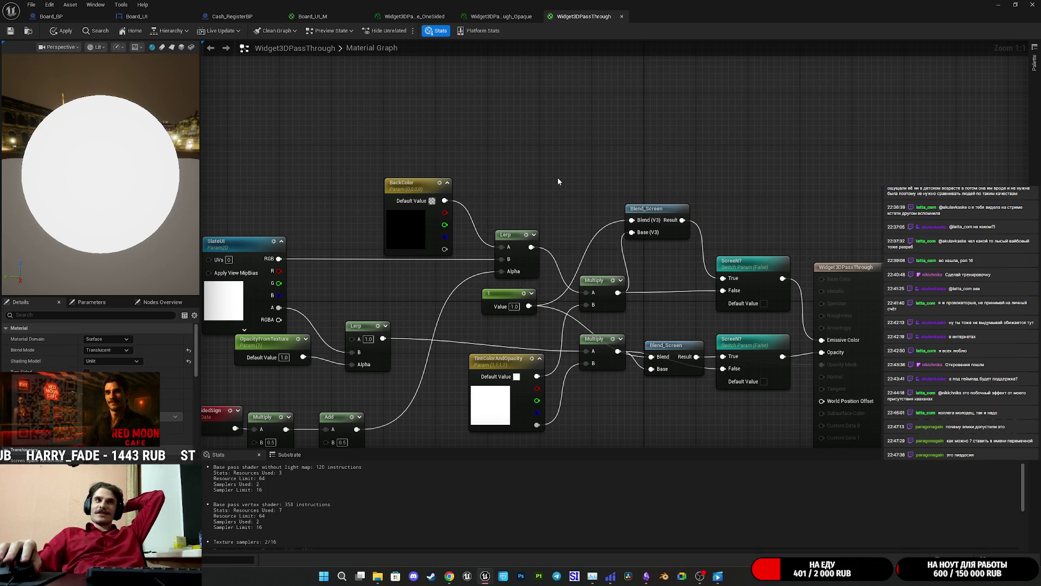
Tidy the upper Blend_Screen, apply the material, and close the Widget3DPassThrough and Opaque editors
drag(564, 185, 524, 163)
drag(620, 186, 634, 240)
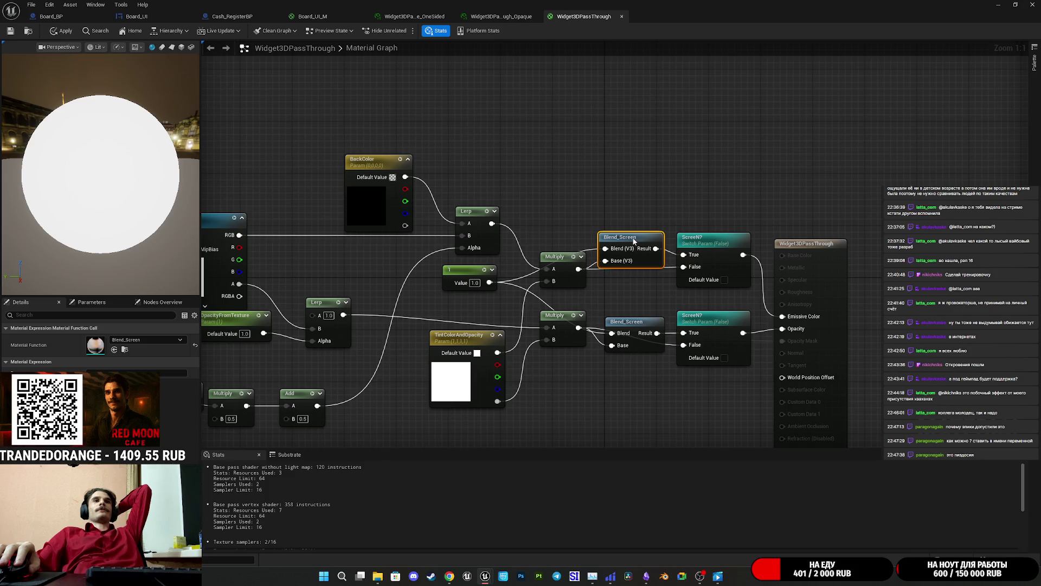
click(642, 193)
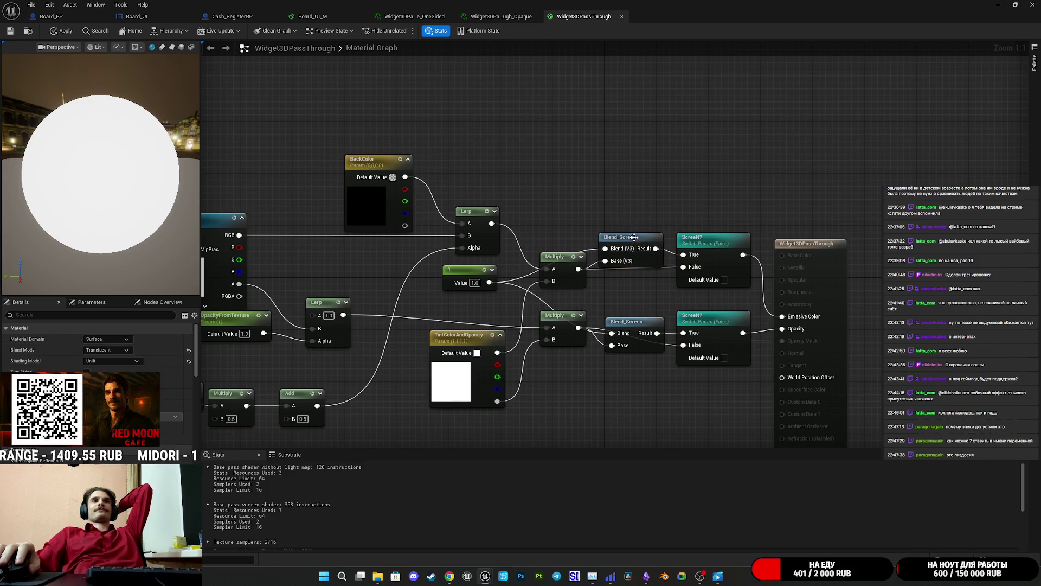
key(ctrl+z)
key(ctrl+z)
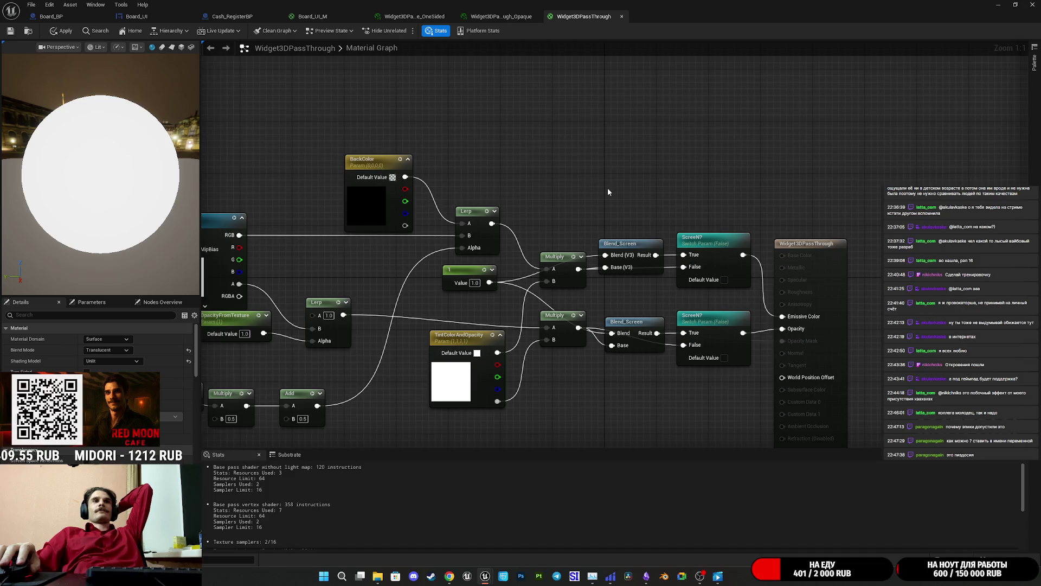
drag(608, 187, 578, 193)
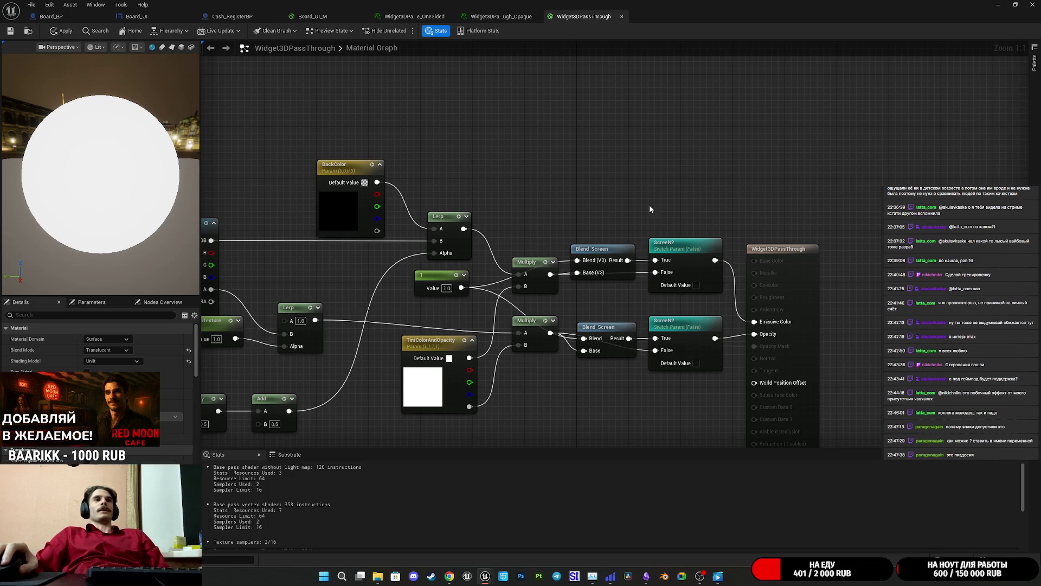
click(9, 33)
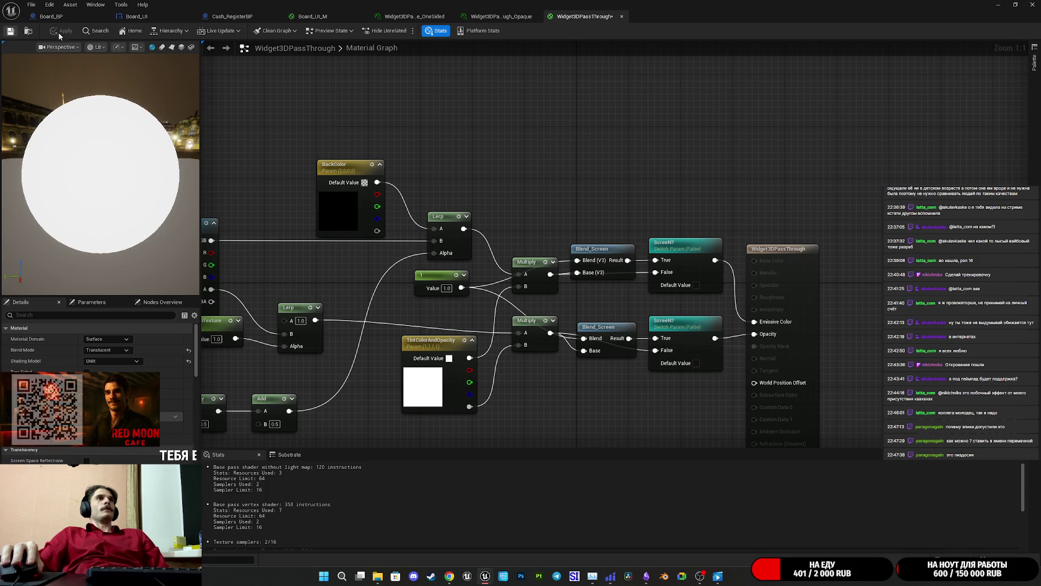
click(622, 16)
click(539, 16)
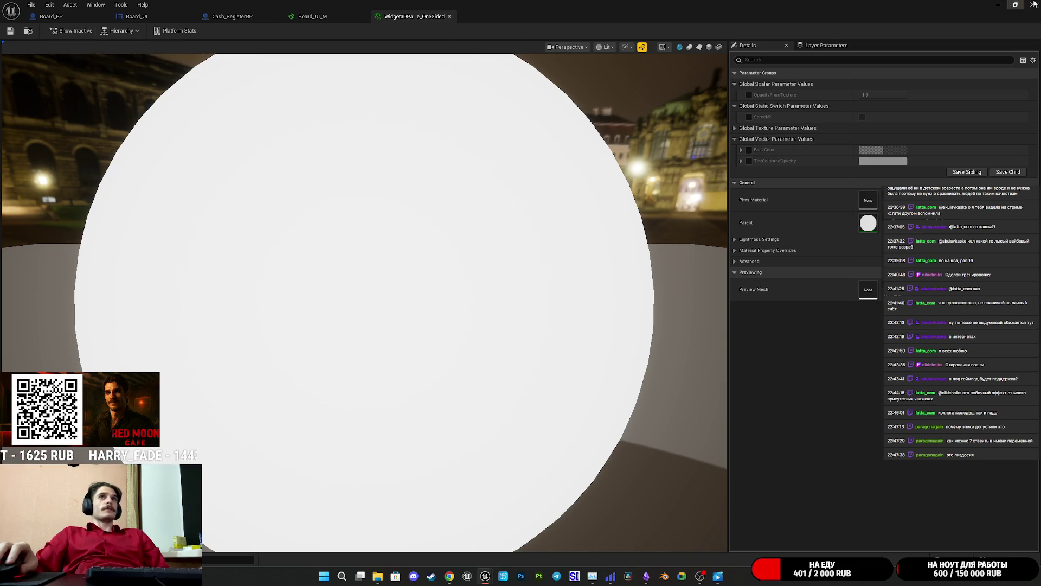
Save the material asset from the content browser
click(1000, 4)
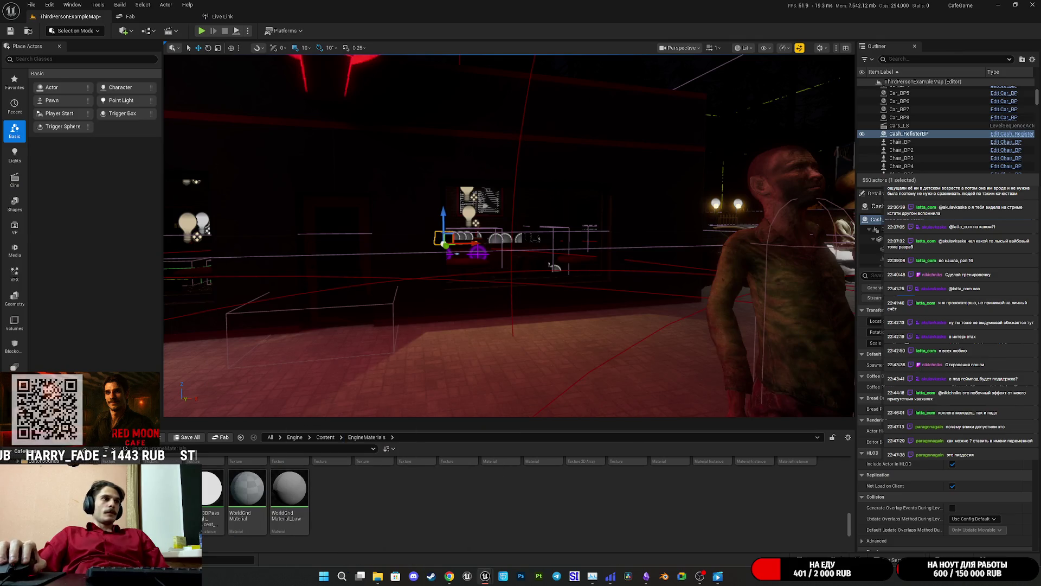
right_click(122, 491)
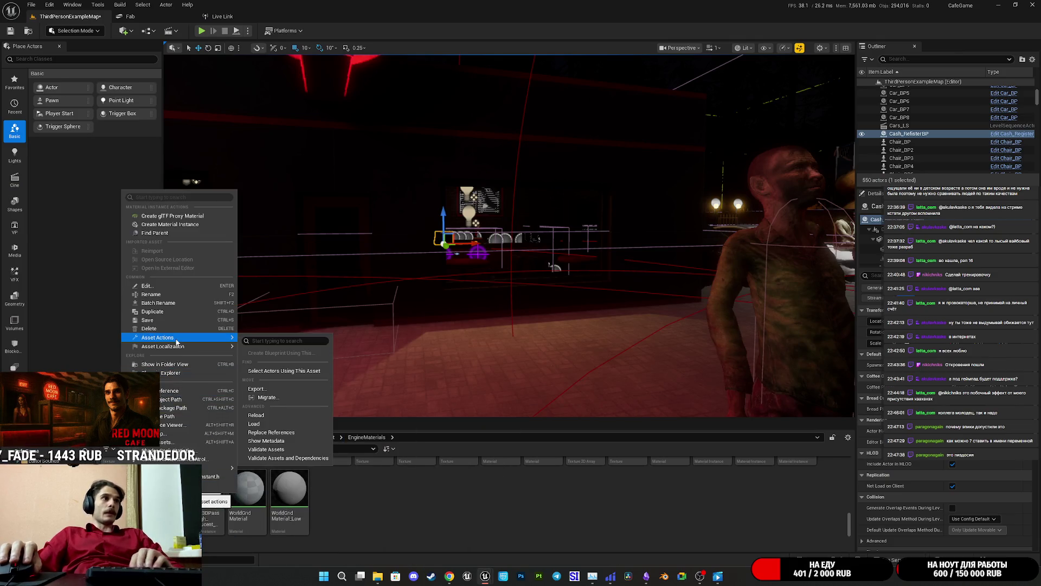
click(183, 319)
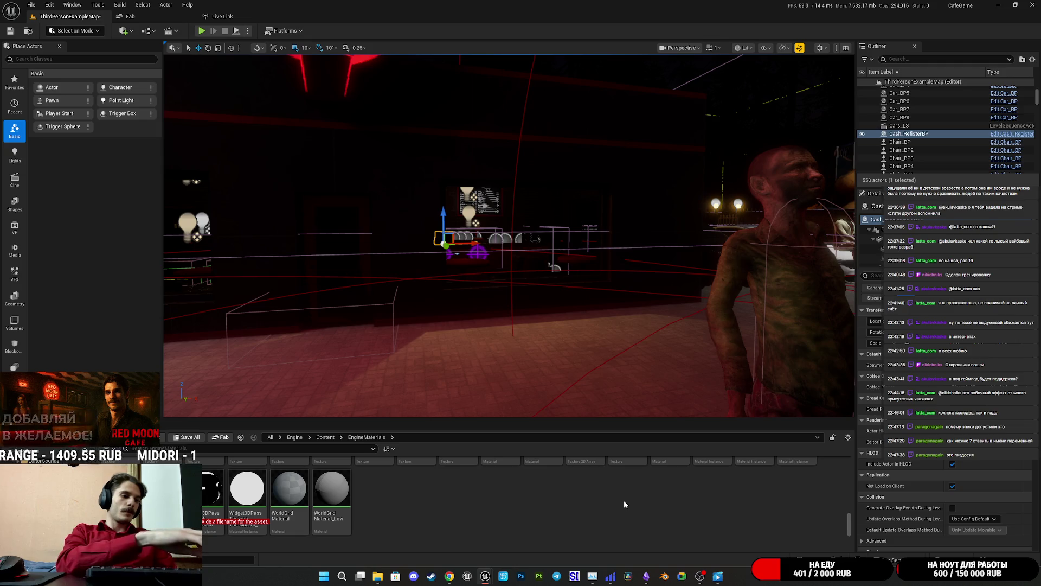
key(alt+Tab)
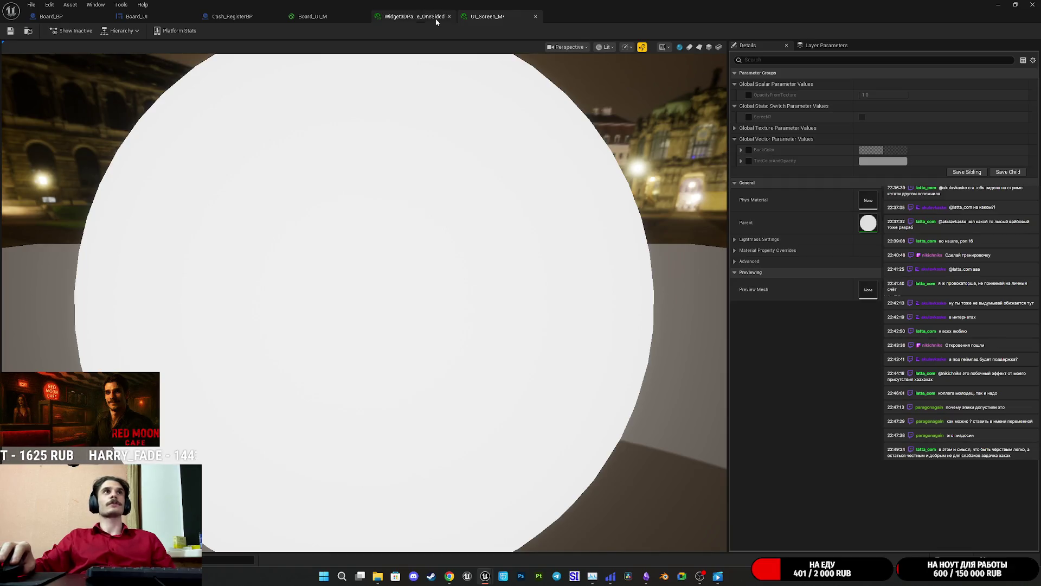
Reopen the Opaque instance and parent Widget3DPassThrough graph, then close both editors
click(339, 16)
click(408, 17)
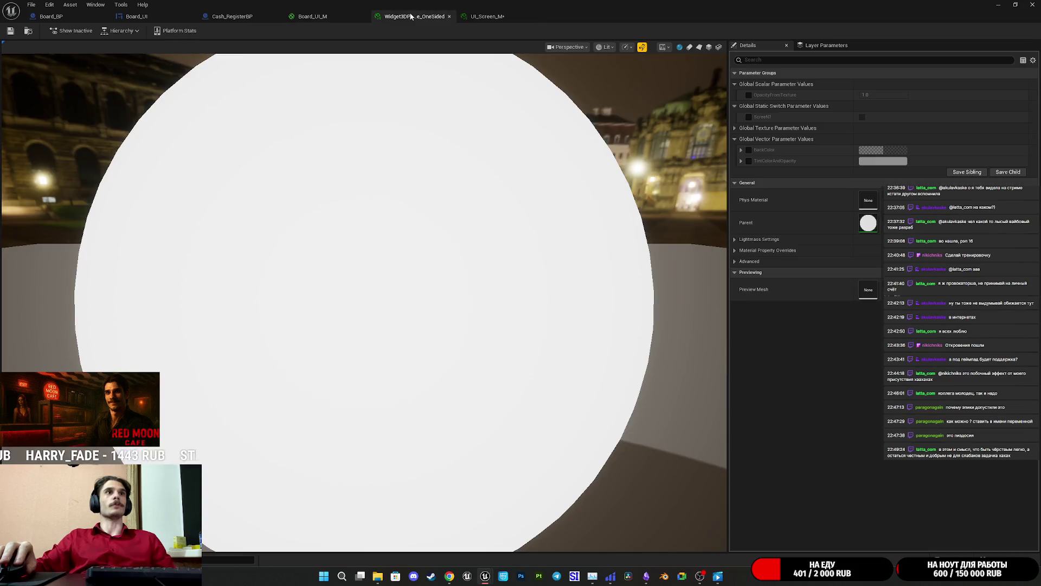
click(345, 21)
click(439, 17)
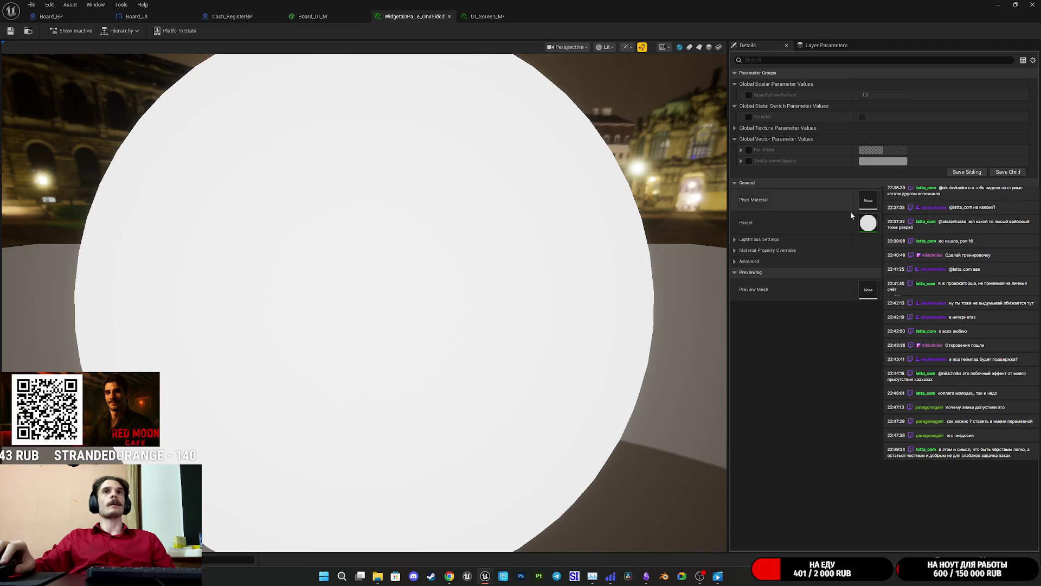
double_click(867, 225)
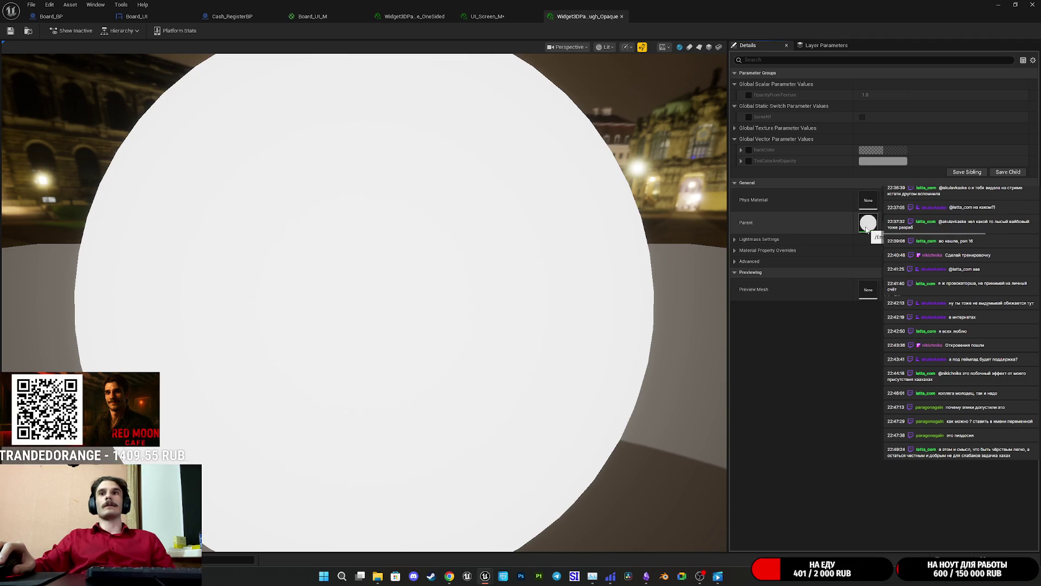
double_click(867, 225)
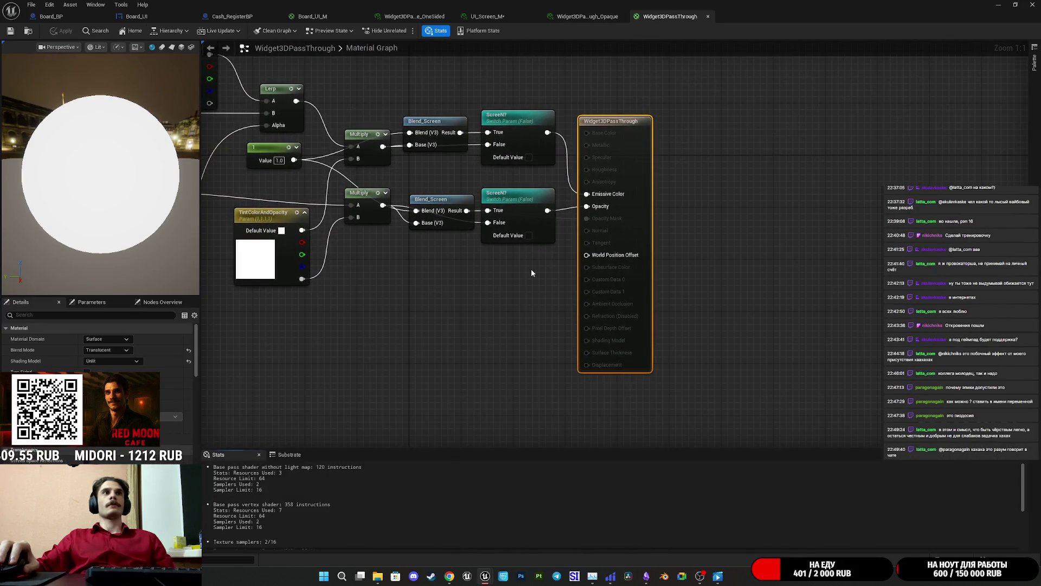
click(531, 268)
click(707, 16)
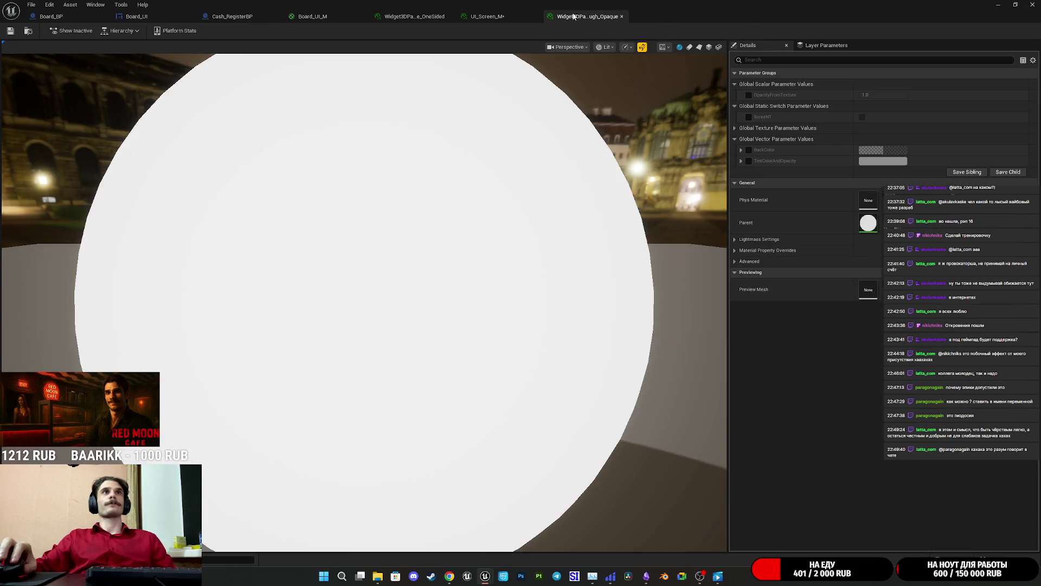
click(622, 17)
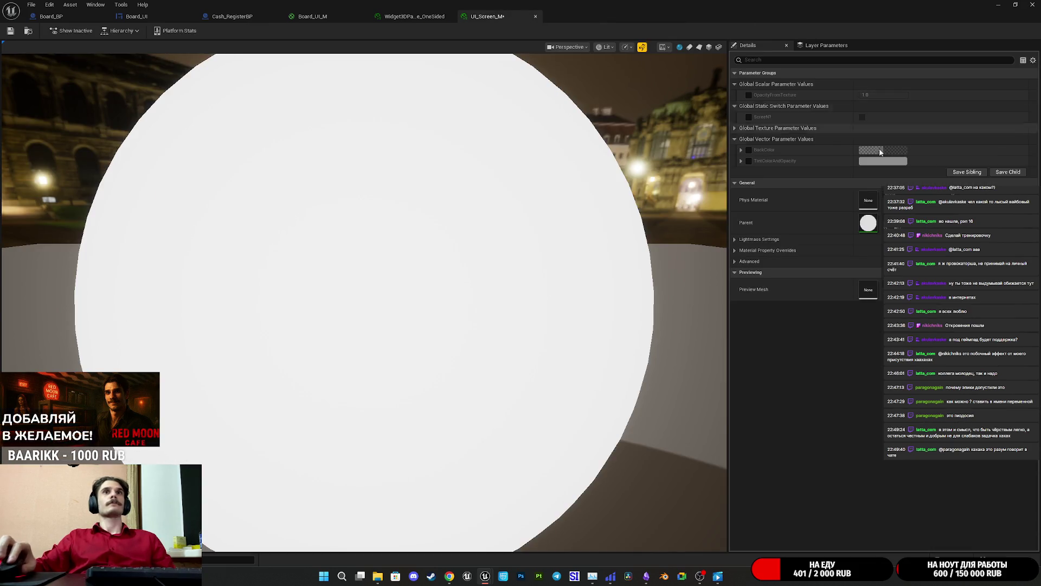
Override and enable ScreenN? in UI_Screen_M, save it, and go back to Board_BP
click(749, 117)
click(862, 117)
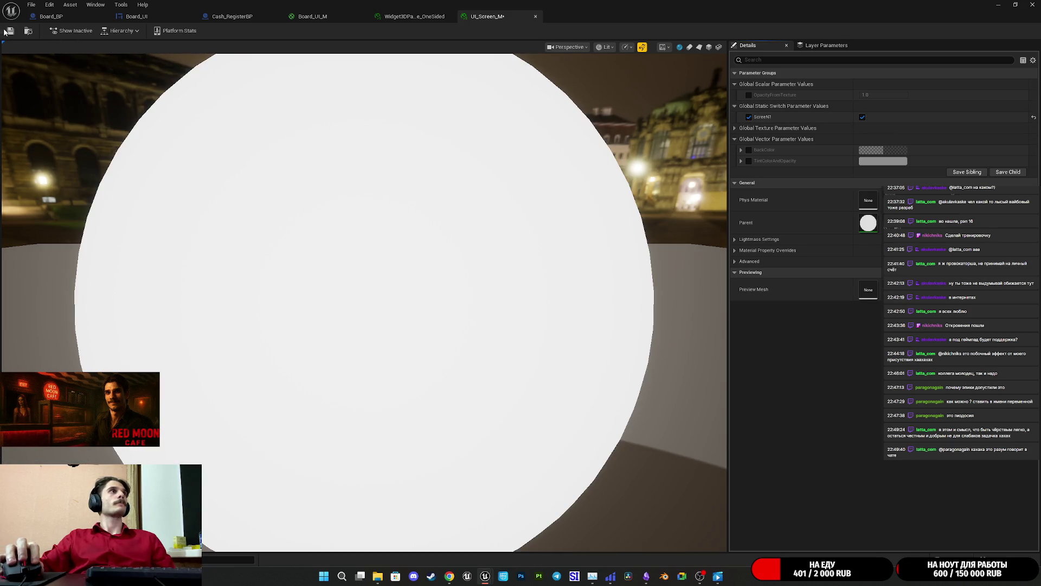
click(10, 31)
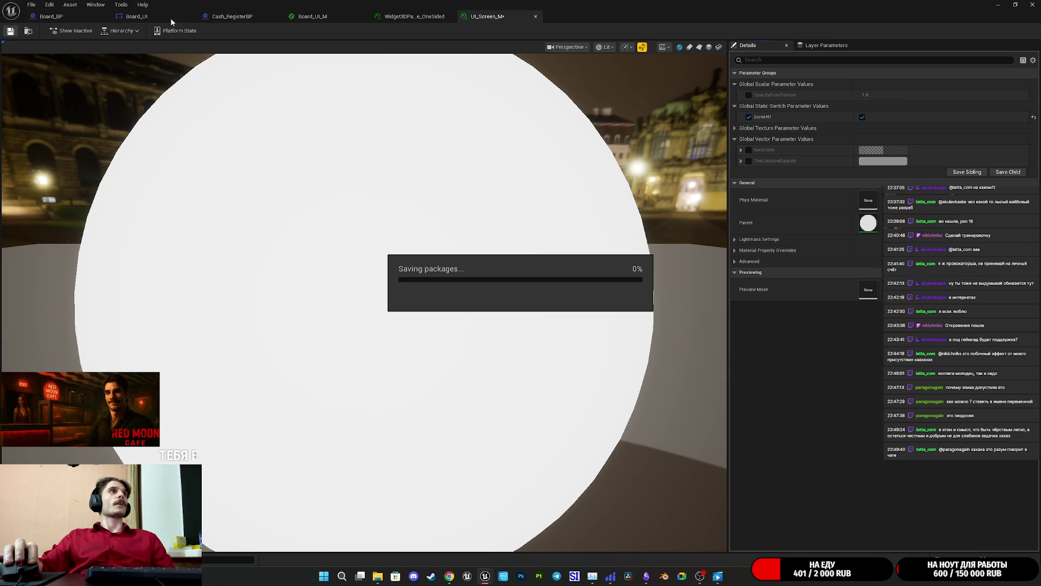
click(50, 17)
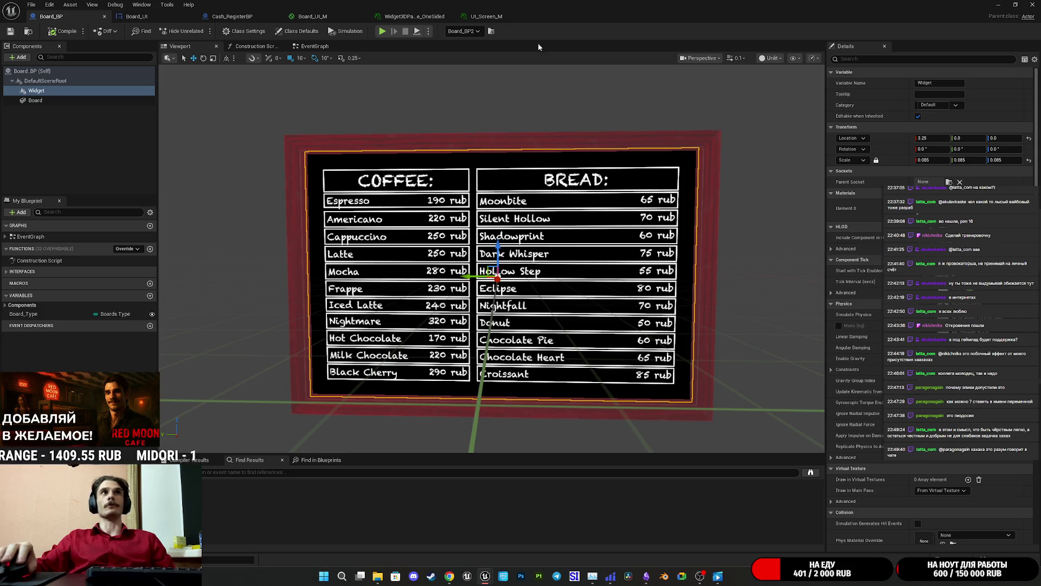
Check UI_Screen_M, then zoom and orbit the Board_BP viewport around the menu board
click(486, 16)
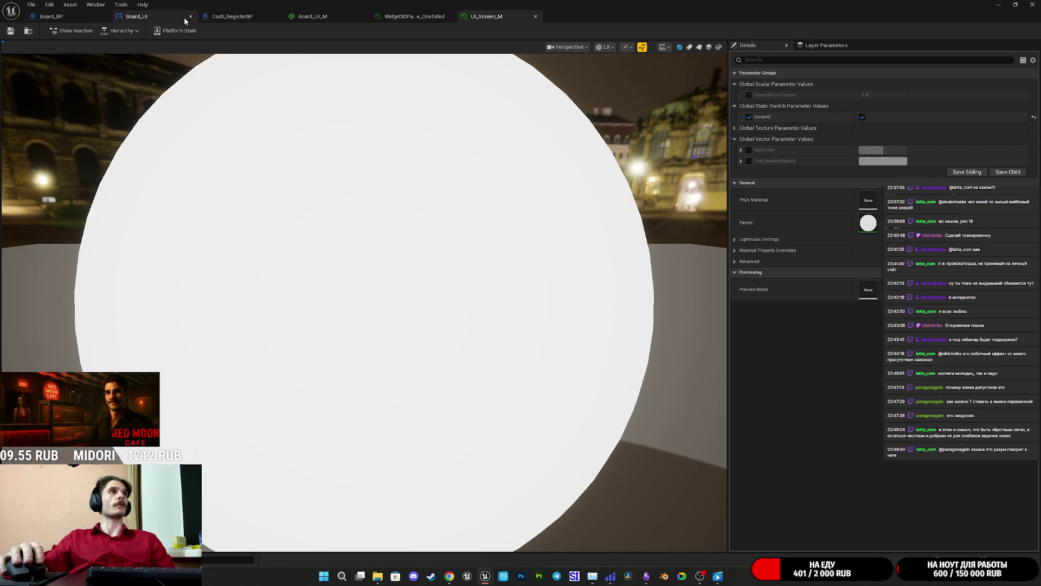
click(51, 16)
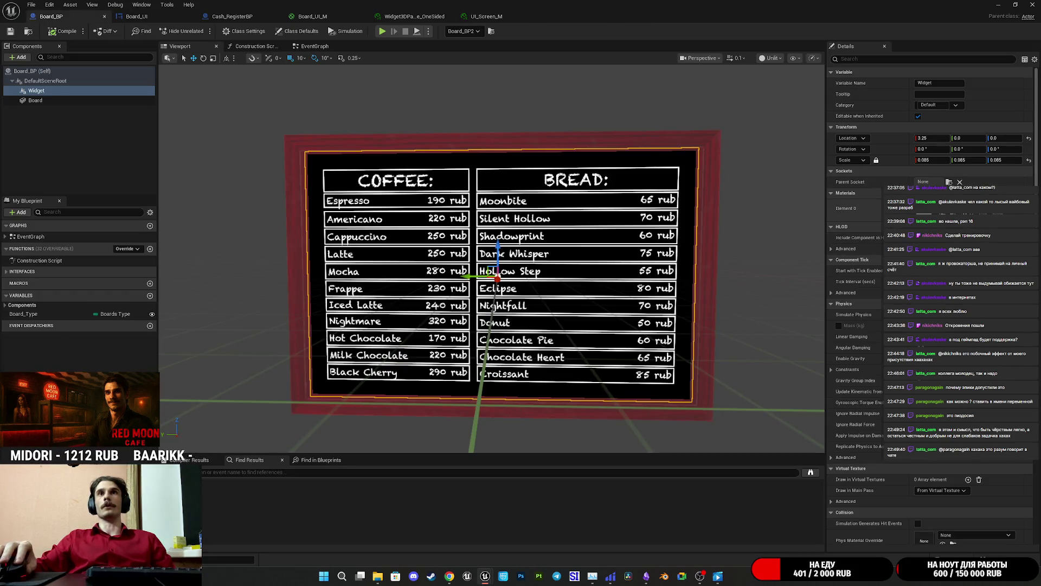
scroll(645, 281, up, 2)
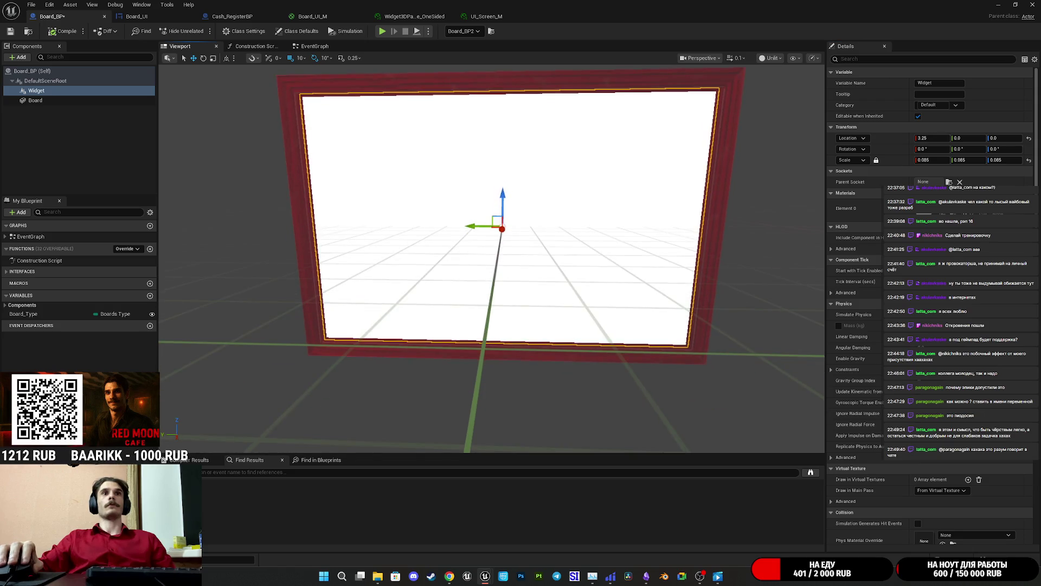
scroll(491, 259, down, 3)
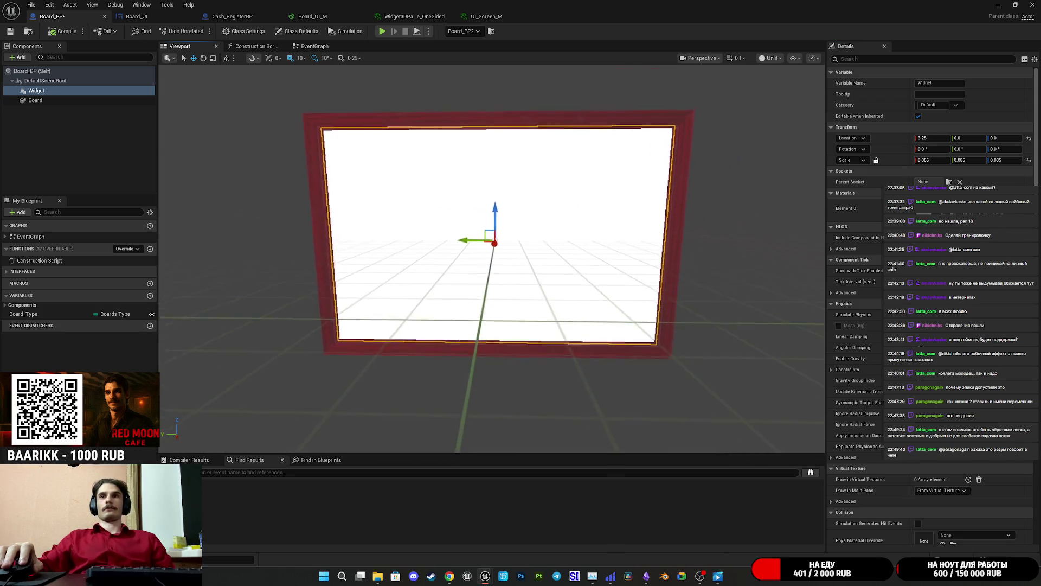
scroll(492, 259, up, 3)
drag(750, 275, 751, 275)
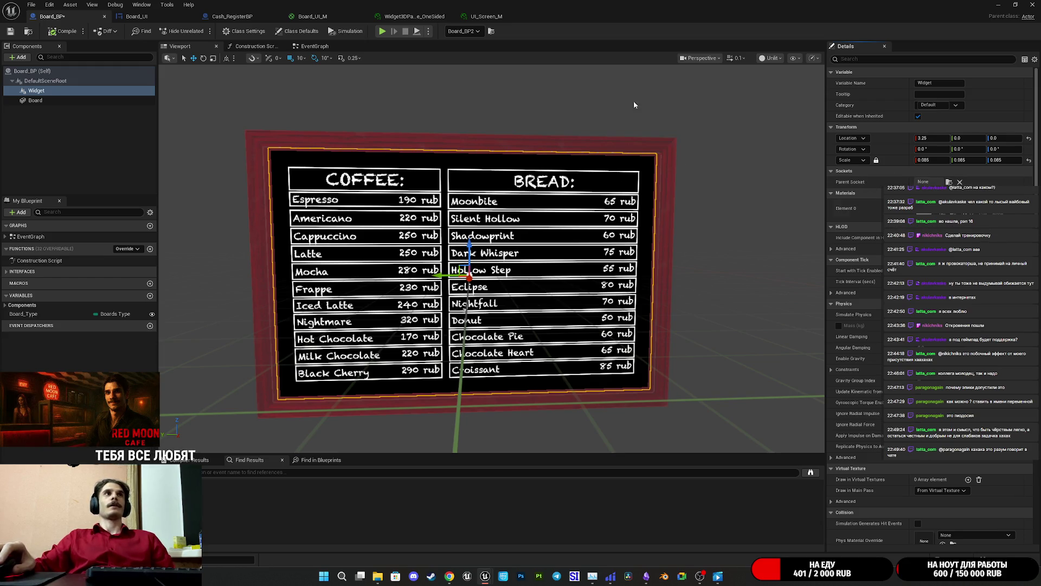
From Widget3DPass_OneSided, open the parent chain up to the Widget3DPassThrough graph
click(415, 16)
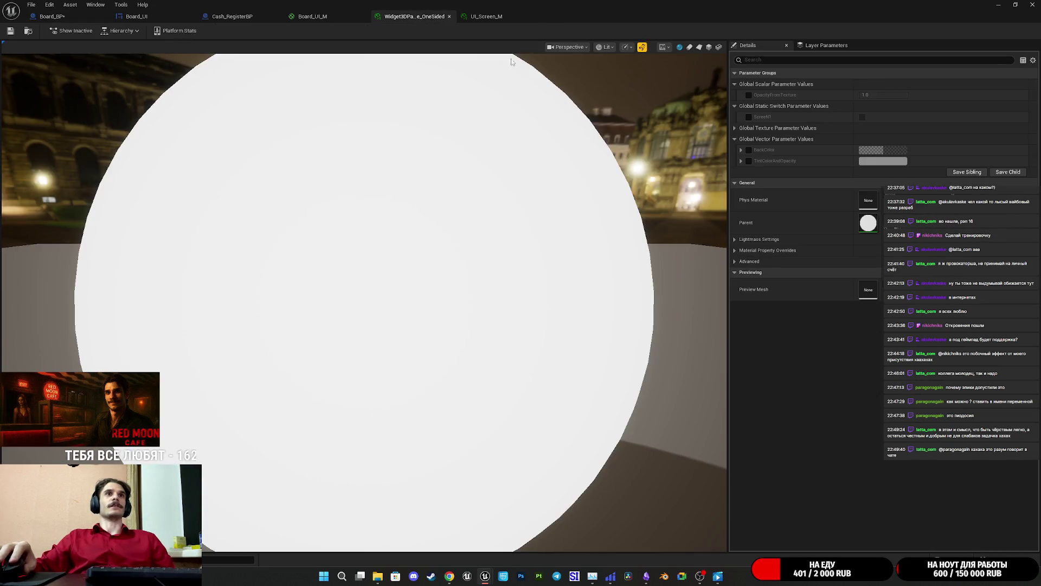
double_click(862, 223)
double_click(867, 223)
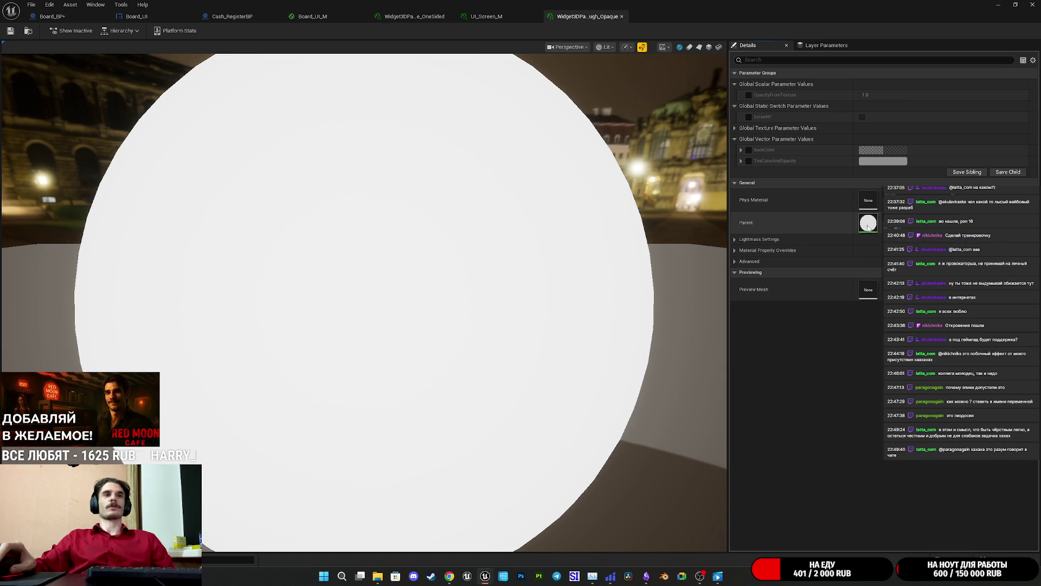
mouse_move(496, 181)
mouse_down()
mouse_move(600, 247)
mouse_move(637, 253)
mouse_move(593, 189)
mouse_move(544, 255)
mouse_up()
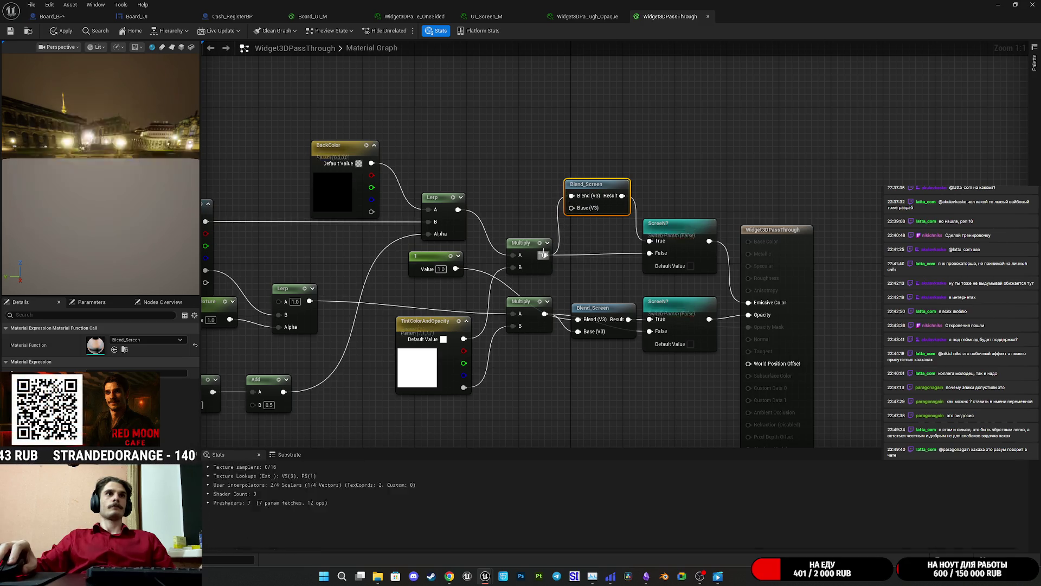
Wire the constant into the upper Blend_Screen Base and change its value to 0
mouse_move(456, 268)
mouse_down()
mouse_move(518, 296)
mouse_move(607, 217)
mouse_move(588, 209)
mouse_up()
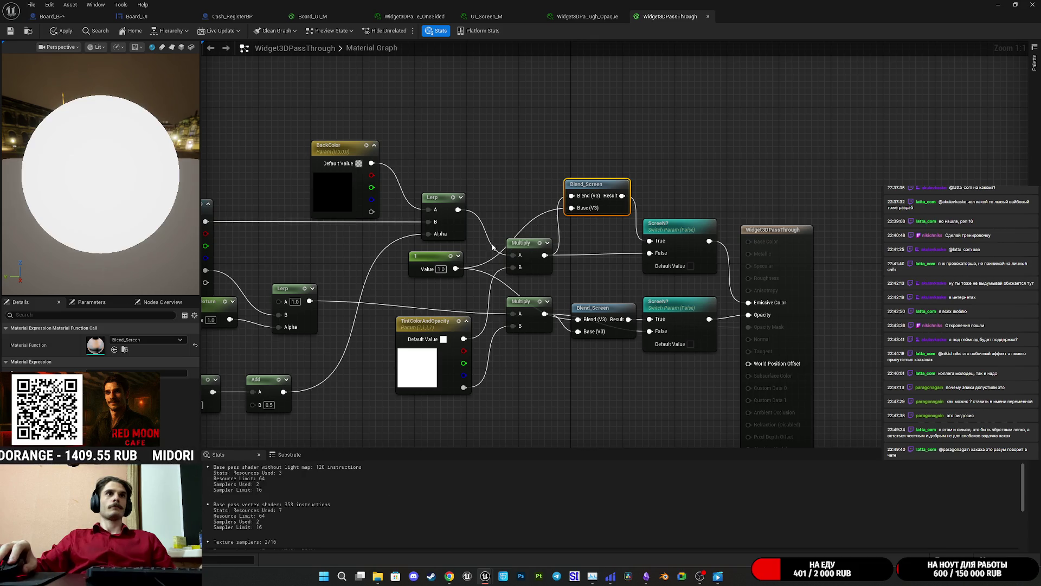
click(426, 266)
click(108, 339)
text(0)
key(Return)
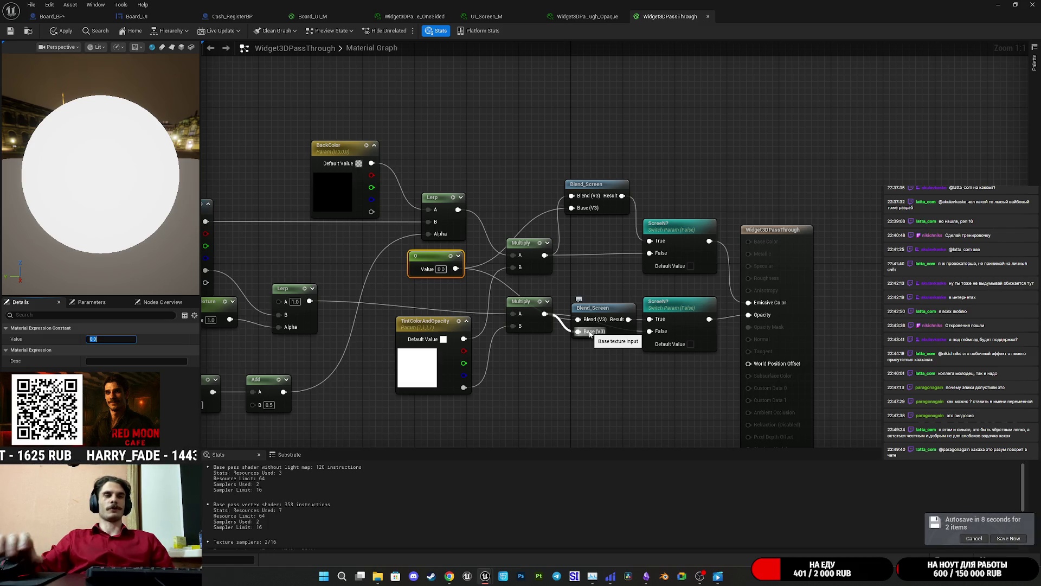
Connect the 0 constant to the lower Blend_Screen Base, place it by its switch, and apply
click(593, 308)
mouse_move(608, 305)
mouse_down()
mouse_move(578, 231)
mouse_move(576, 310)
mouse_up()
drag(569, 273, 593, 311)
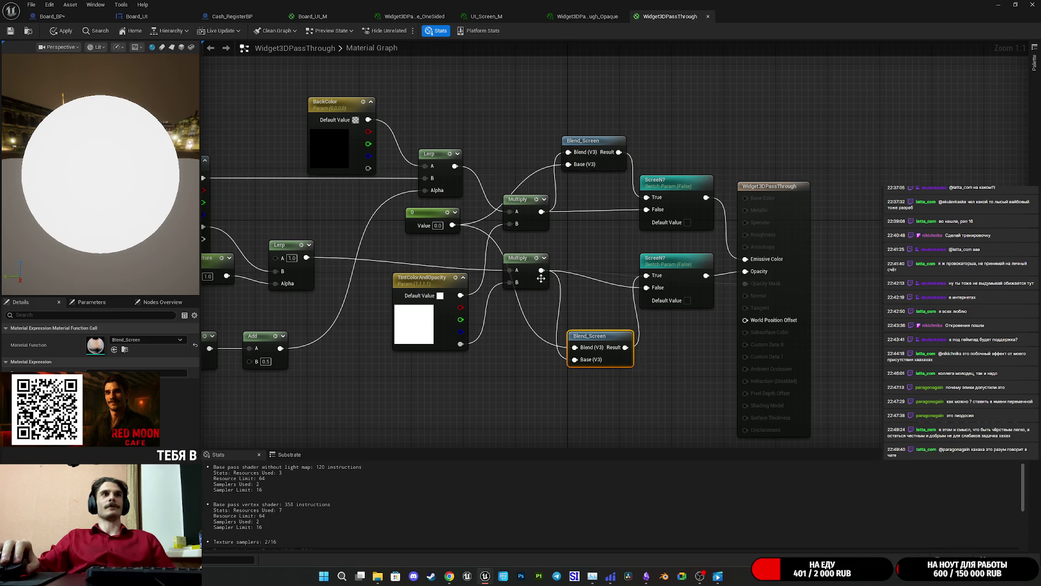
drag(453, 225, 593, 362)
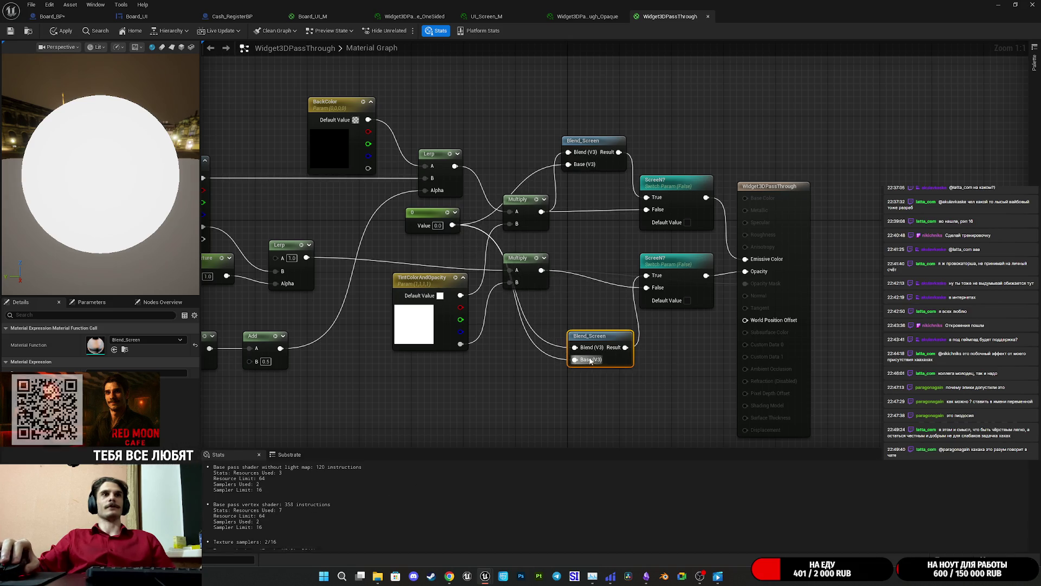
click(592, 325)
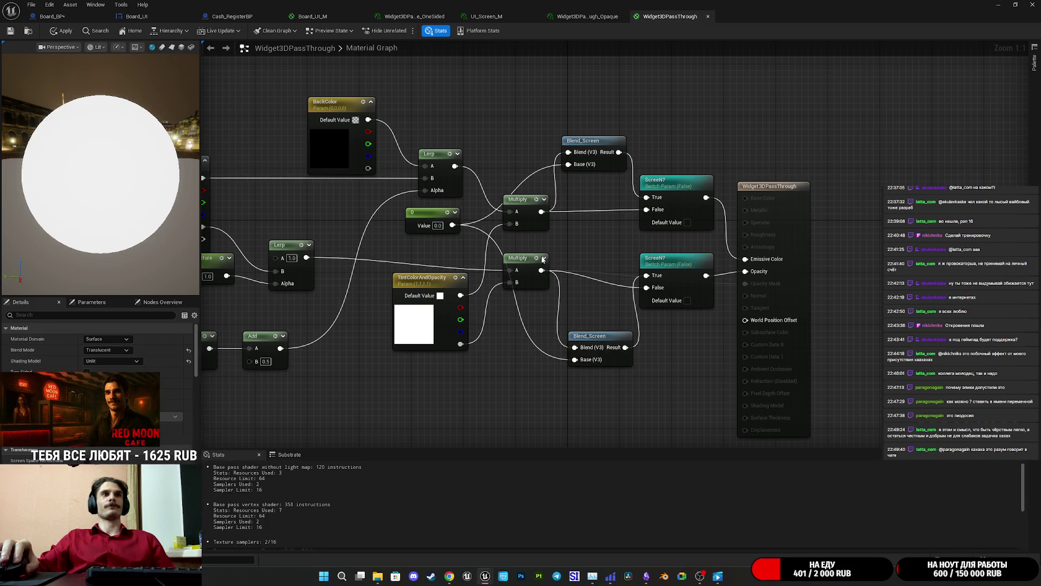
drag(607, 338, 599, 266)
click(580, 238)
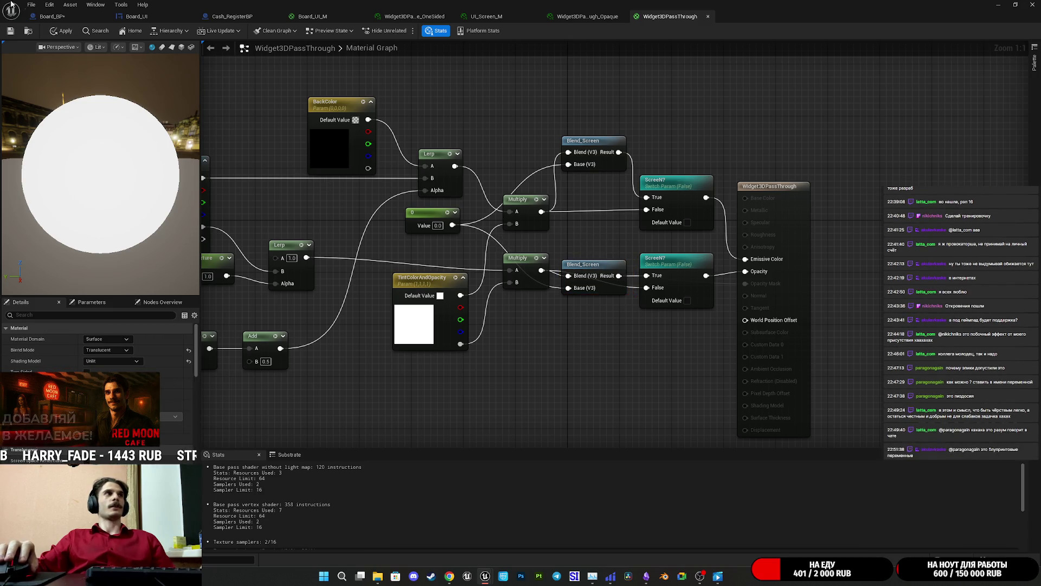
click(12, 32)
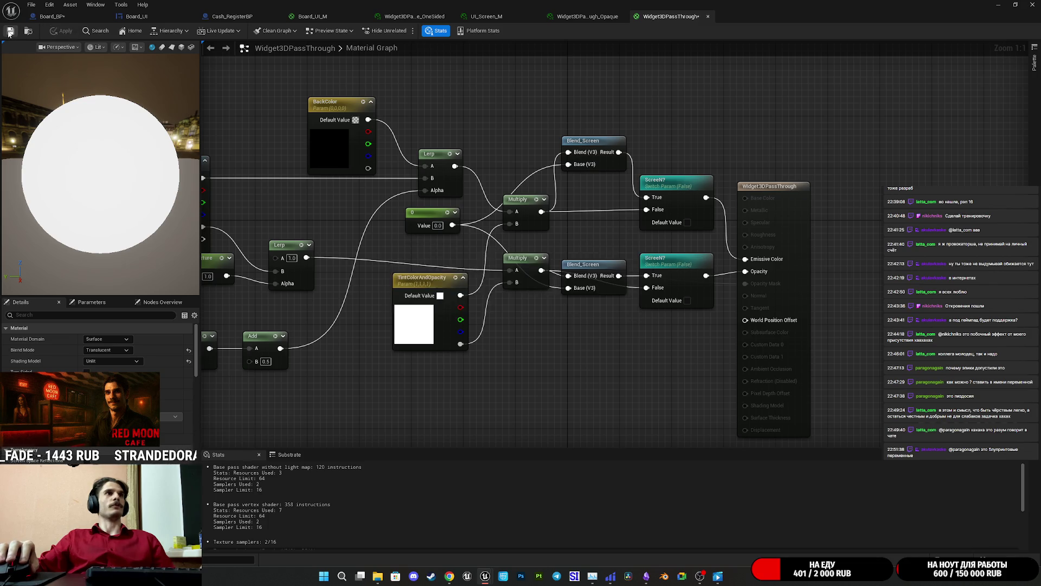
click(98, 16)
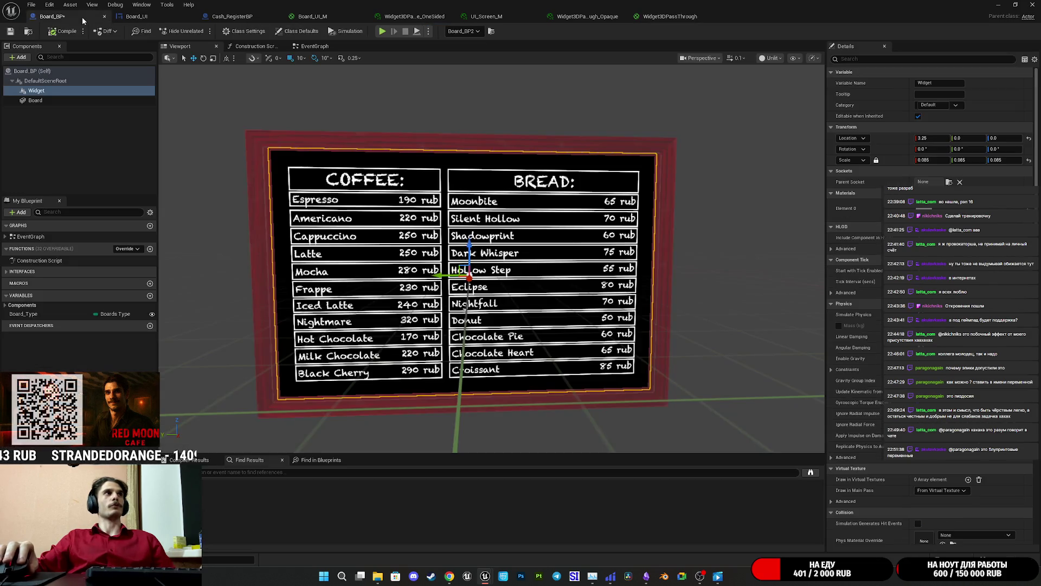
Orbit and zoom the Board_BP viewport to read the coffee and bread prices, glancing at UI_Screen_M
drag(619, 230, 648, 232)
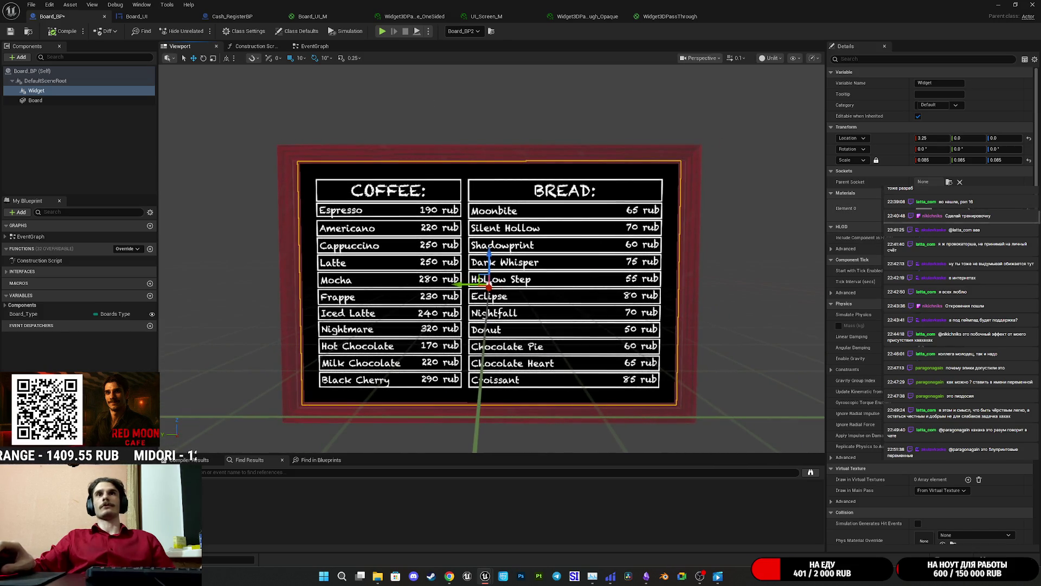
click(486, 16)
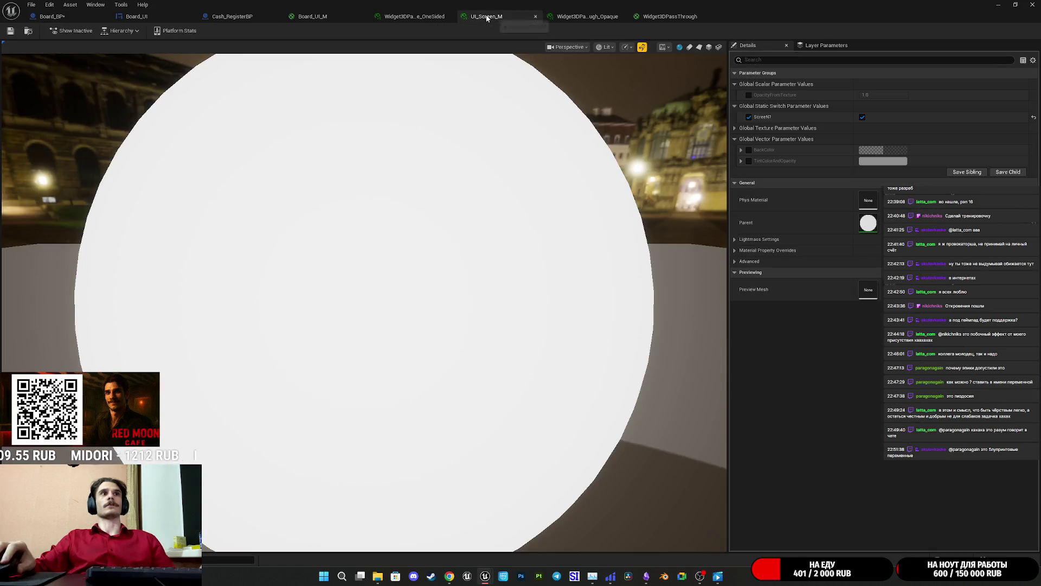
click(46, 21)
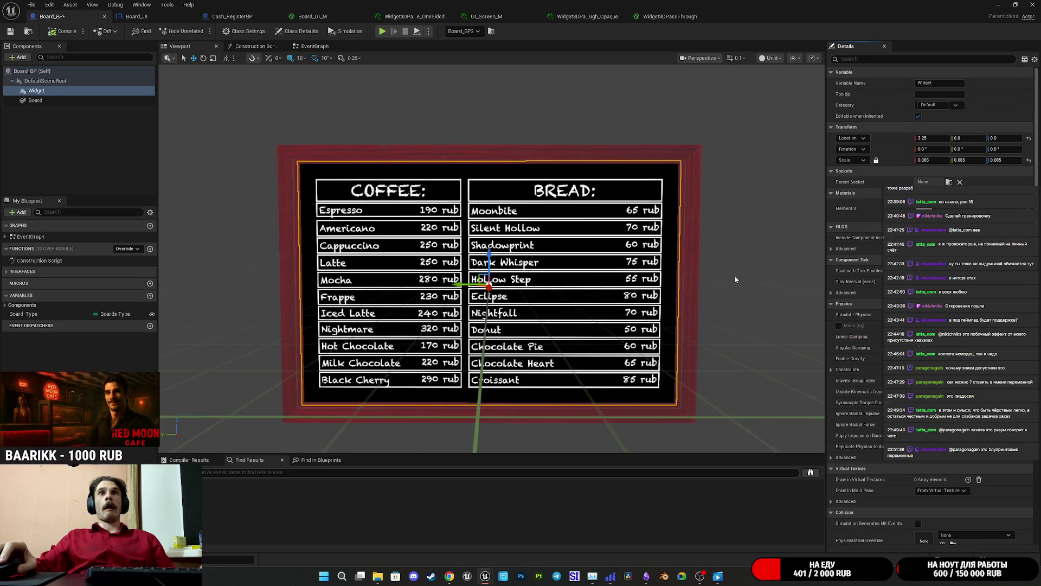
drag(665, 285, 632, 242)
scroll(491, 258, down, 8)
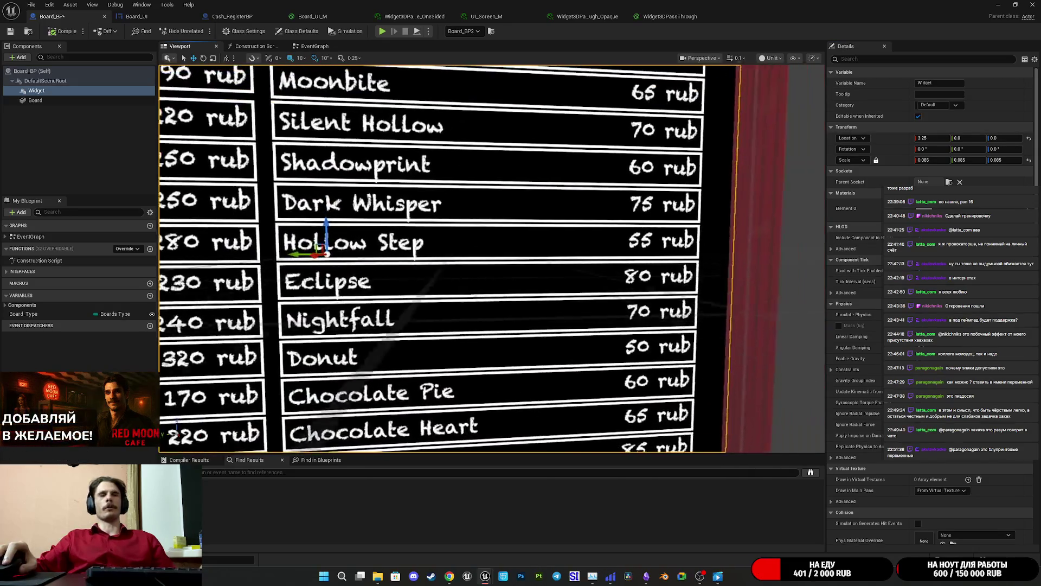
scroll(491, 258, down, 4)
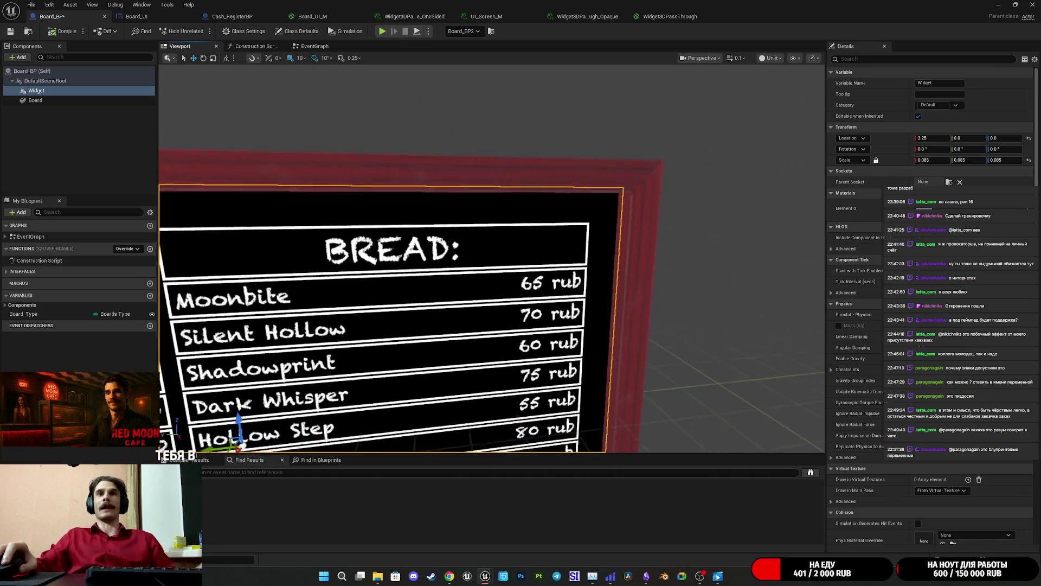
scroll(491, 257, up, 6)
drag(553, 66, 579, 96)
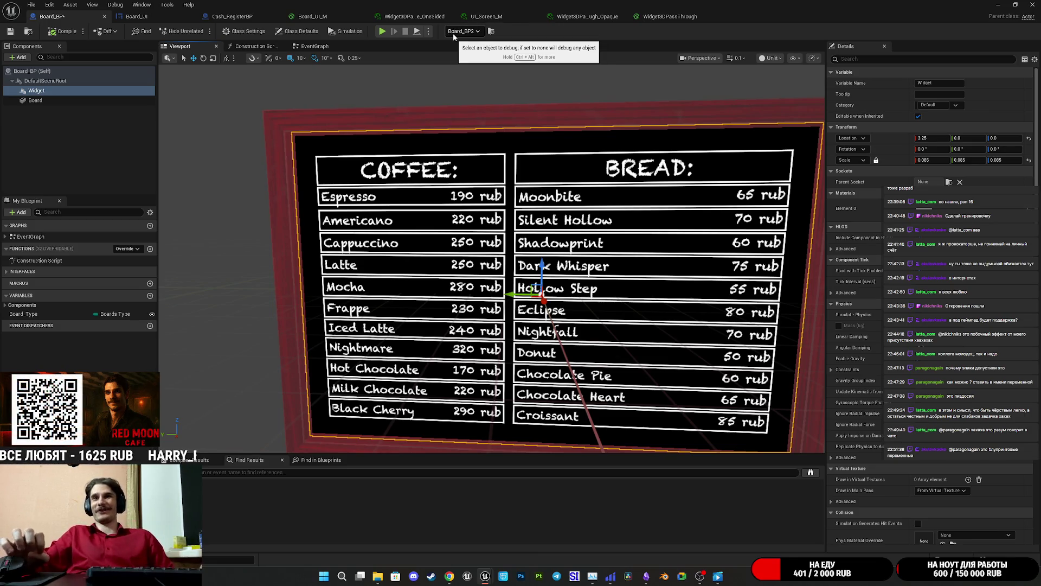
click(484, 17)
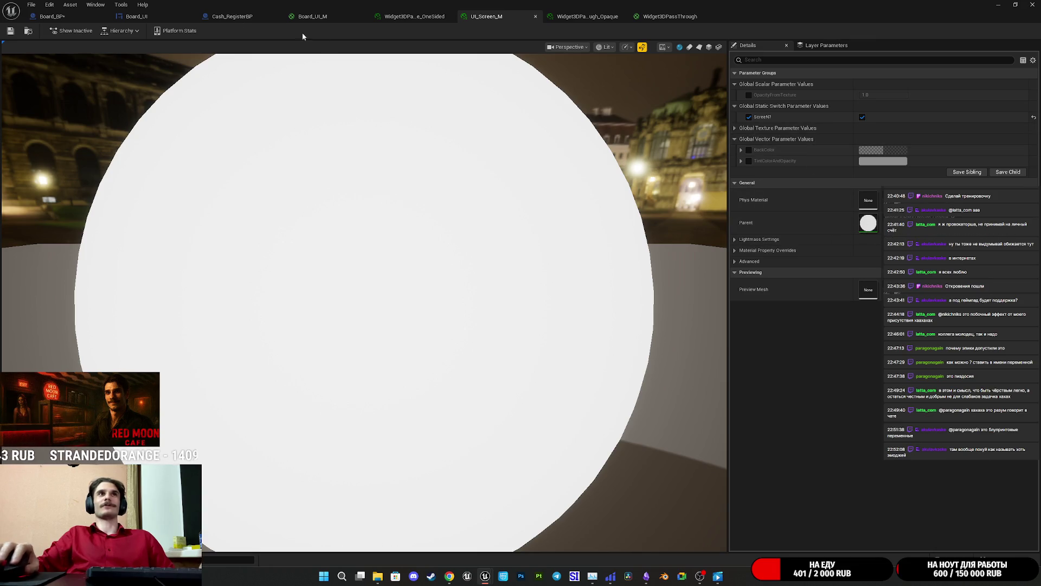
click(52, 17)
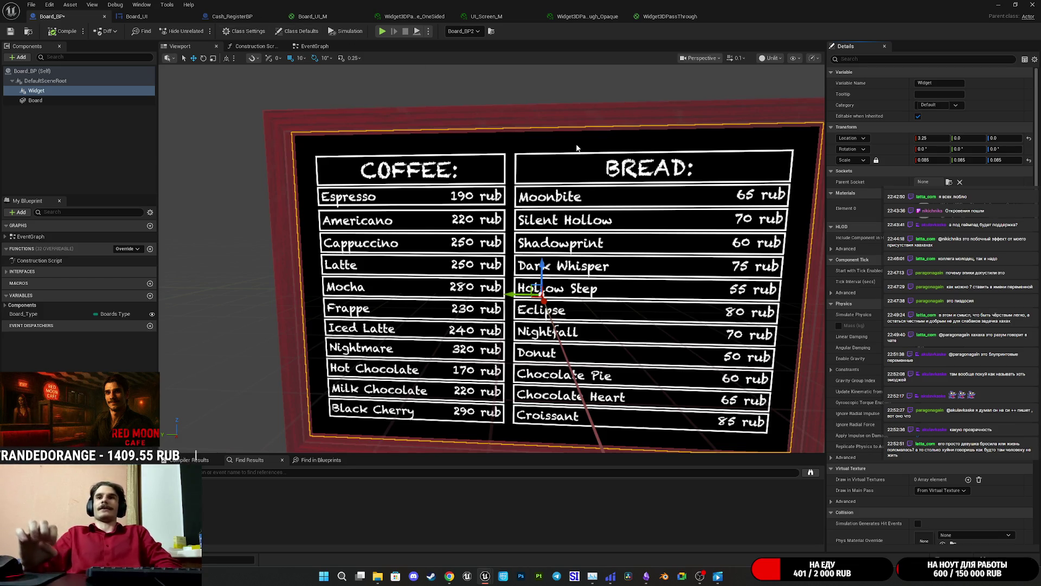
Frame the COFFEE/BREAD board at an angle, then save Board_BP with Ctrl+S
scroll(614, 259, up, 10)
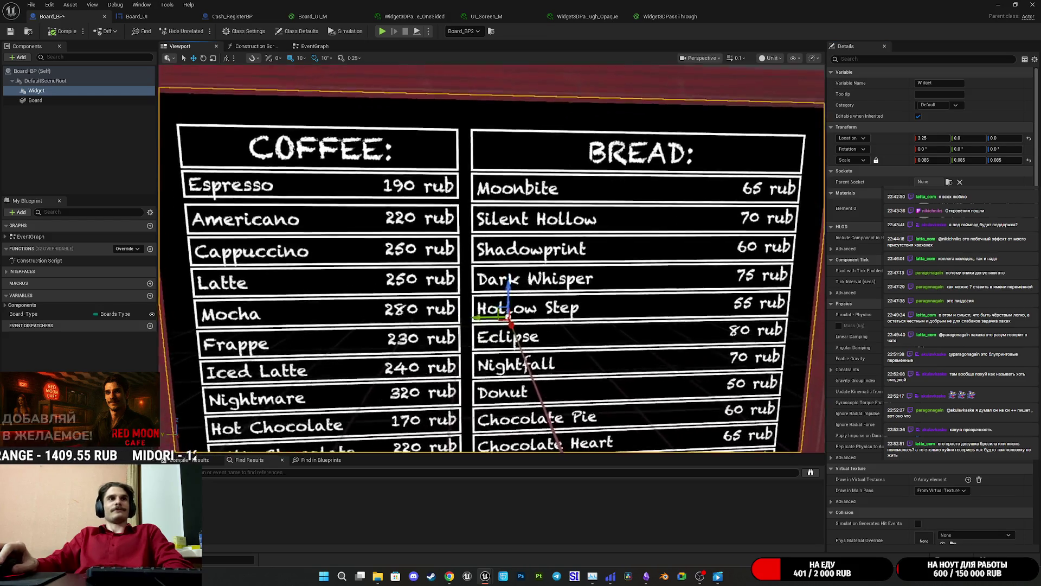
scroll(491, 259, down, 5)
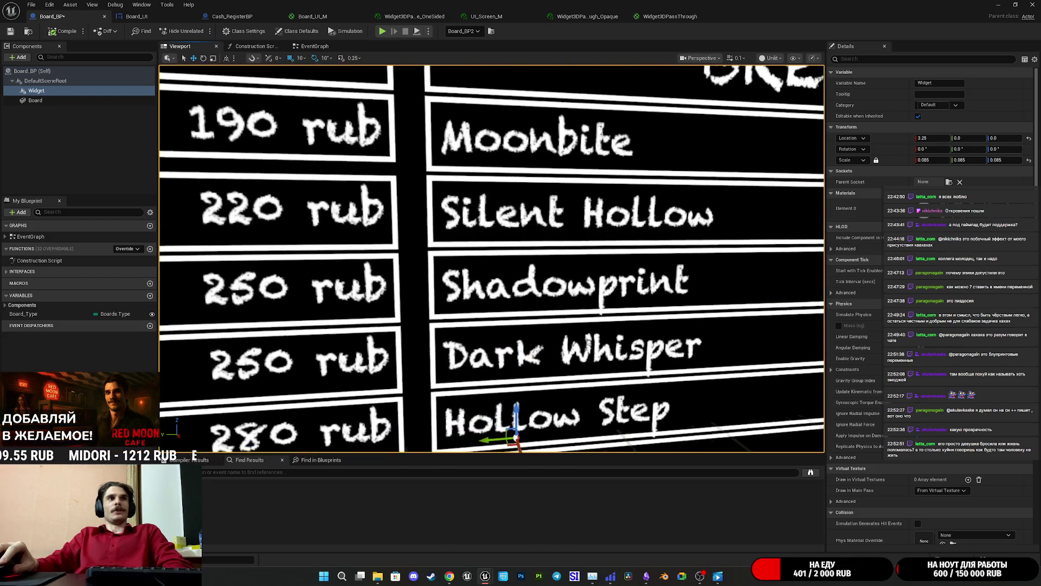
scroll(492, 258, down, 5)
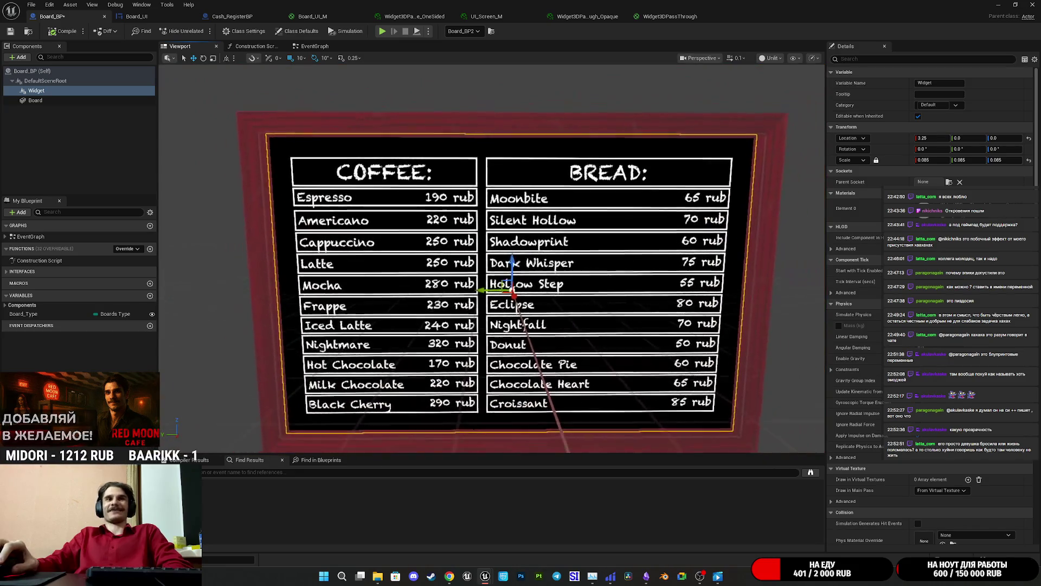
mouse_move(621, 274)
mouse_down()
mouse_move(640, 274)
mouse_move(612, 274)
mouse_up()
key(ctrl+s)
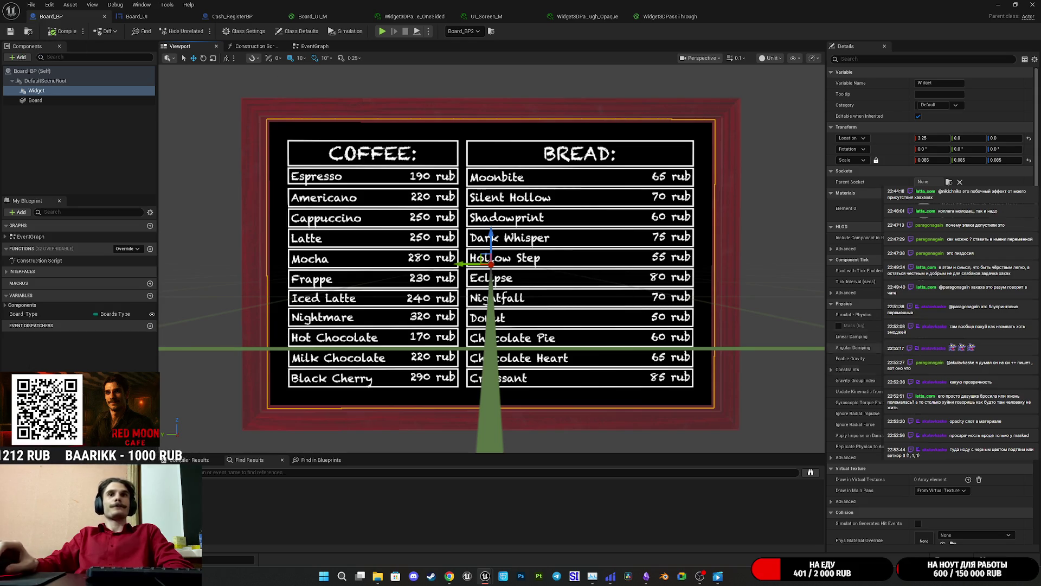
Review the Widget component's Collision and Rendering settings, then open the Widget3DPassThrough_OneSided material instance
scroll(880, 371, down, 10)
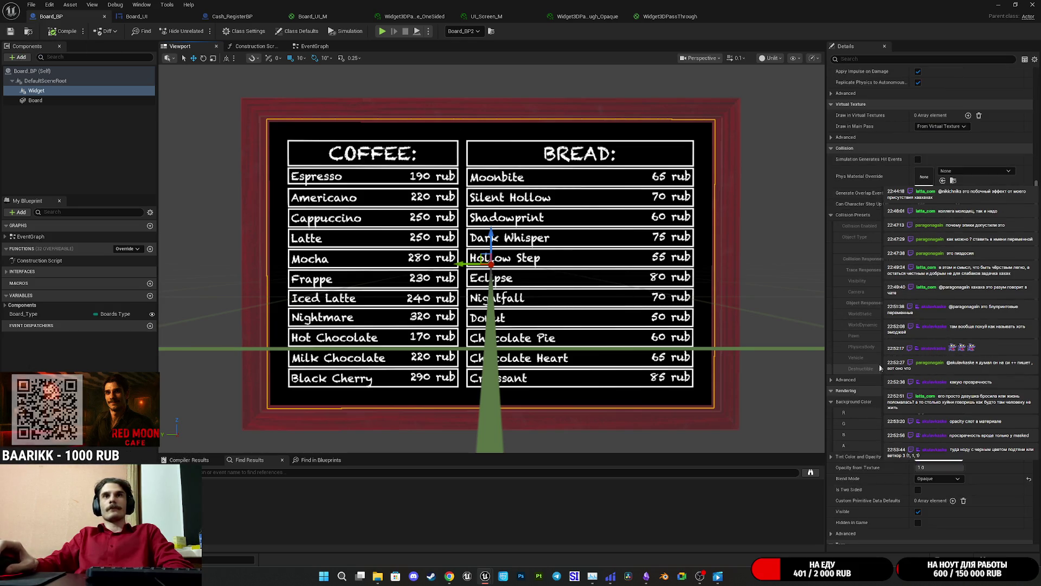
scroll(931, 304, up, 10)
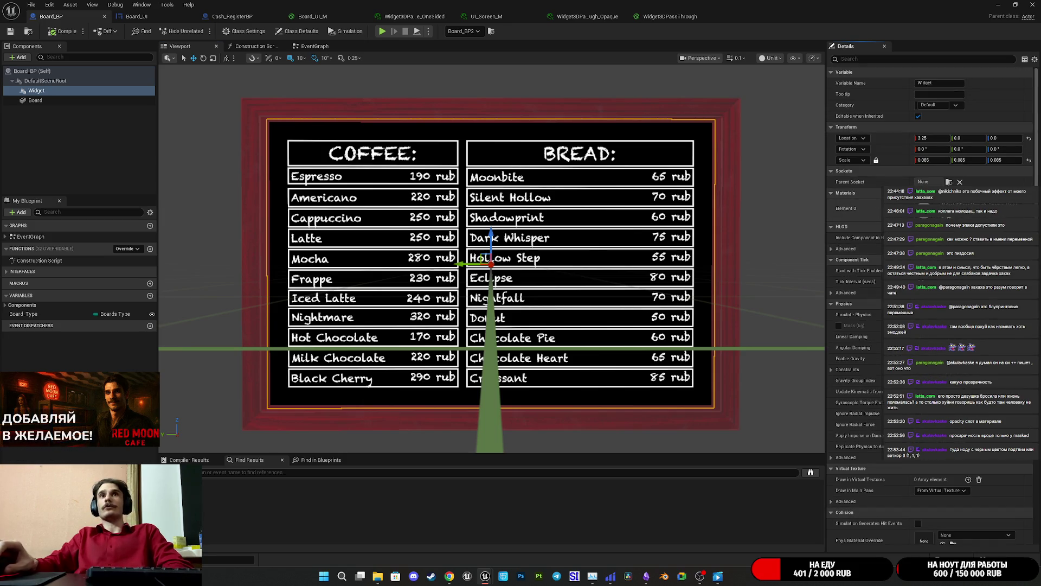
scroll(930, 304, down, 10)
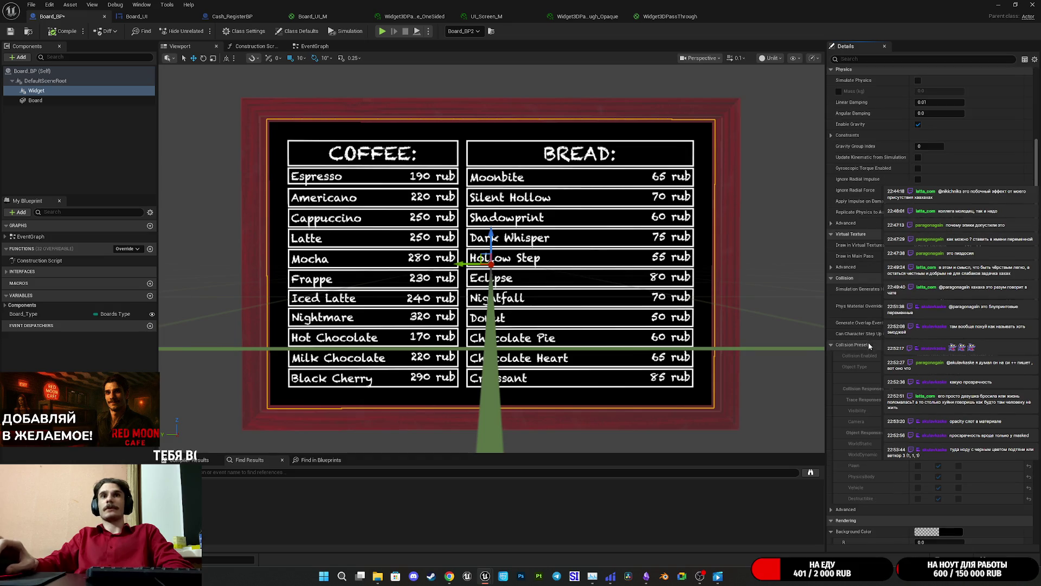
scroll(930, 304, down, 4)
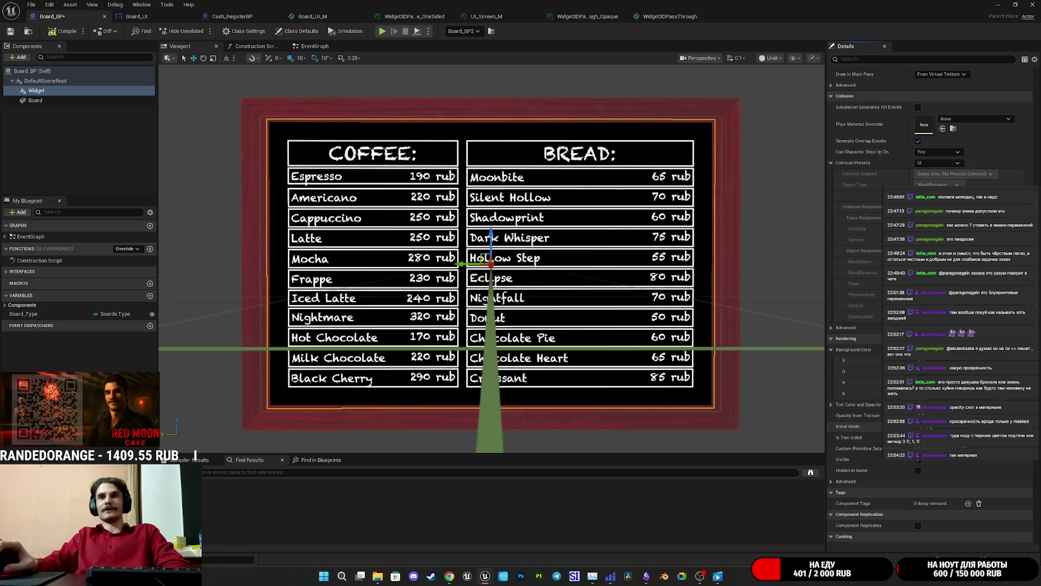
scroll(862, 405, up, 10)
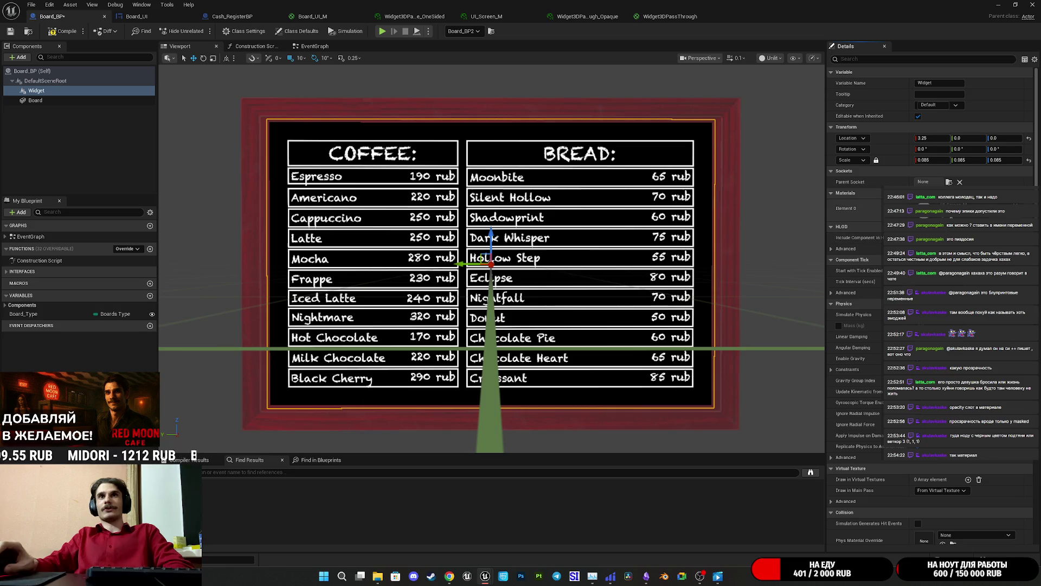
scroll(874, 366, down, 10)
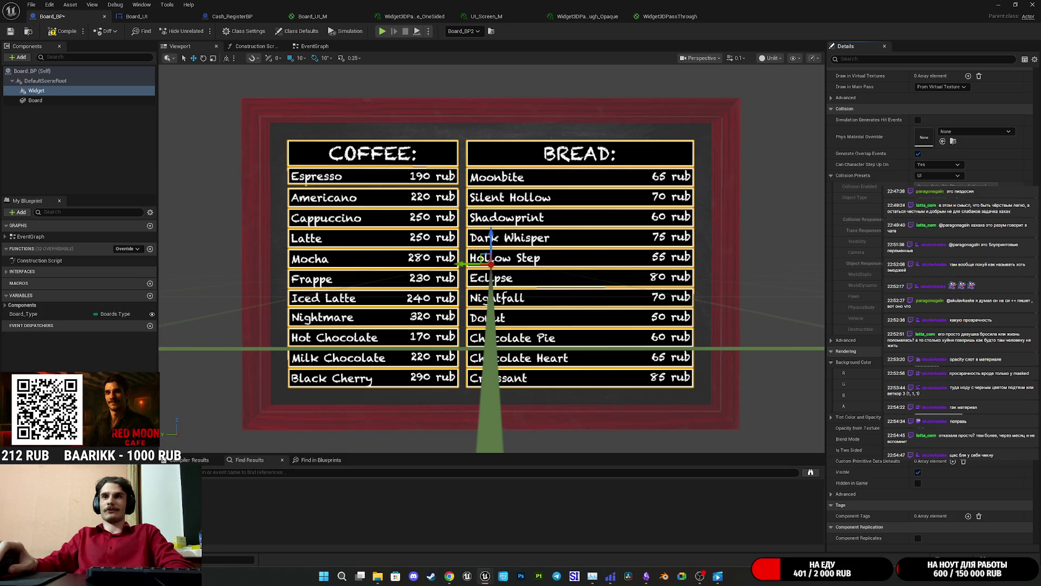
scroll(857, 272, up, 5)
scroll(900, 176, up, 5)
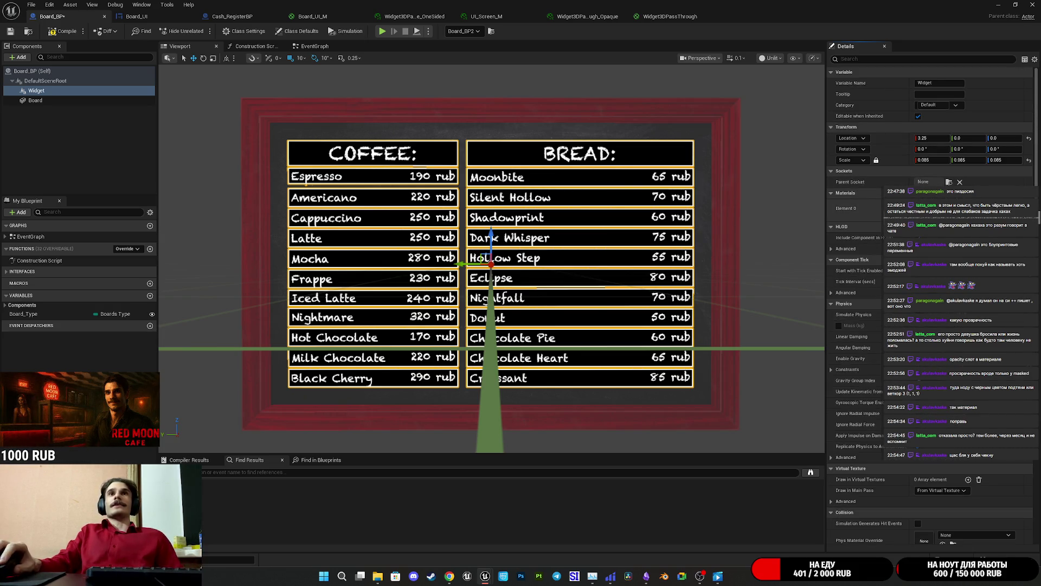
double_click(925, 209)
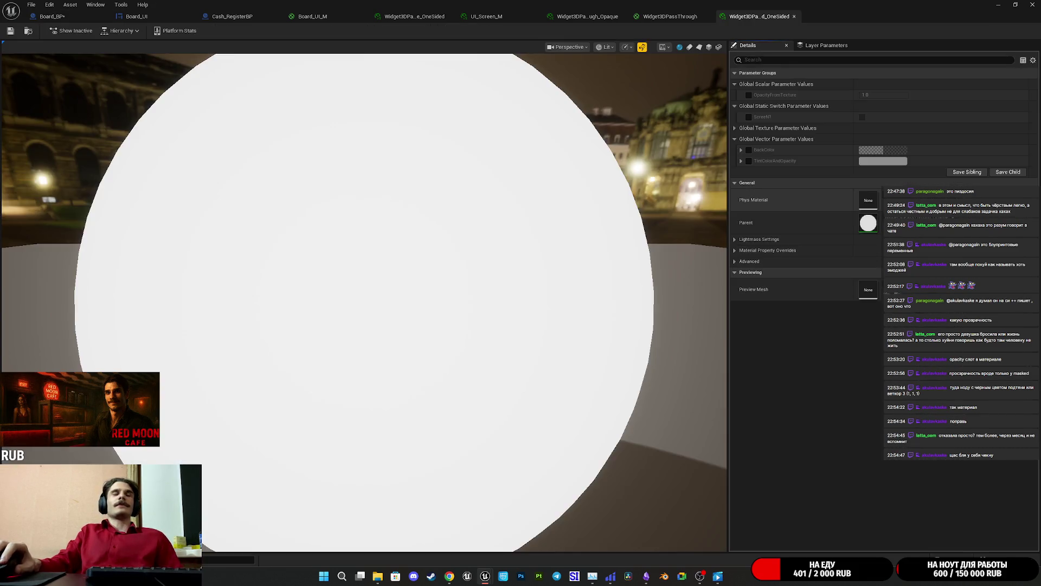
Open the Widget3DPassThrough parent material and wire both Multiply outputs into Emissive Color and Opacity
double_click(874, 222)
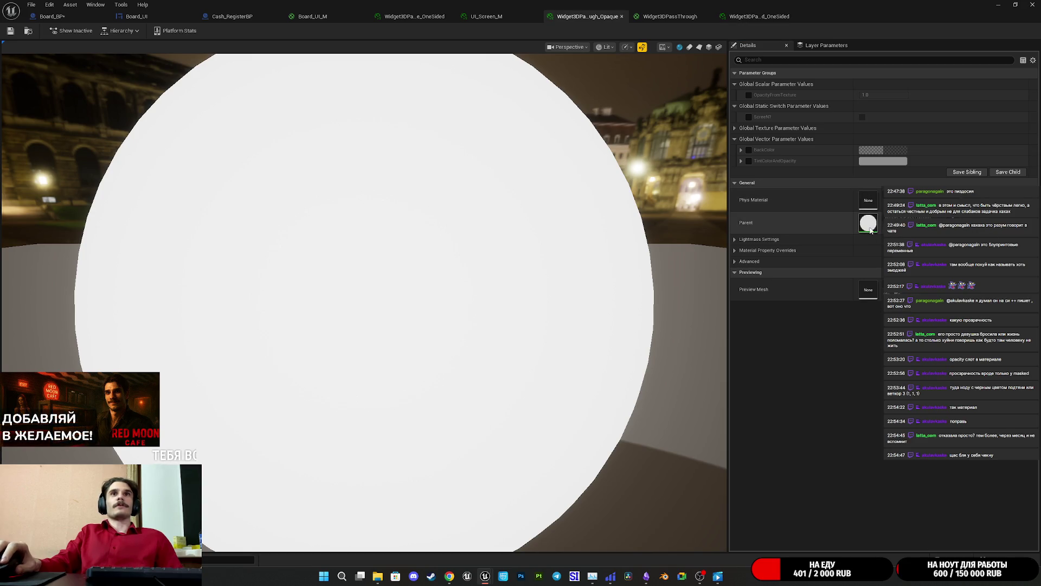
double_click(869, 227)
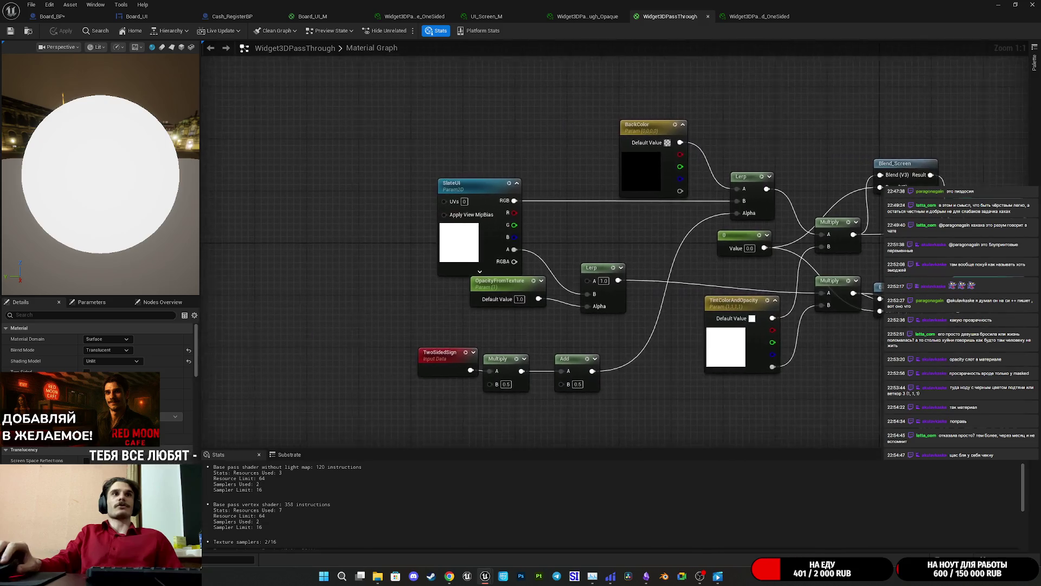
drag(792, 333, 699, 354)
mouse_move(614, 378)
mouse_down()
mouse_move(594, 418)
mouse_move(611, 403)
mouse_up()
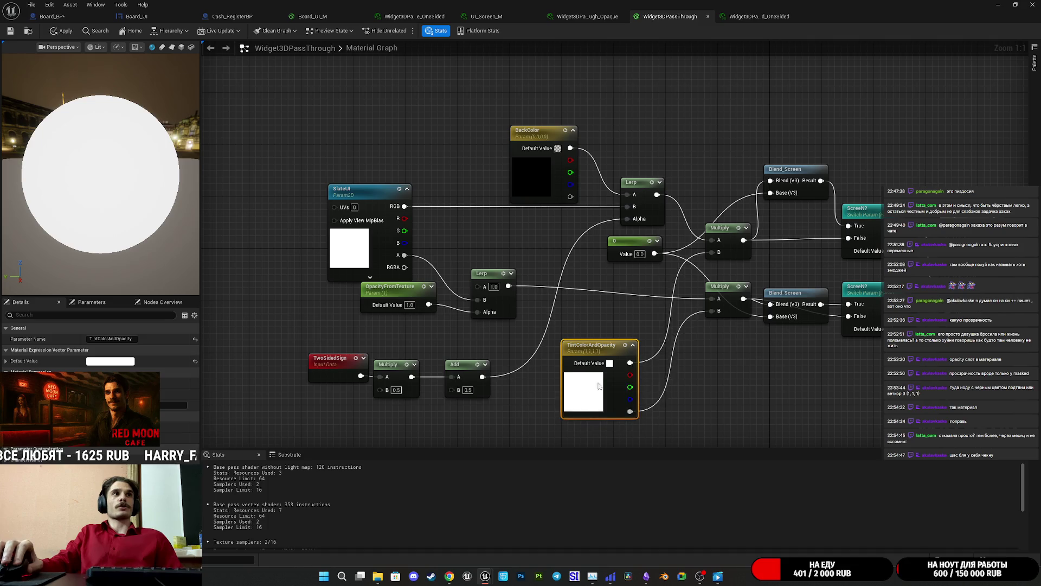
drag(692, 392, 514, 382)
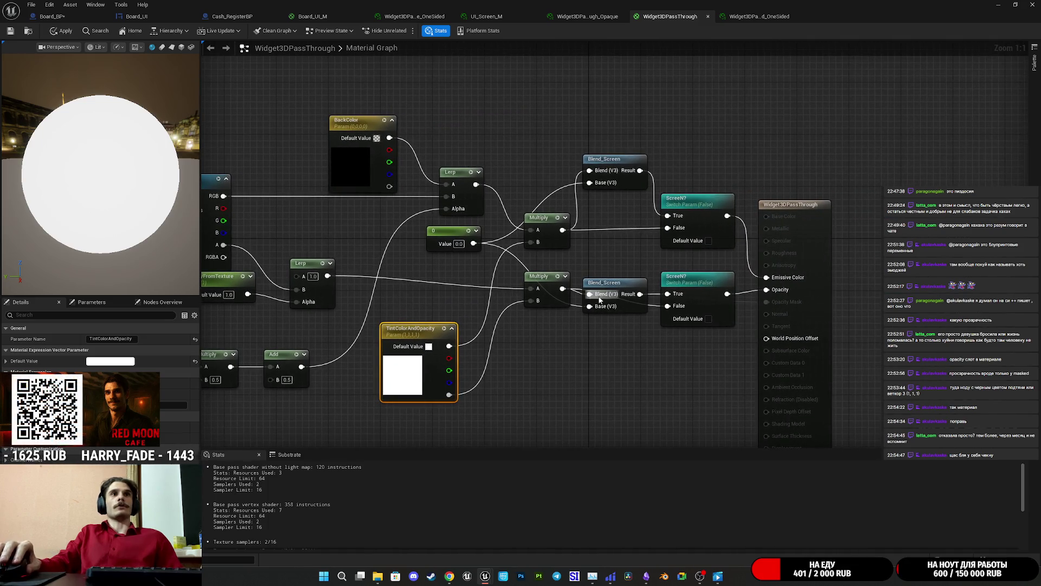
drag(612, 368, 562, 380)
mouse_move(517, 299)
mouse_down()
mouse_move(586, 320)
mouse_move(721, 301)
mouse_up()
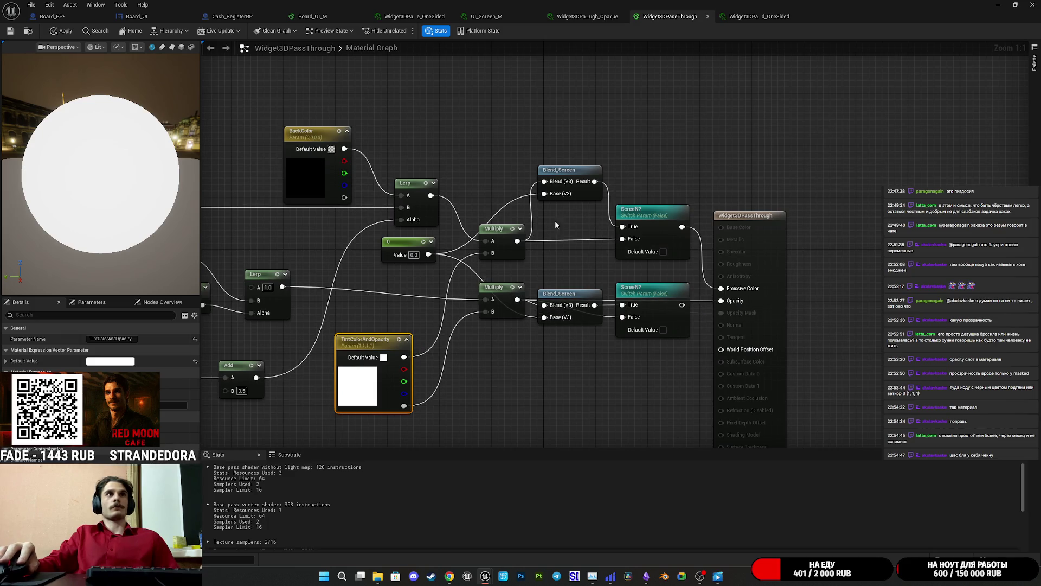
drag(517, 241, 742, 292)
Move the Blend_Screen and ScreenN? nodes down and place the 0 constant beside them
mouse_move(534, 160)
mouse_down()
mouse_move(624, 244)
mouse_move(693, 339)
mouse_move(659, 401)
mouse_move(669, 480)
mouse_move(613, 372)
mouse_move(620, 390)
mouse_up()
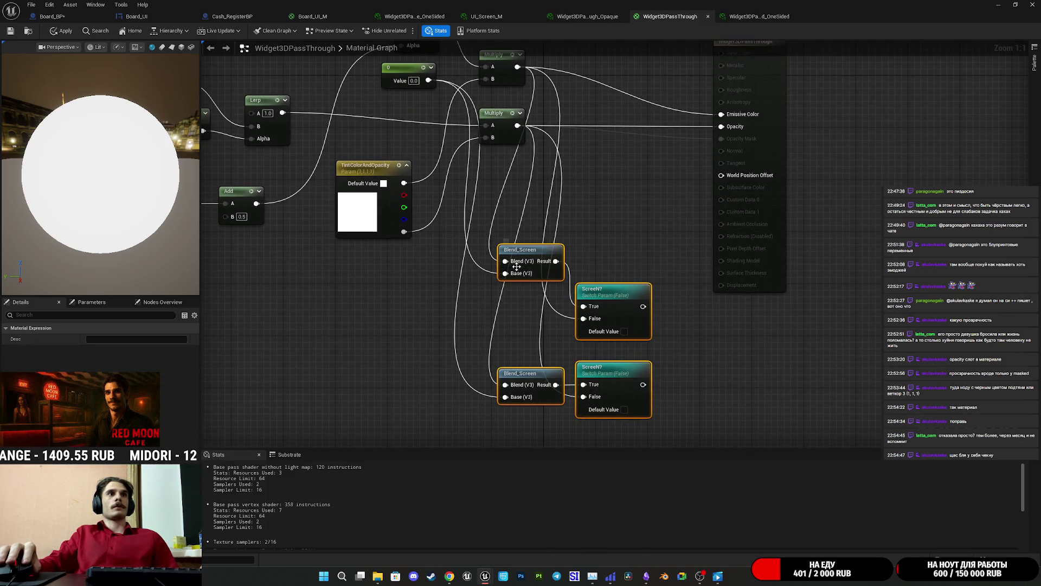
drag(525, 308, 550, 375)
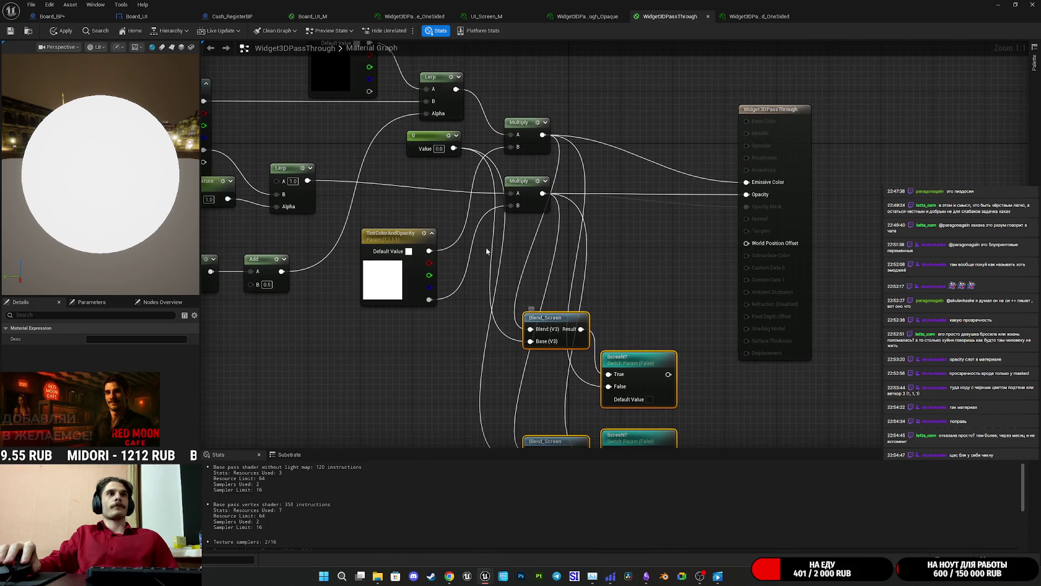
mouse_move(424, 140)
mouse_down()
mouse_move(446, 344)
mouse_move(434, 400)
mouse_move(426, 328)
mouse_move(430, 359)
mouse_move(462, 339)
mouse_up()
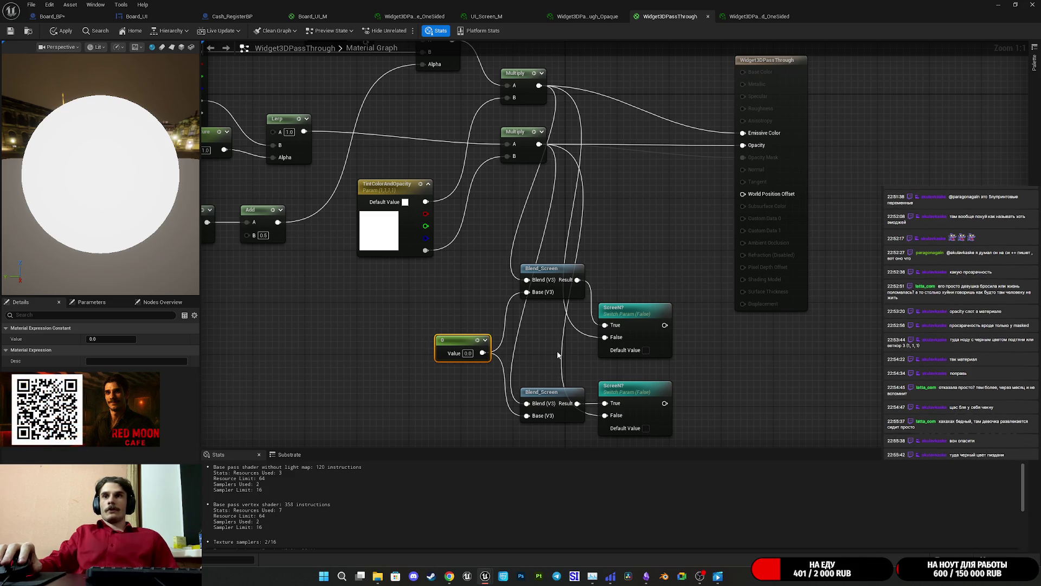
mouse_move(558, 356)
mouse_down()
mouse_move(543, 343)
mouse_move(534, 362)
mouse_up()
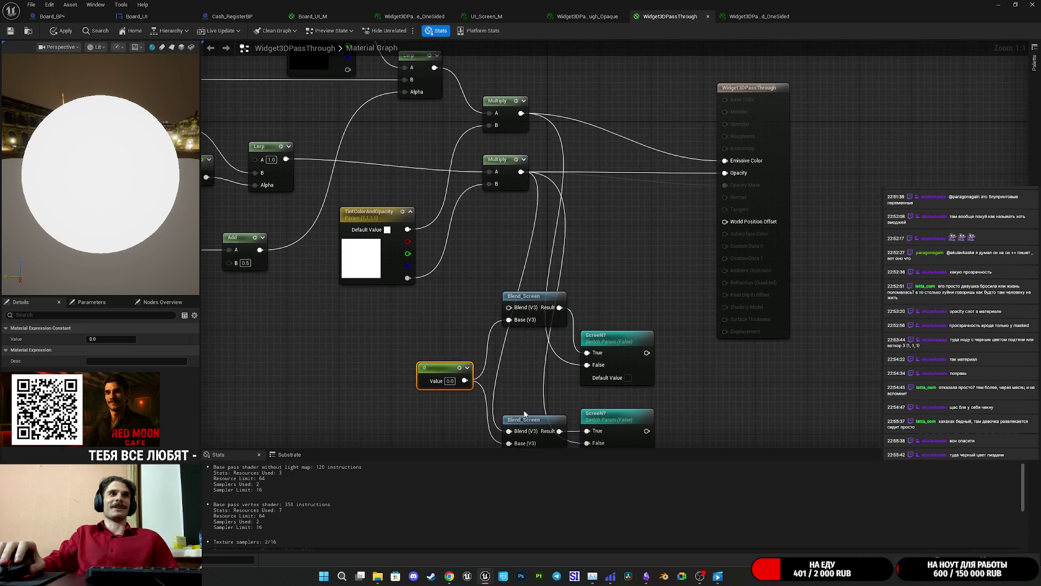
Break a wire into the lower Blend_Screen and reposition both Blend_Screen and ScreenN? pairs
alt+click(509, 431)
mouse_move(515, 365)
mouse_down()
mouse_move(488, 360)
mouse_move(464, 300)
mouse_up()
drag(489, 237, 493, 277)
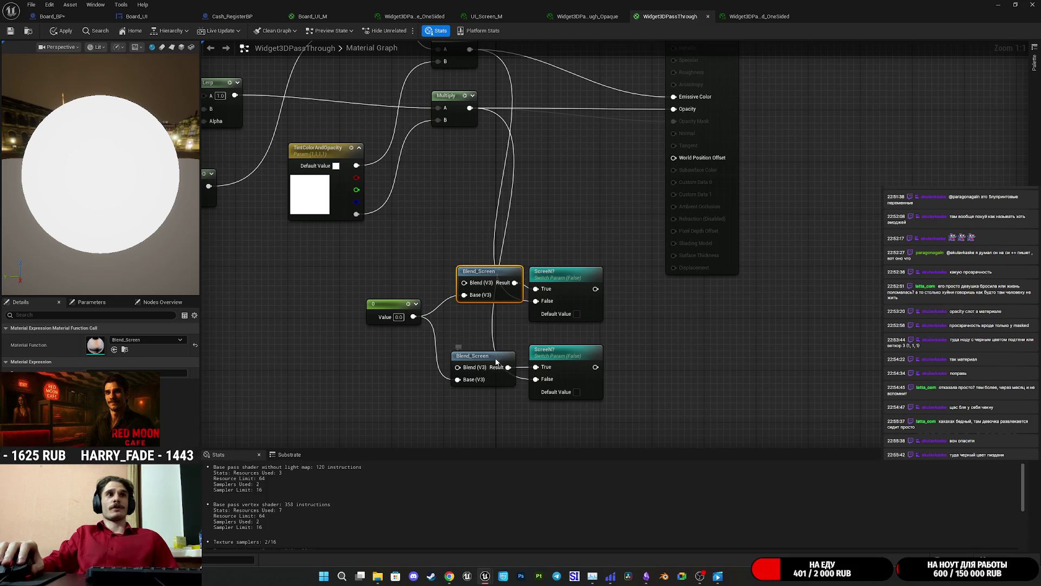
drag(495, 362, 501, 357)
mouse_move(575, 353)
mouse_down()
mouse_move(581, 331)
mouse_move(567, 320)
mouse_up()
ctrl+click(567, 334)
click(650, 307)
Move TintColorAndOpacity to the lower left and nudge the 0 constant down-right
mouse_move(649, 307)
mouse_down()
mouse_move(748, 383)
mouse_move(830, 419)
mouse_up()
drag(656, 332, 662, 385)
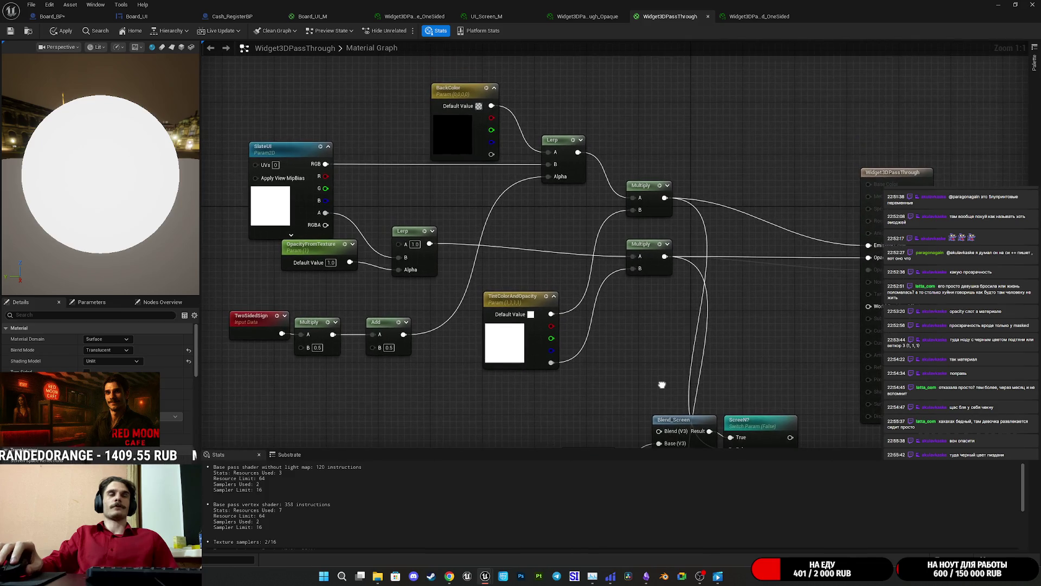
mouse_move(511, 346)
mouse_down()
mouse_move(465, 425)
mouse_move(430, 433)
mouse_move(599, 390)
mouse_move(517, 412)
mouse_up()
drag(635, 364, 574, 362)
drag(635, 369, 623, 283)
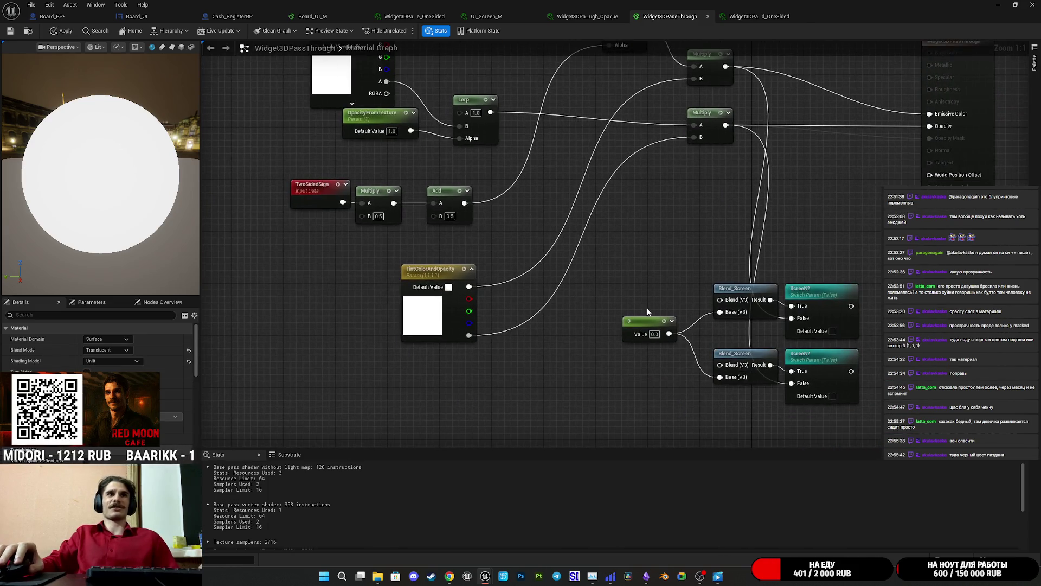
mouse_move(668, 336)
mouse_down()
mouse_move(545, 345)
mouse_move(562, 351)
mouse_up()
Group the 0 constant, Blend_Screen and ScreenN? nodes together below the Multiply chain
mouse_move(588, 295)
mouse_down()
mouse_move(545, 306)
mouse_move(738, 429)
mouse_move(583, 316)
mouse_move(622, 343)
mouse_move(636, 410)
mouse_up()
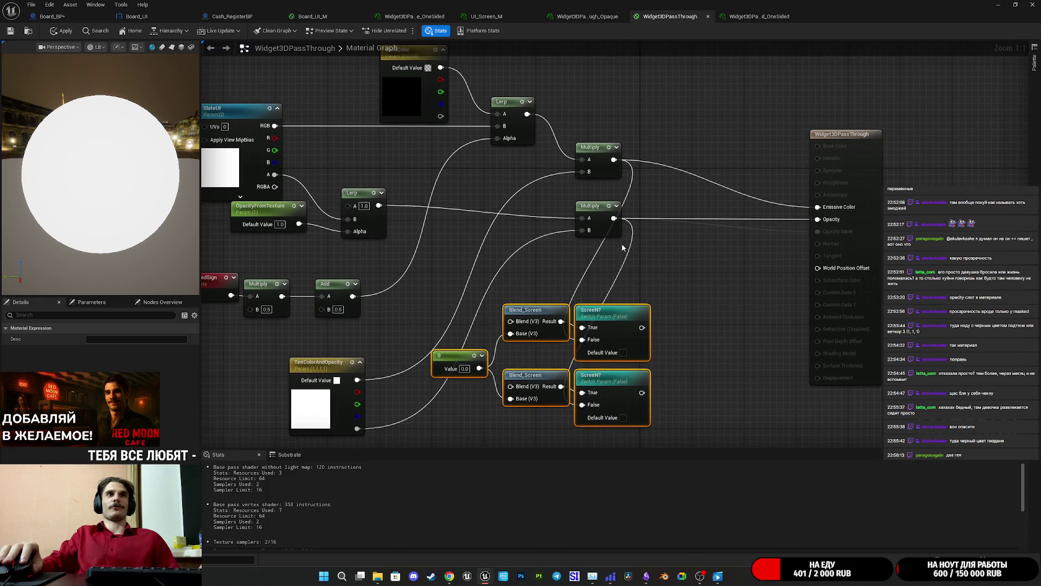
drag(641, 281, 638, 269)
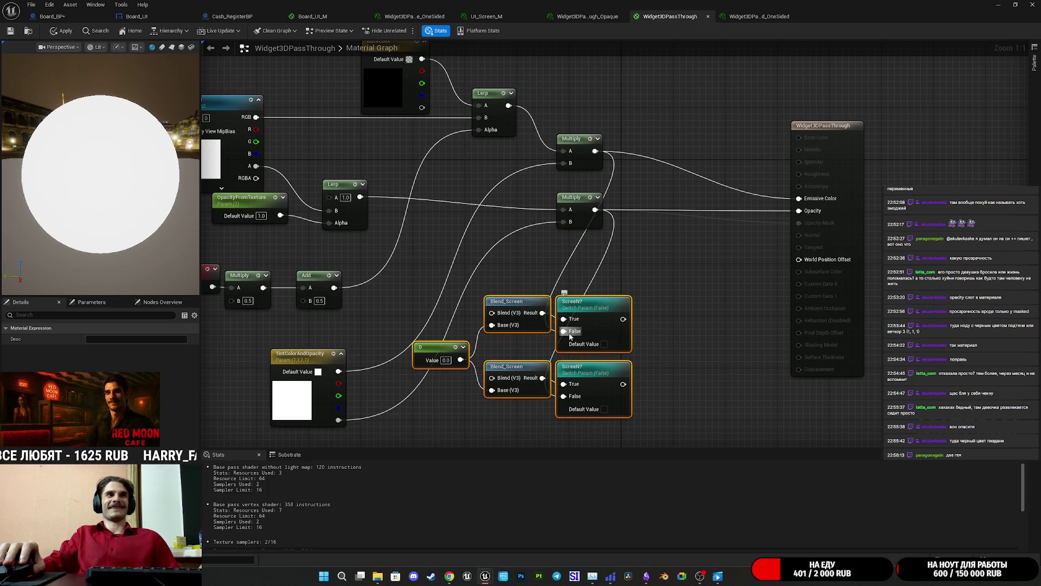
drag(564, 331, 583, 316)
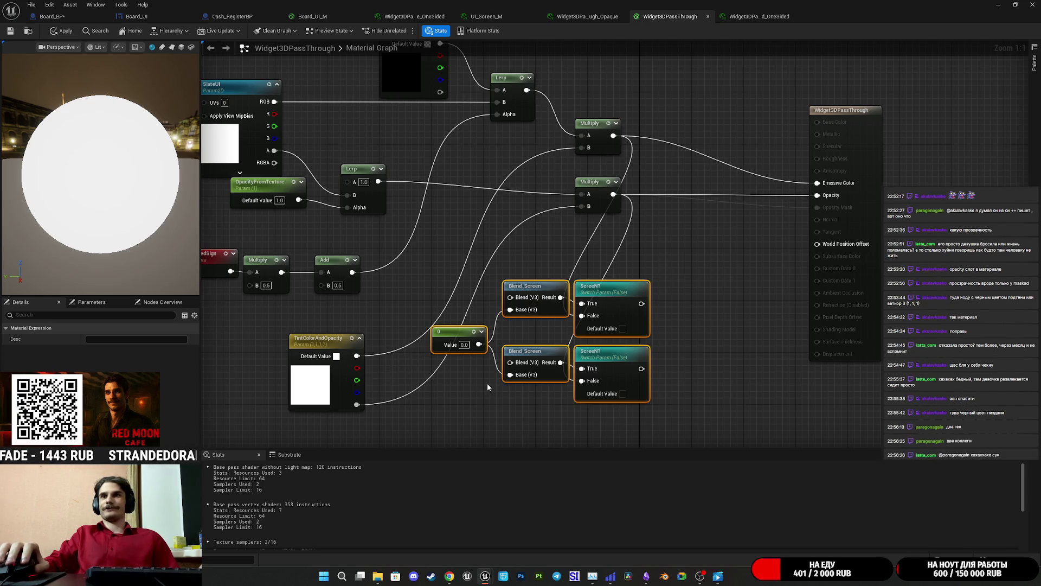
click(502, 401)
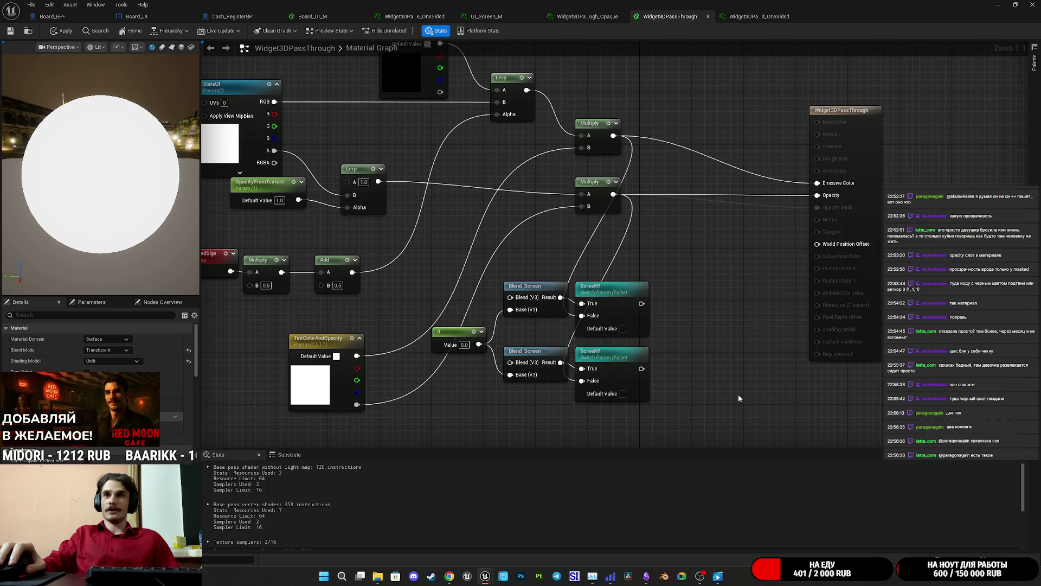
mouse_move(689, 368)
mouse_down()
mouse_move(790, 414)
mouse_move(758, 408)
mouse_up()
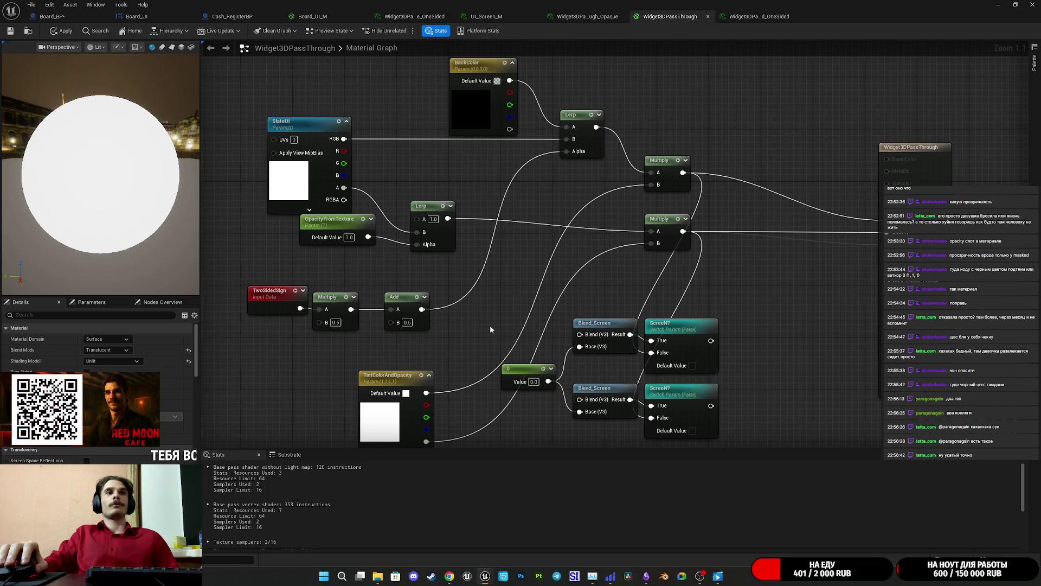
Pan around the material graph to inspect the TintColorAndOpacity and Blend_Screen wiring
drag(464, 356, 455, 327)
drag(519, 305, 452, 305)
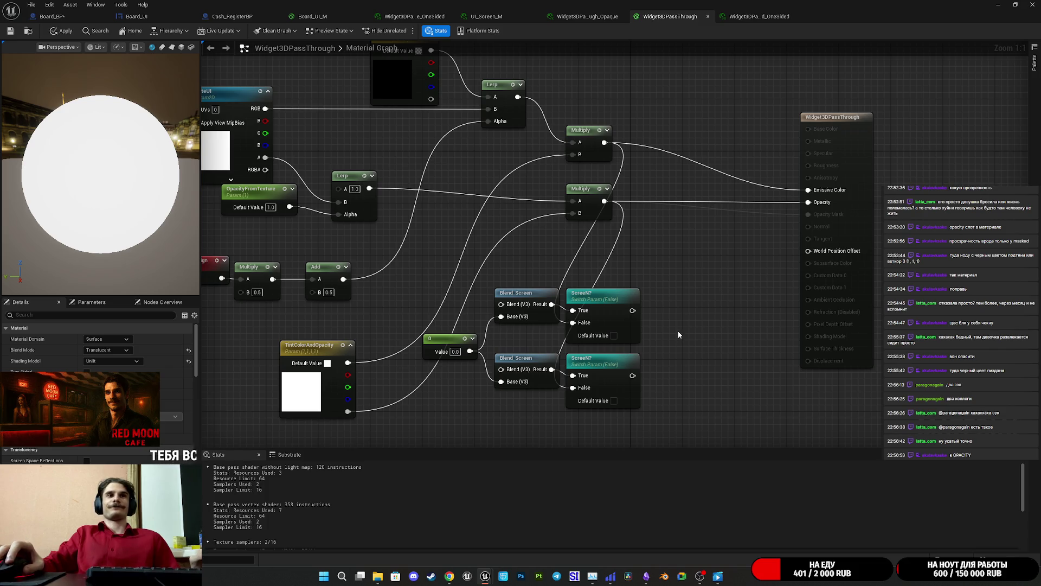
drag(678, 335, 654, 334)
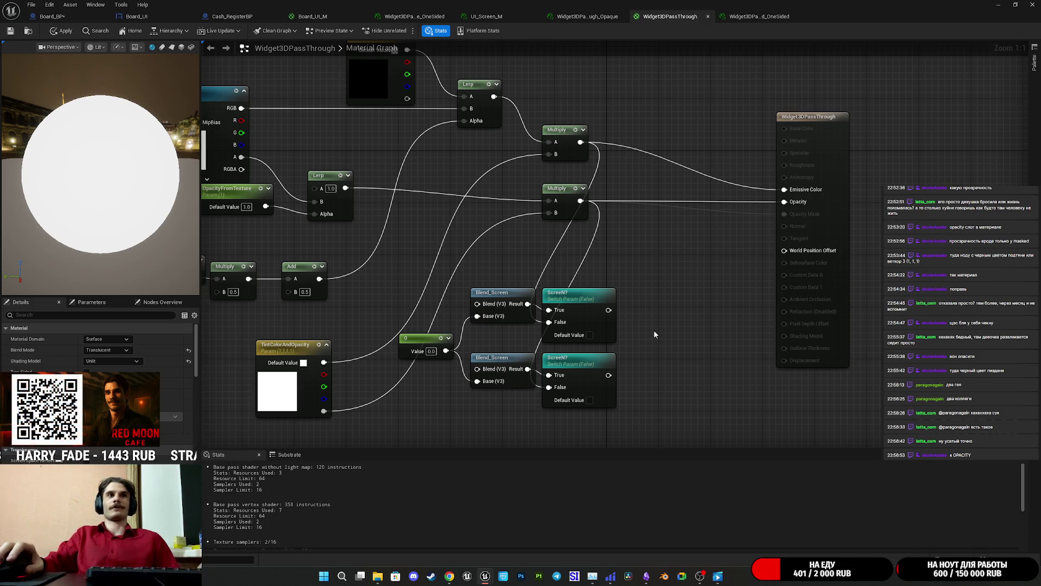
drag(677, 325, 728, 324)
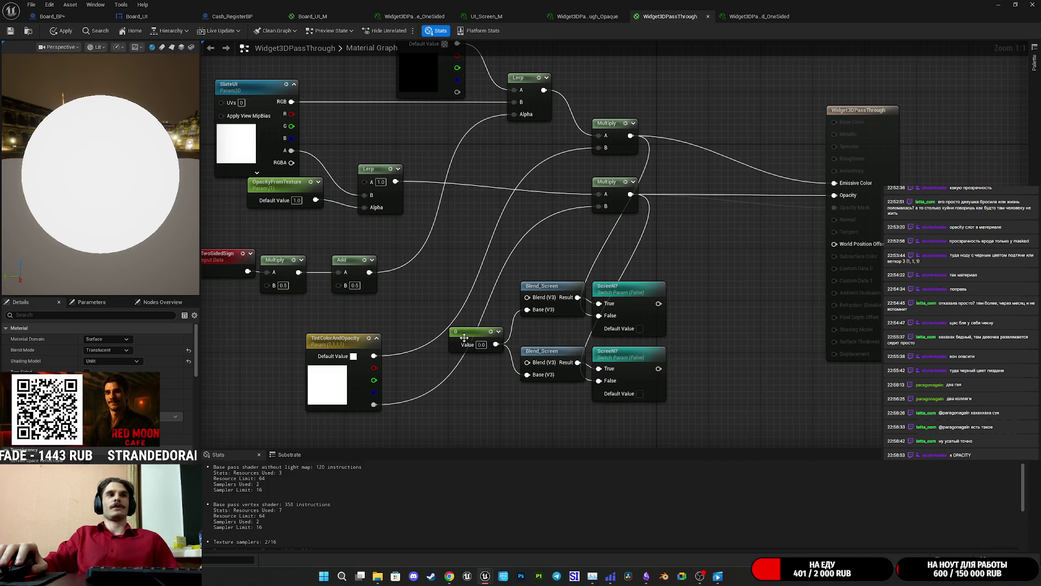
drag(494, 384, 455, 380)
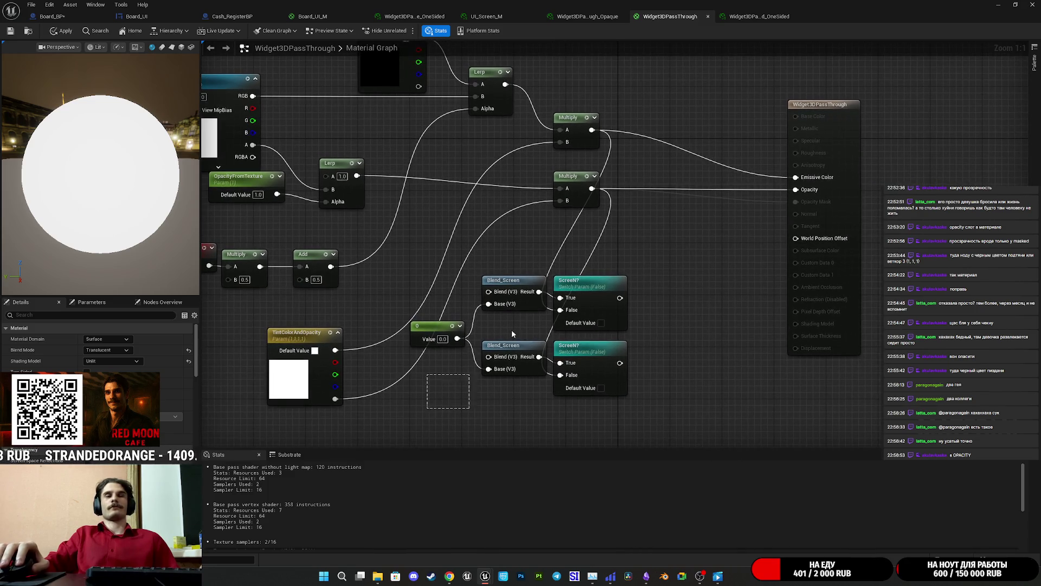
drag(688, 316, 704, 334)
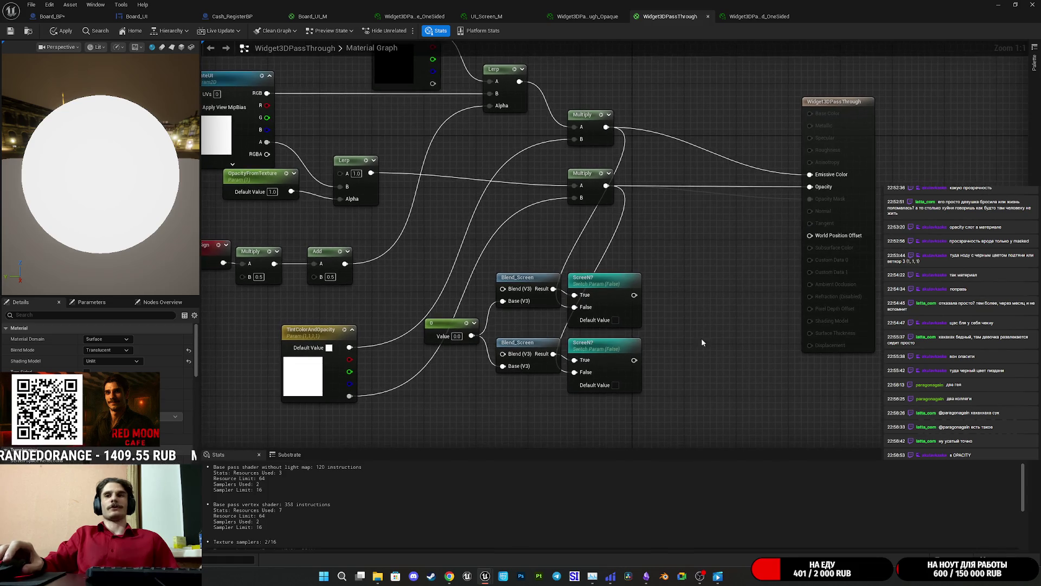
mouse_move(551, 292)
mouse_down()
mouse_move(520, 339)
mouse_move(517, 331)
mouse_up()
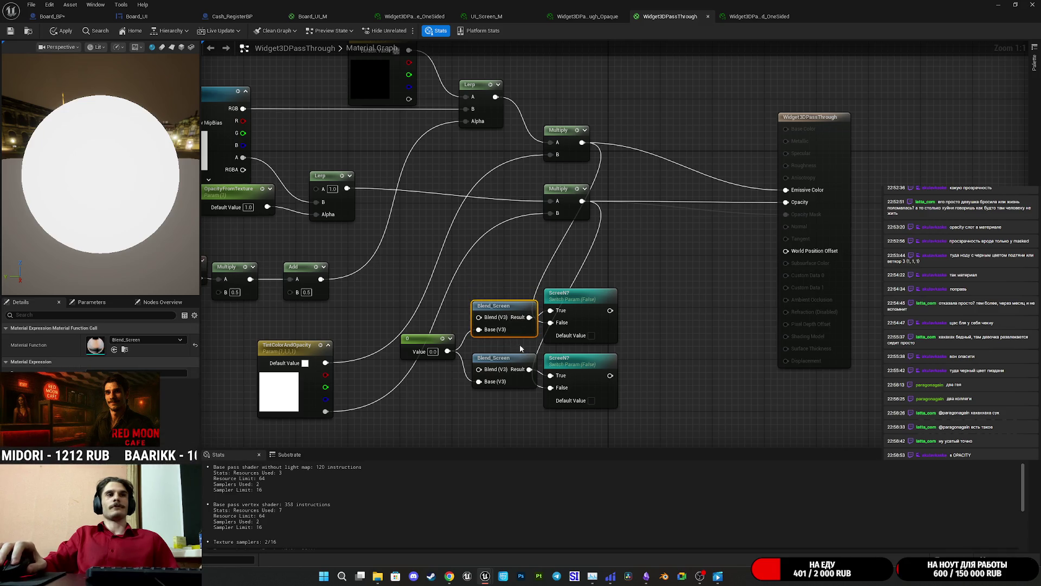
click(520, 347)
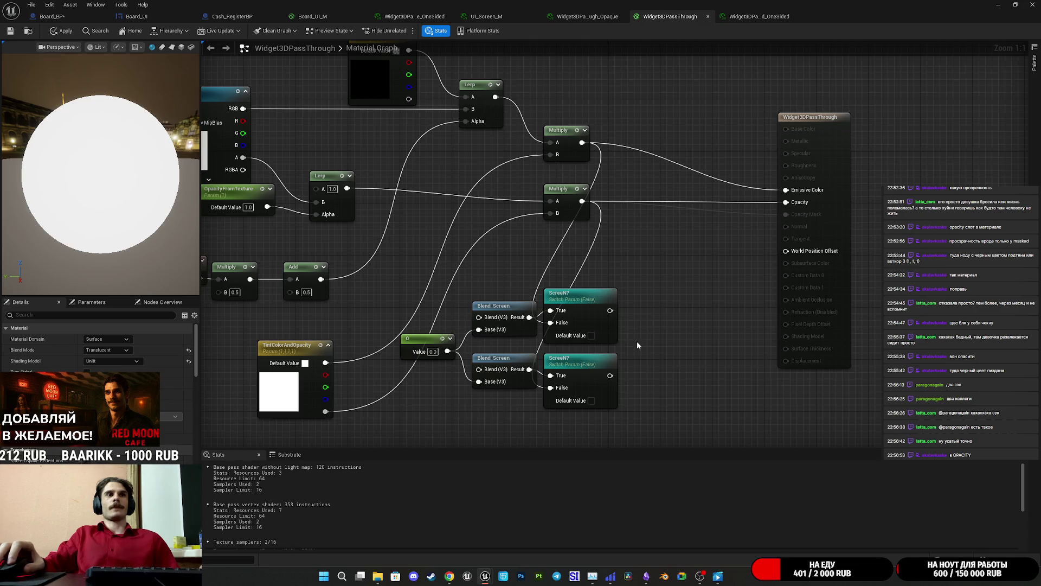
mouse_move(655, 309)
mouse_down()
mouse_move(686, 330)
mouse_move(665, 305)
mouse_up()
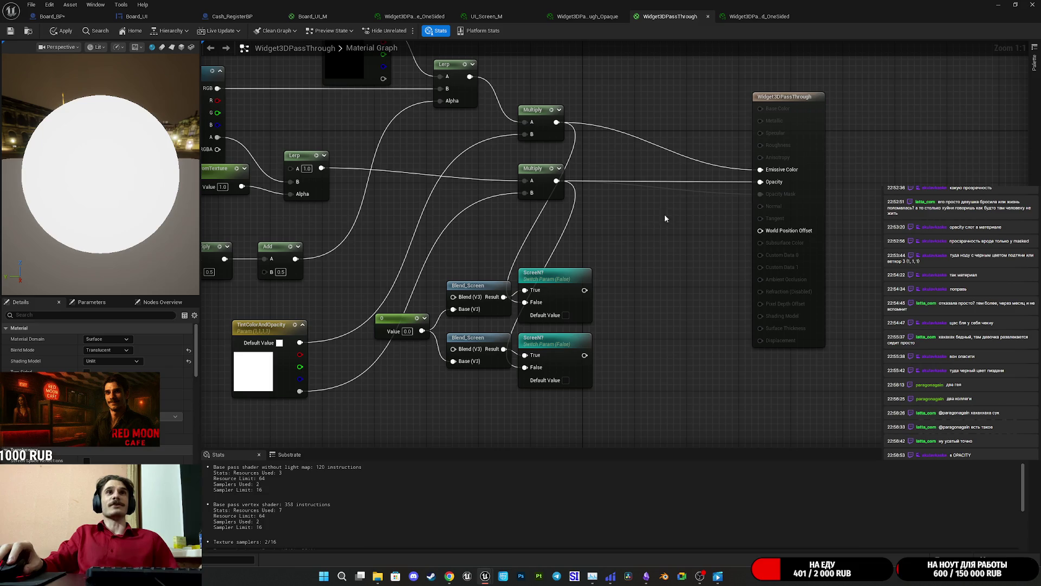
Test the 0 constant in Opacity, then restore the lower Multiply output there
mouse_move(422, 330)
mouse_down()
mouse_move(773, 186)
mouse_move(761, 183)
mouse_up()
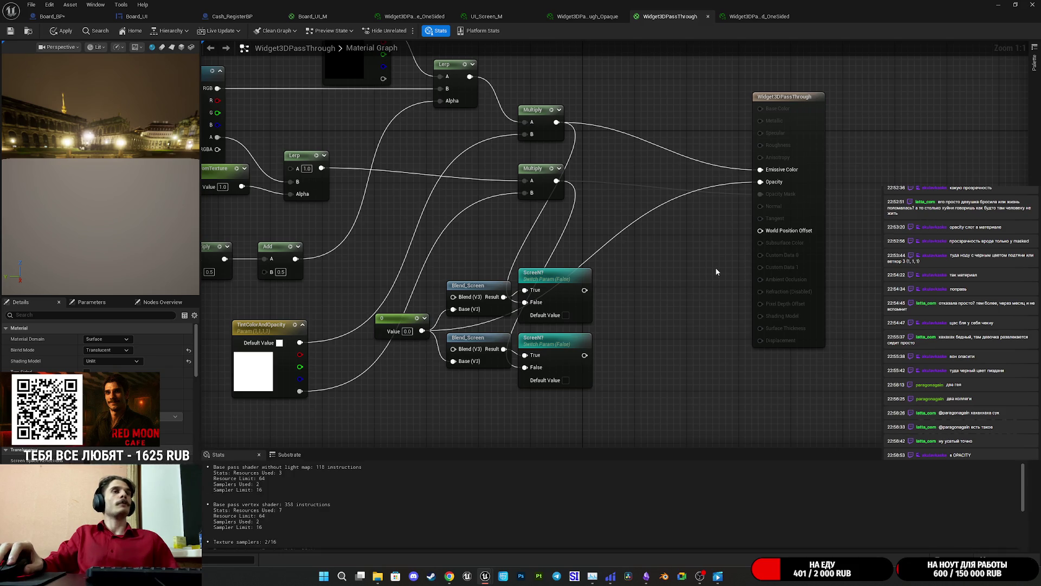
drag(700, 274, 728, 295)
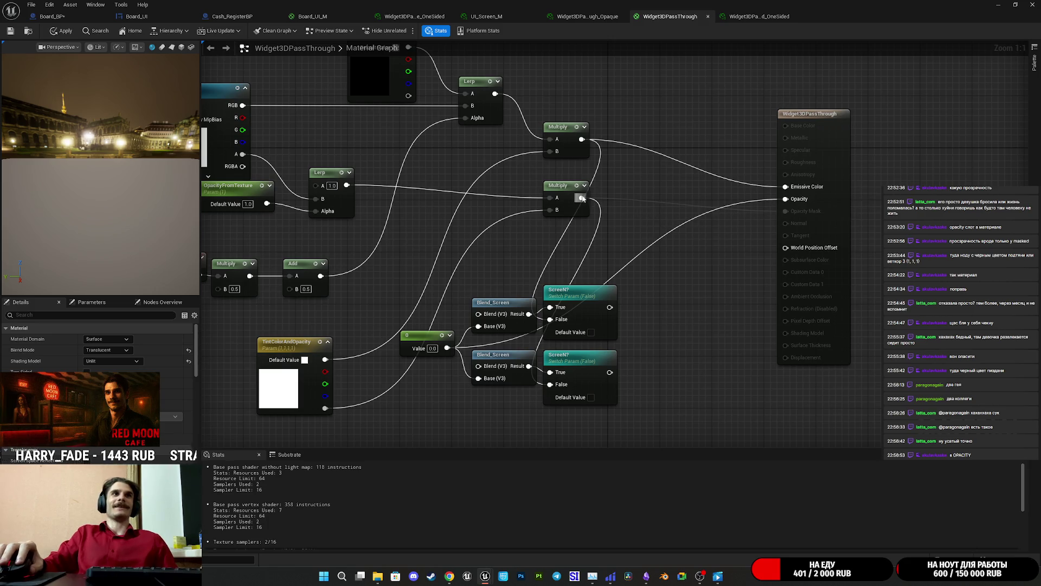
mouse_move(581, 197)
mouse_down()
mouse_move(793, 202)
mouse_move(732, 224)
mouse_move(782, 216)
mouse_up()
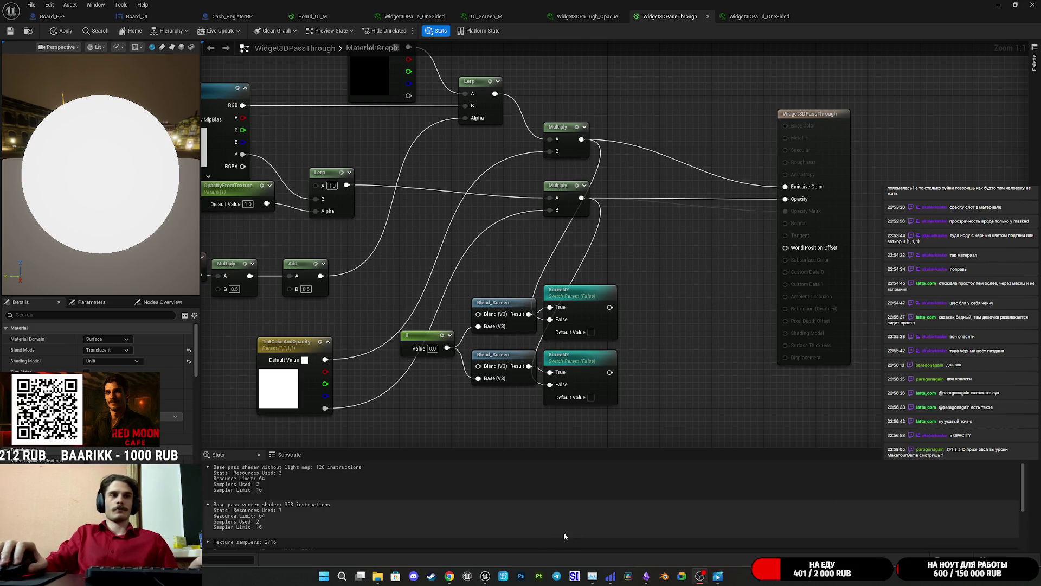
key(alt+Tab)
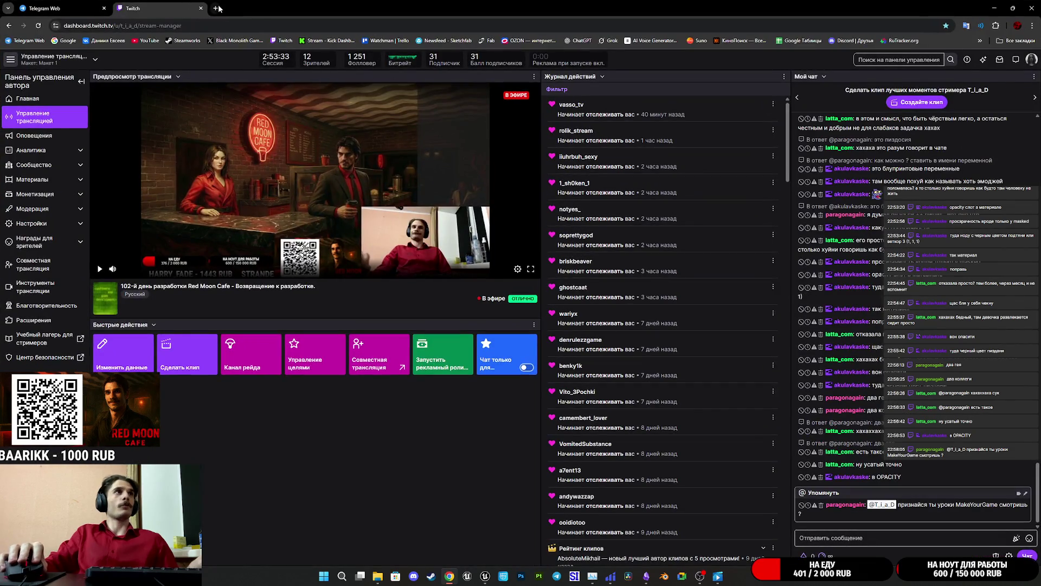
Search for 'MakeYourGame' in a new browser tab
click(214, 9)
text(MakeYourGame)
key(Return)
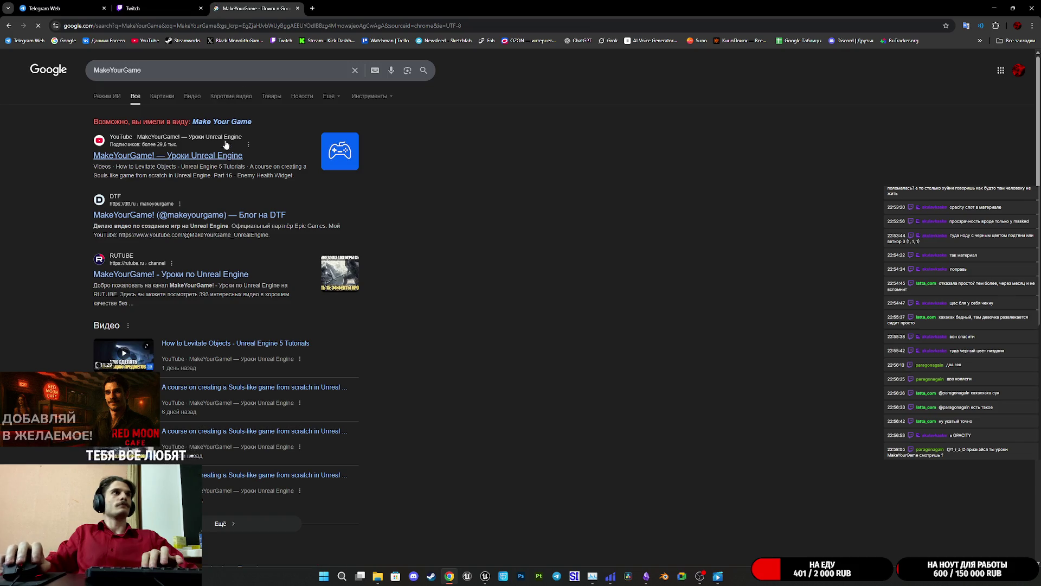
Open the MakeYourGame YouTube channel, scroll through its Видео list, then close the tab
click(214, 156)
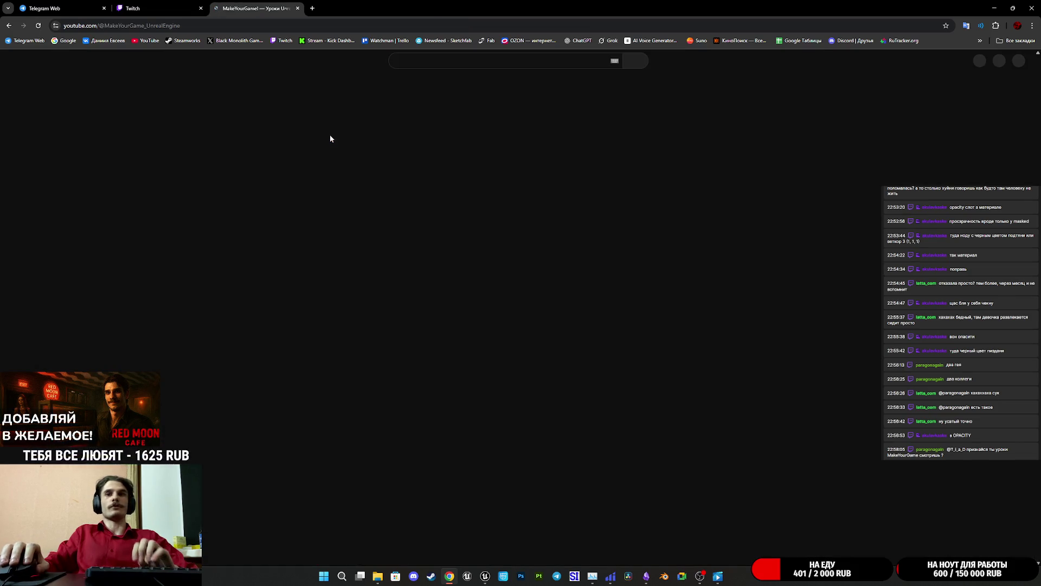
click(355, 255)
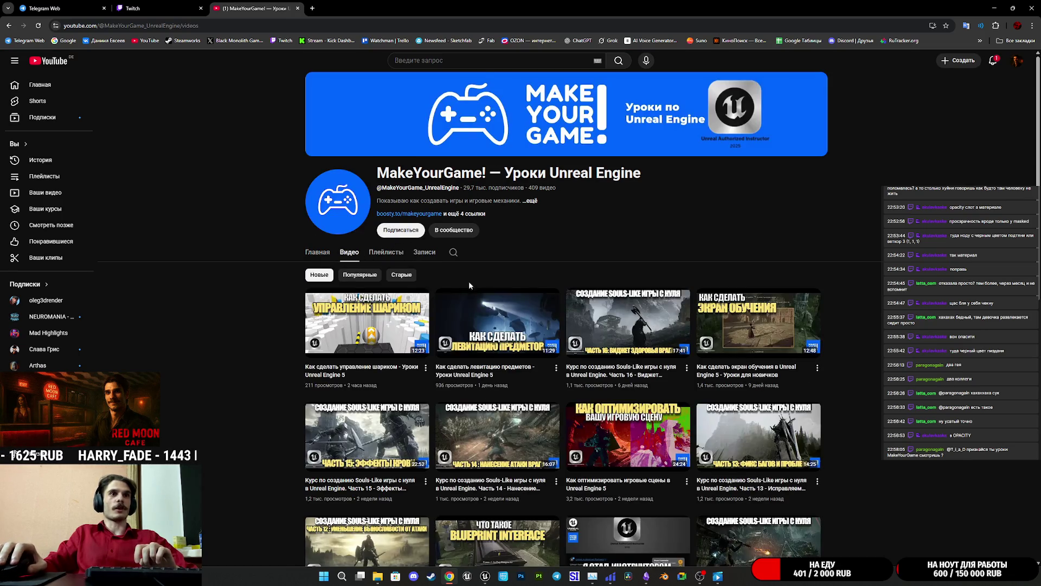
scroll(551, 335, down, 5)
scroll(551, 335, down, 15)
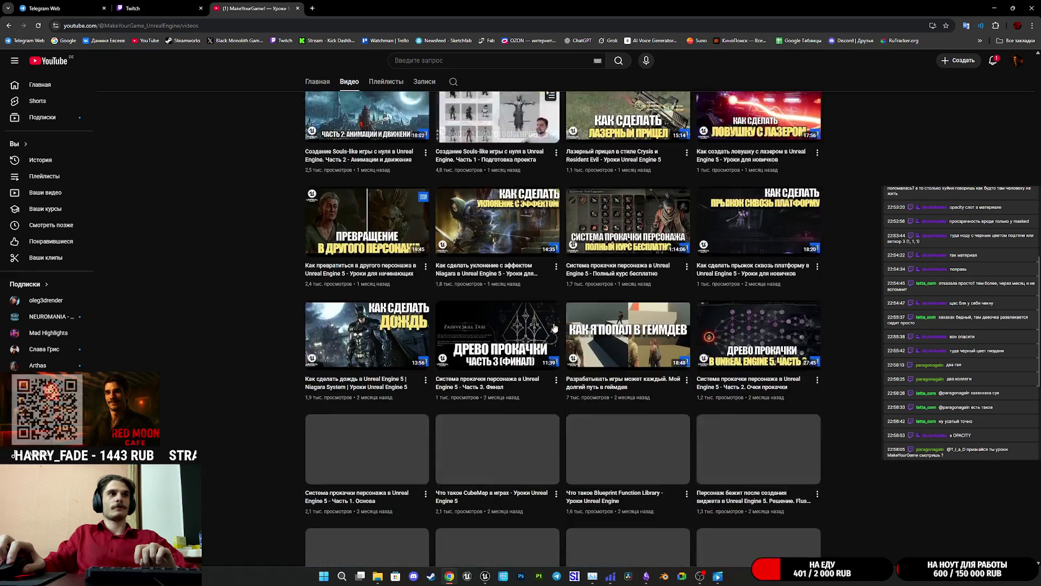
scroll(555, 328, down, 15)
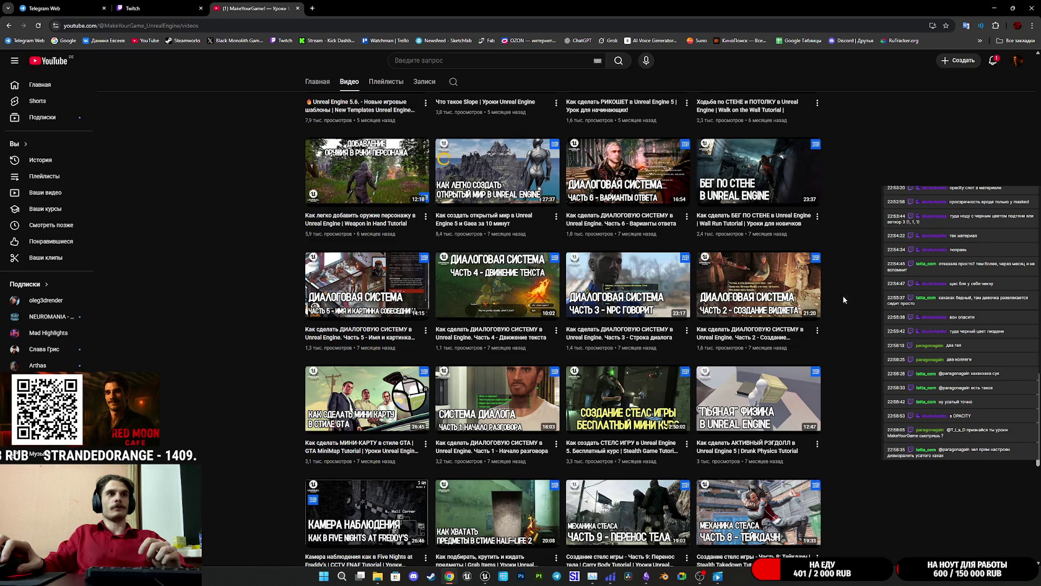
scroll(874, 369, down, 6)
scroll(875, 368, up, 10)
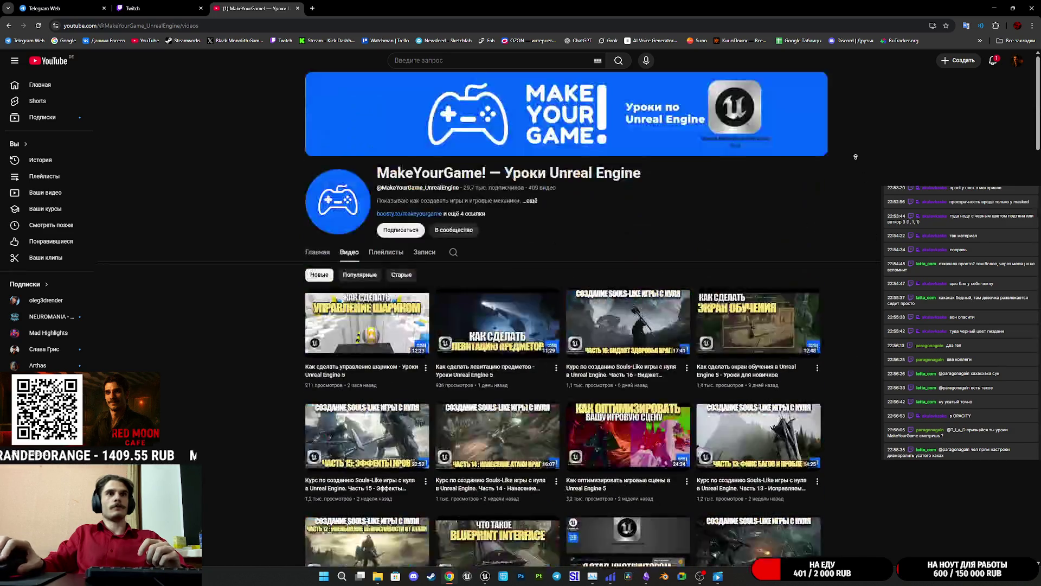
key(ctrl+w)
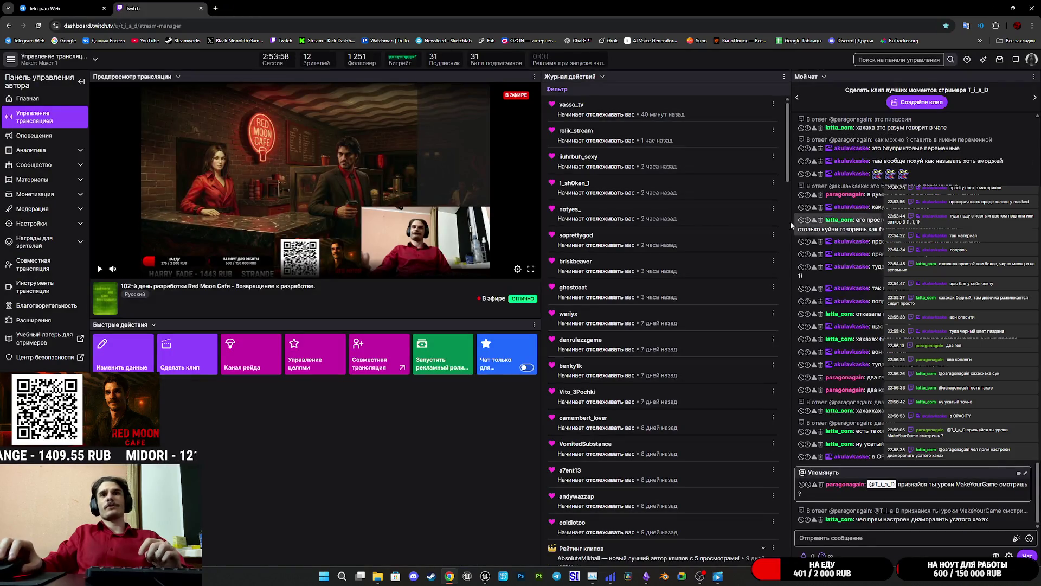
Minimize the browser to bring Unreal Engine back to the front
click(988, 6)
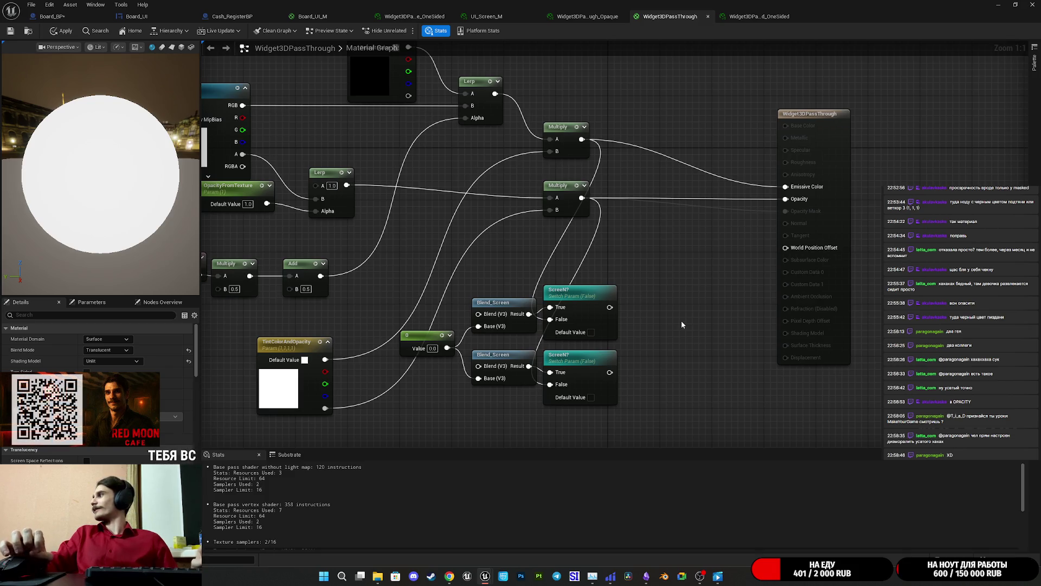
Delete the duplicate Blend_Screen and ScreenN? pair, wiring ScreenN? to Opacity and TintColorAndOpacity to Blend
drag(677, 324, 628, 328)
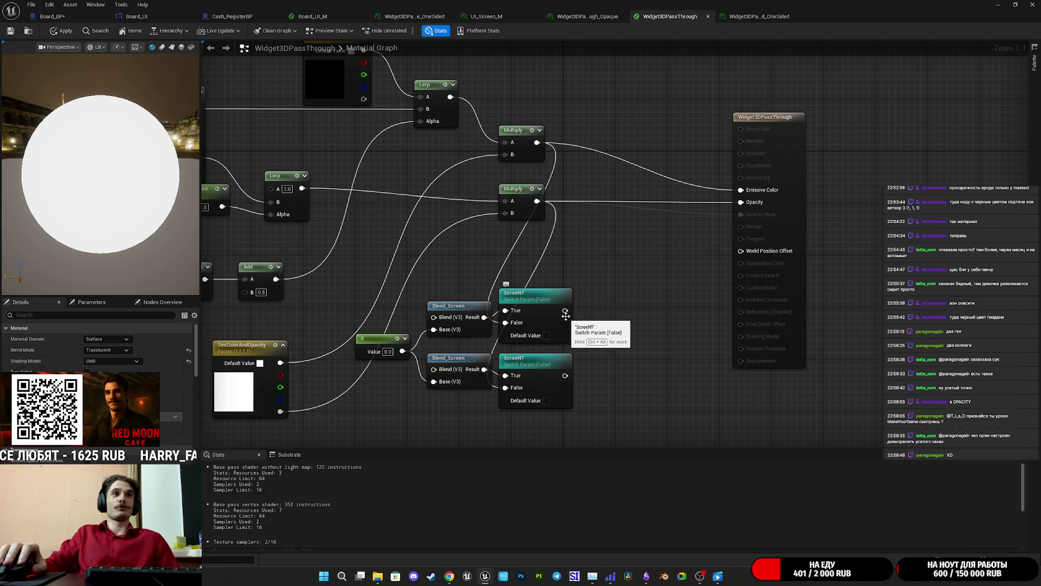
mouse_move(611, 397)
mouse_down()
mouse_move(460, 375)
mouse_move(617, 383)
mouse_move(450, 376)
mouse_up()
key(Delete)
mouse_move(565, 310)
mouse_down()
mouse_move(705, 236)
mouse_move(741, 203)
mouse_up()
mouse_move(299, 395)
mouse_down()
mouse_move(341, 414)
mouse_move(369, 412)
mouse_move(467, 351)
mouse_up()
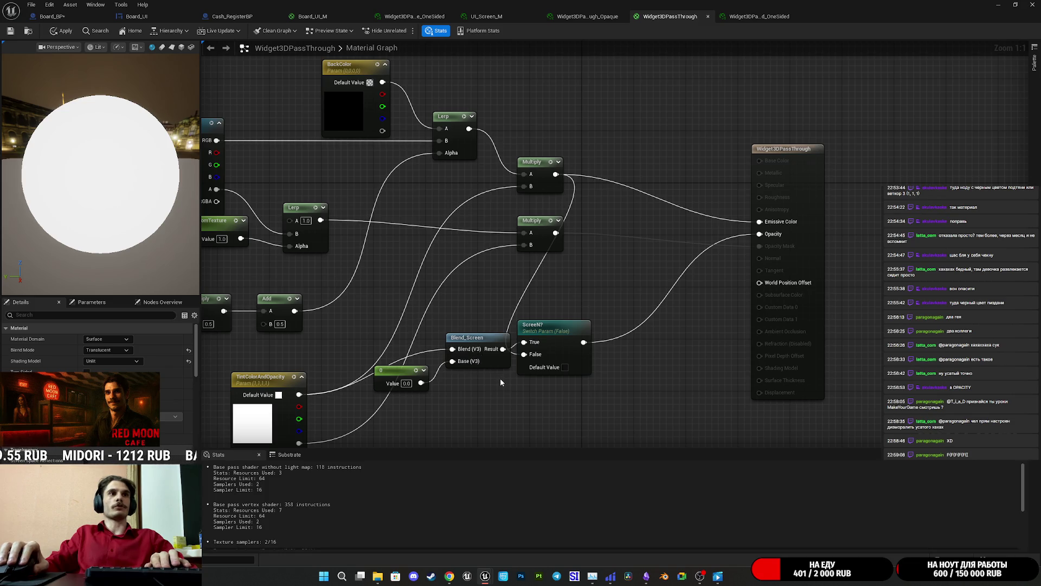
Apply the Widget3DPassThrough material and switch to the one-sided material instance
drag(552, 400, 548, 406)
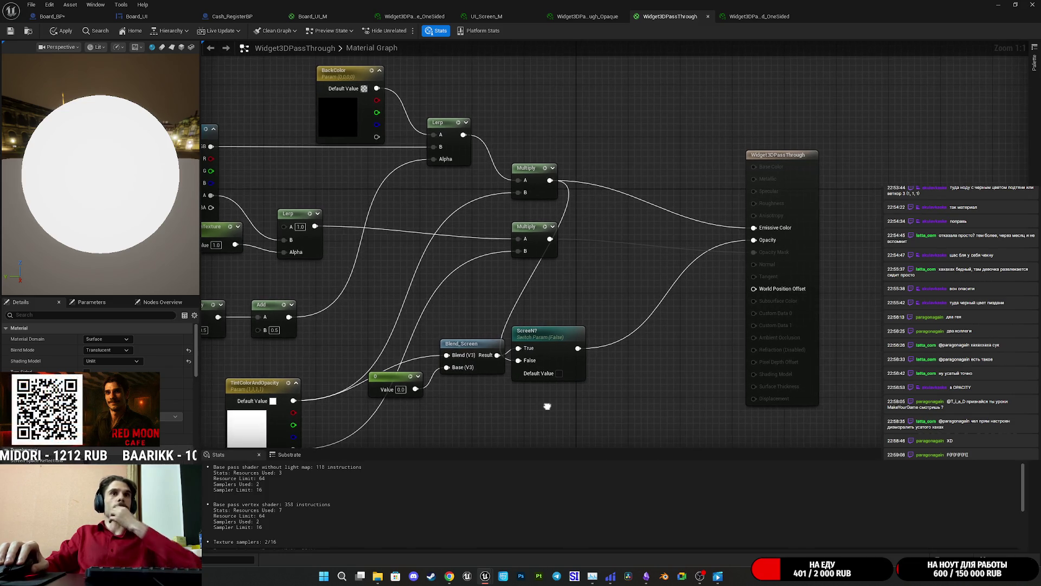
click(61, 31)
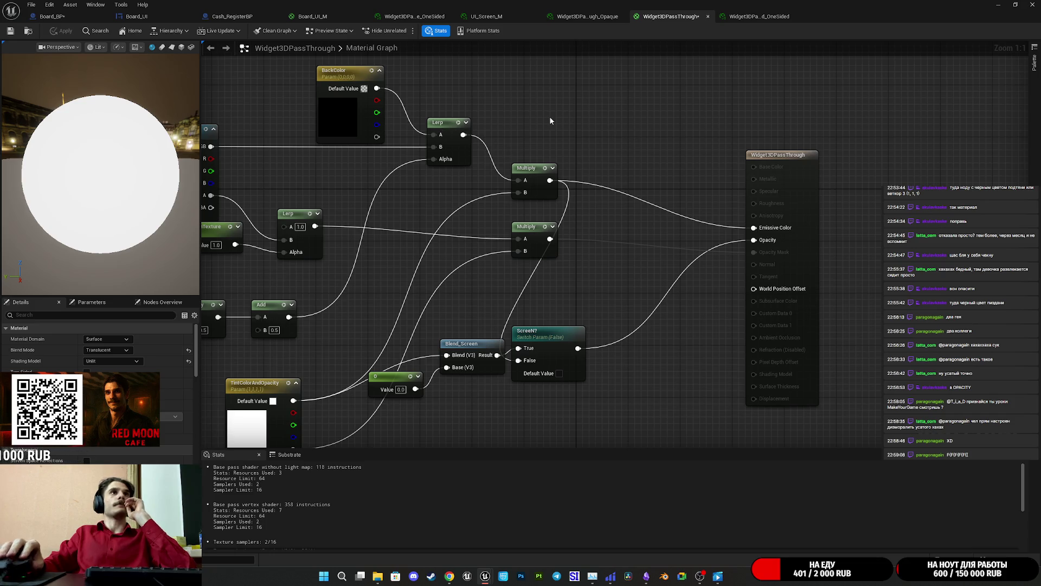
click(757, 17)
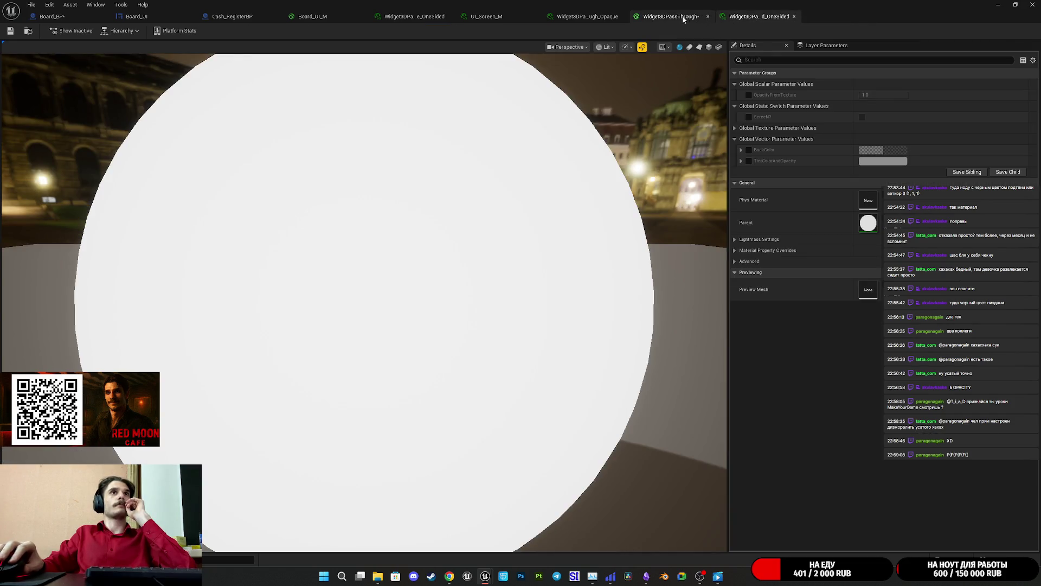
Check the UI_Screen_M, Board_UI_M and Board_BP tabs, then return to Widget3DPassThrough
click(486, 17)
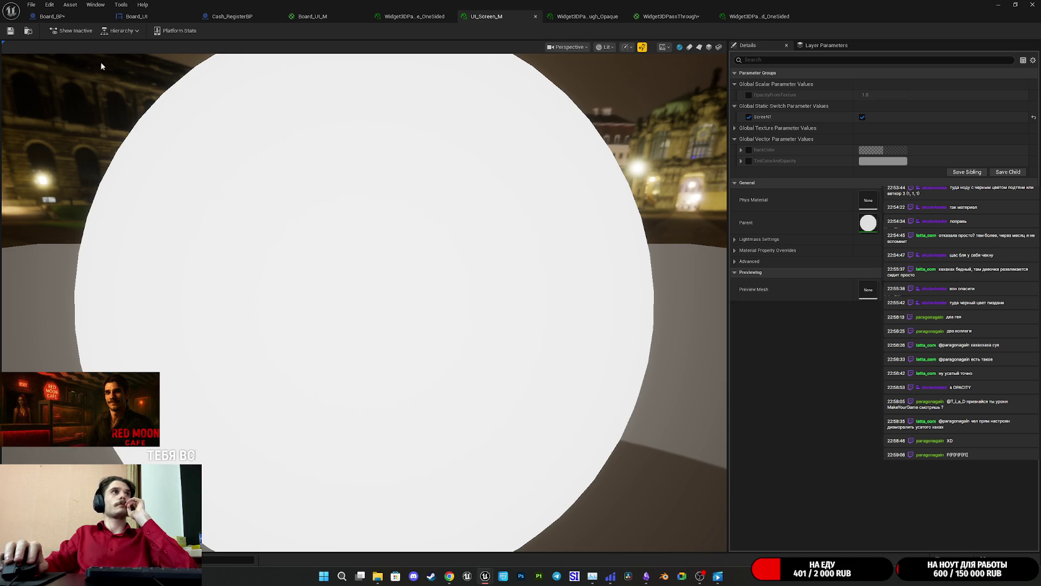
click(52, 16)
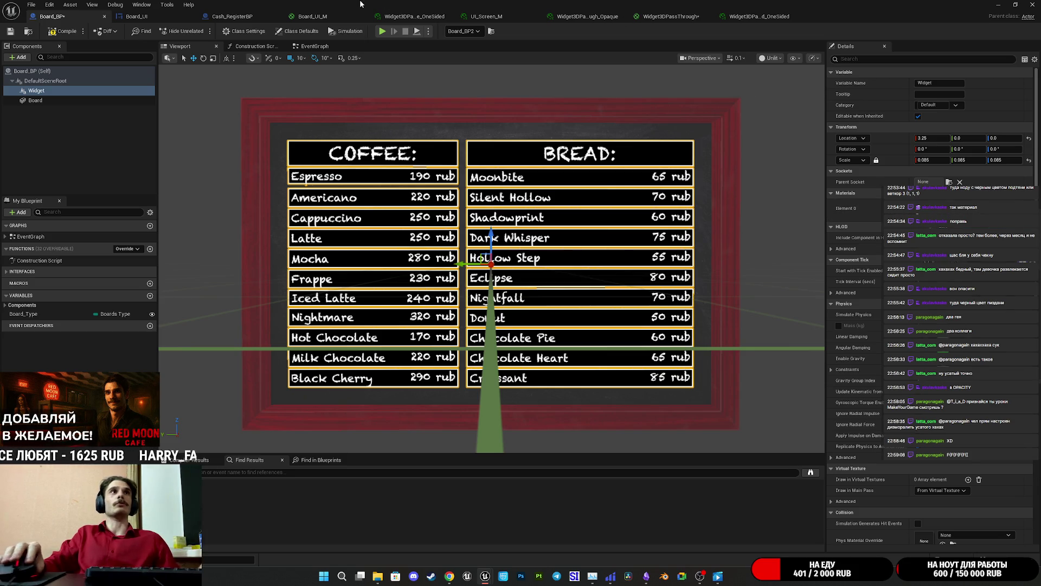
click(320, 16)
click(507, 16)
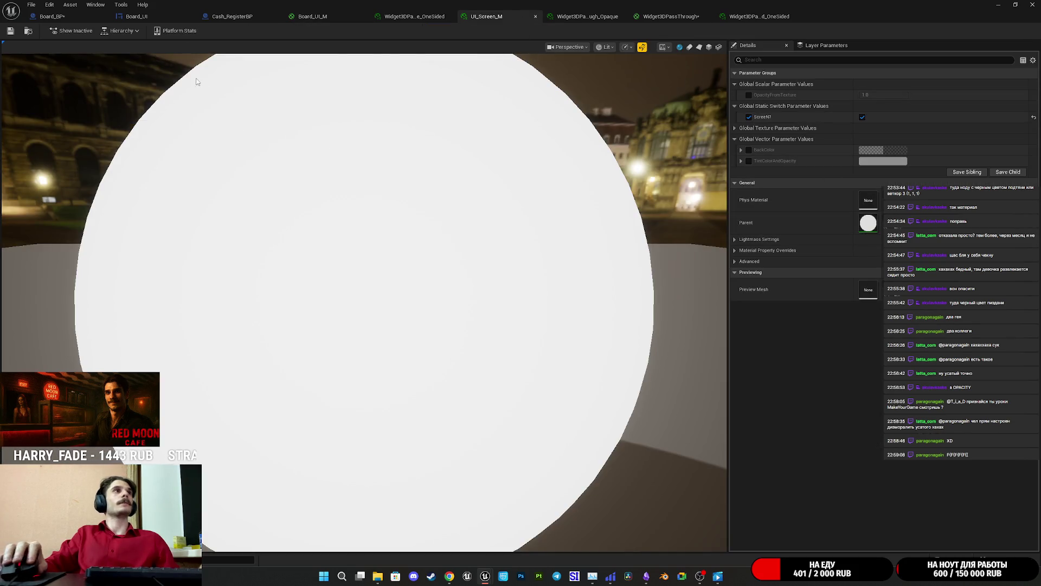
click(51, 16)
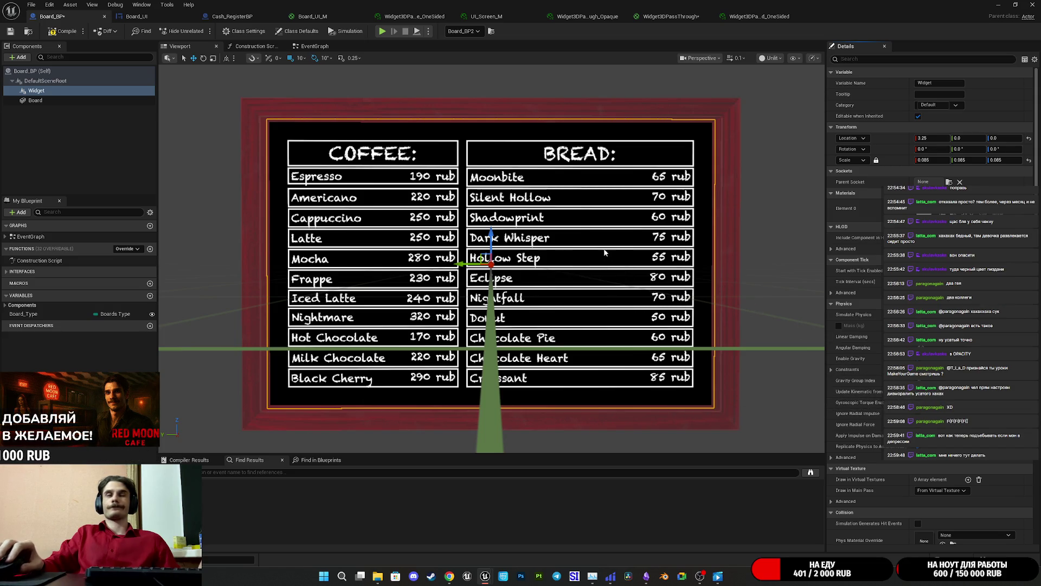
click(487, 16)
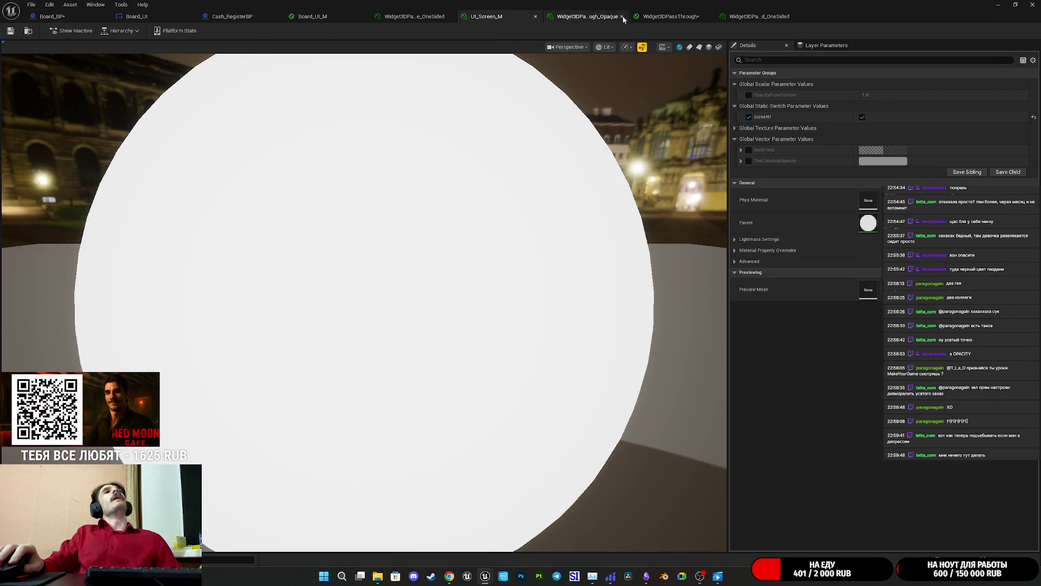
click(675, 16)
Reconnect the lower Multiply to Opacity and feed the ScreenN? output into Multiply's B input
mouse_move(614, 300)
mouse_down()
mouse_move(724, 279)
mouse_move(662, 286)
mouse_up()
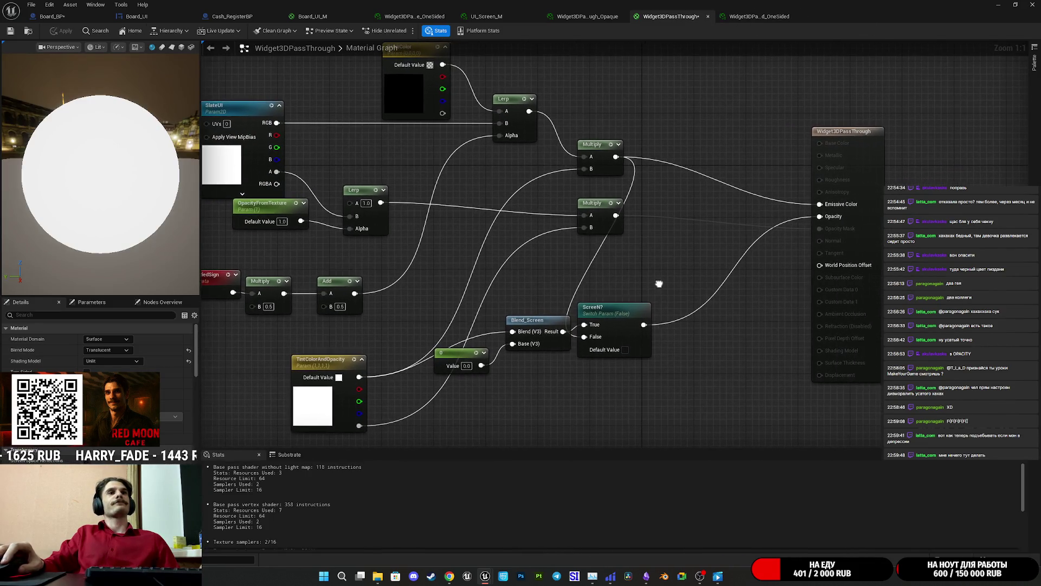
drag(616, 216, 841, 222)
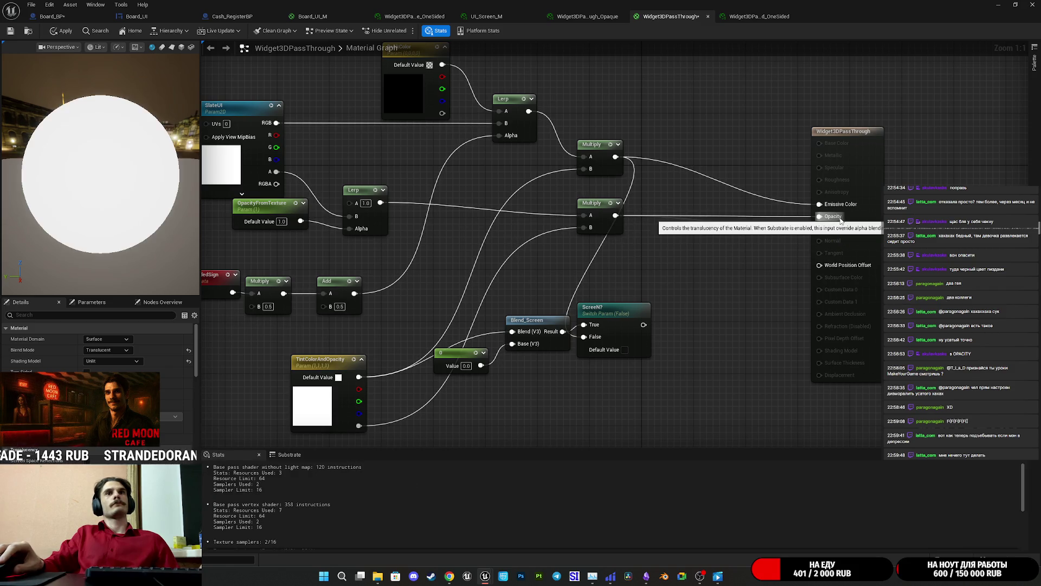
drag(753, 282, 725, 293)
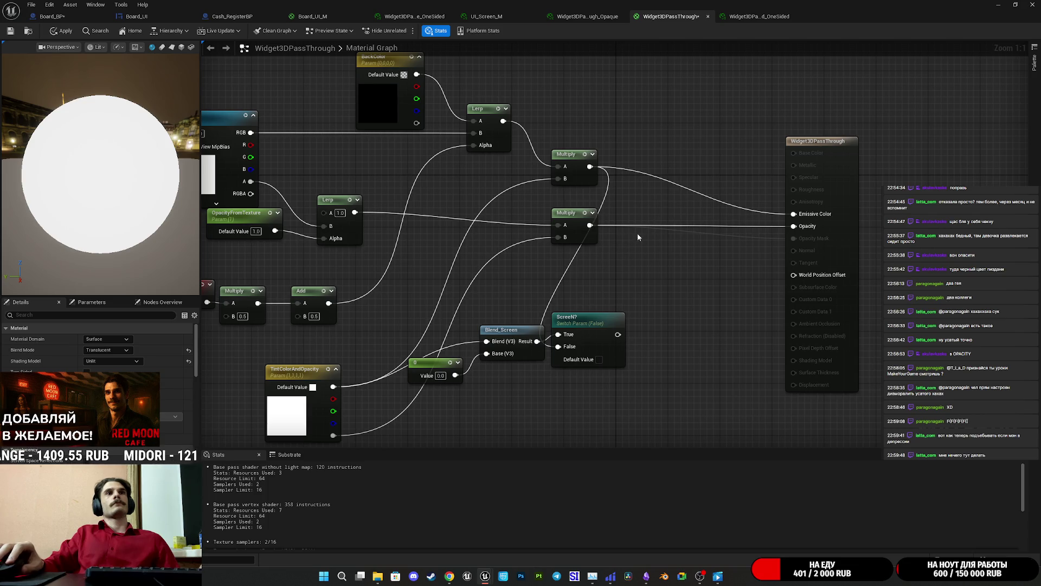
mouse_move(616, 335)
mouse_down()
mouse_move(705, 345)
mouse_move(727, 364)
mouse_move(643, 259)
mouse_move(659, 263)
mouse_move(672, 302)
mouse_move(619, 283)
mouse_up()
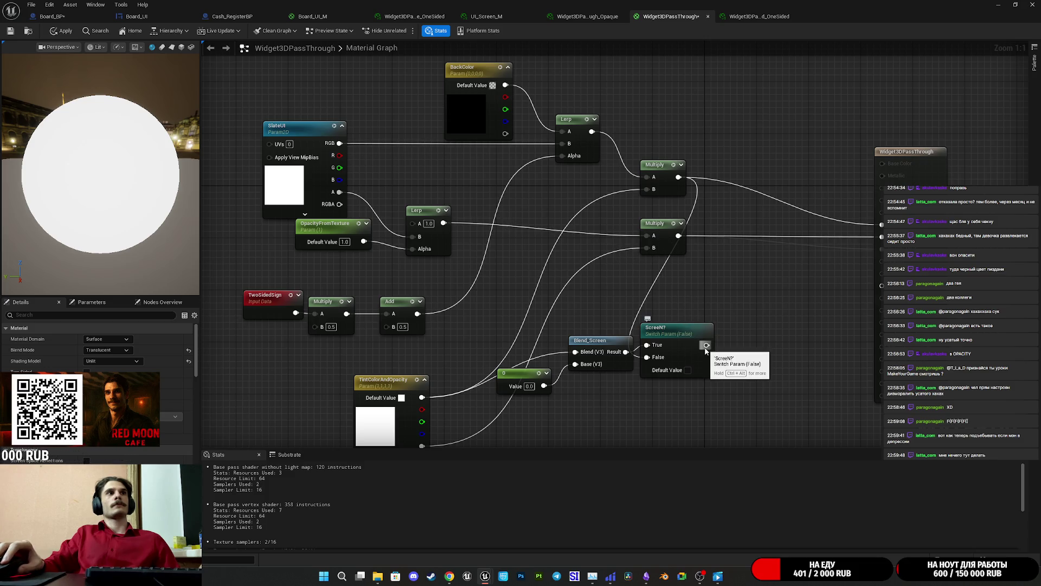
mouse_move(706, 345)
mouse_down()
mouse_move(616, 291)
mouse_move(651, 249)
mouse_up()
drag(611, 294, 651, 276)
Tidy the 0 constant, Blend_Screen and ScreenN? nodes, apply, and return to Board_BP
mouse_move(558, 356)
mouse_down()
mouse_move(525, 431)
mouse_move(434, 367)
mouse_up()
drag(626, 253, 496, 290)
drag(742, 252, 649, 164)
drag(726, 244, 731, 265)
click(10, 31)
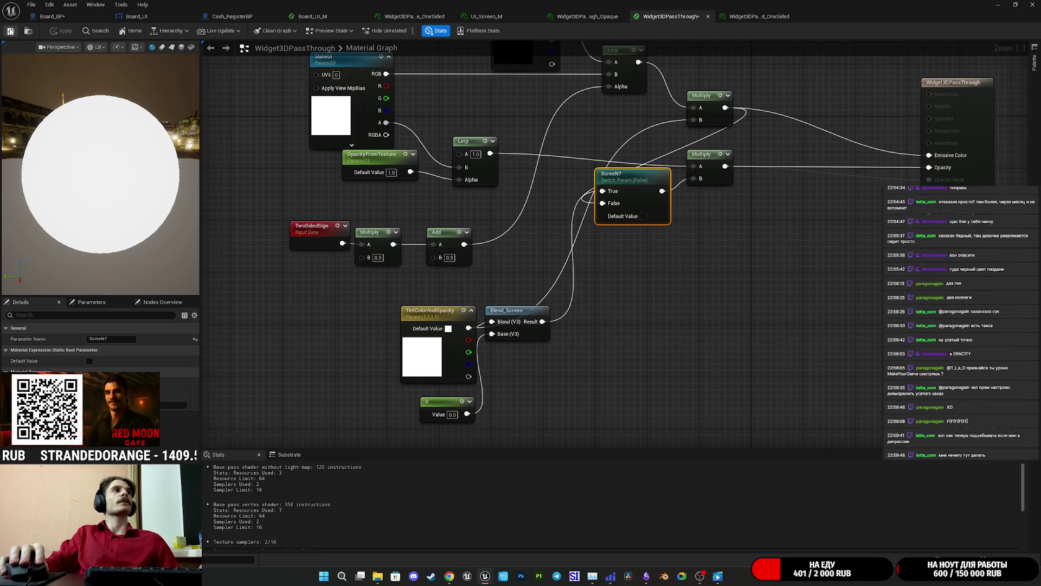
click(52, 16)
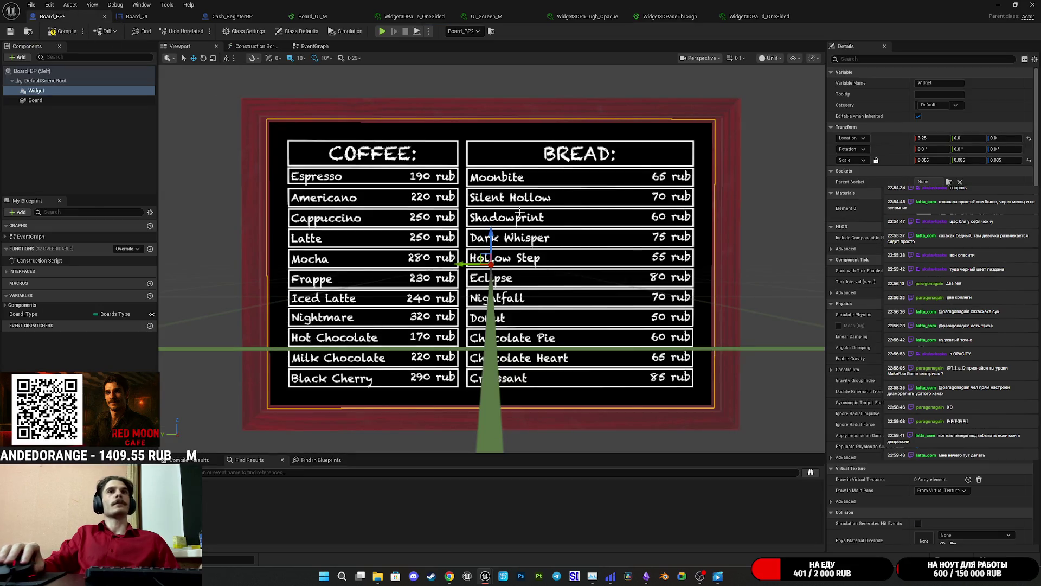
Compile and save Board_BP, then check the widget's Background Color without changing it
scroll(878, 436, down, 10)
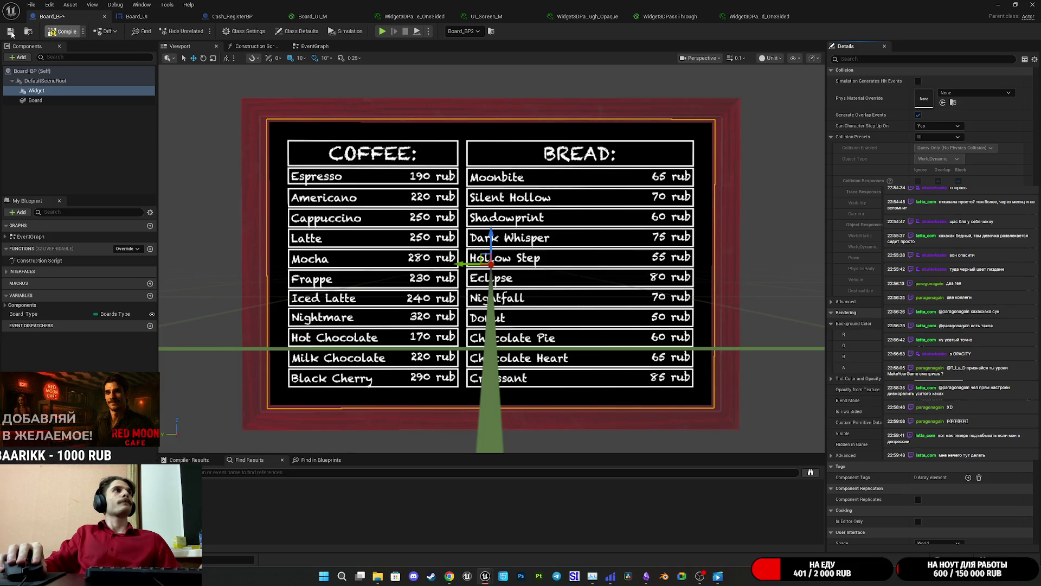
click(56, 32)
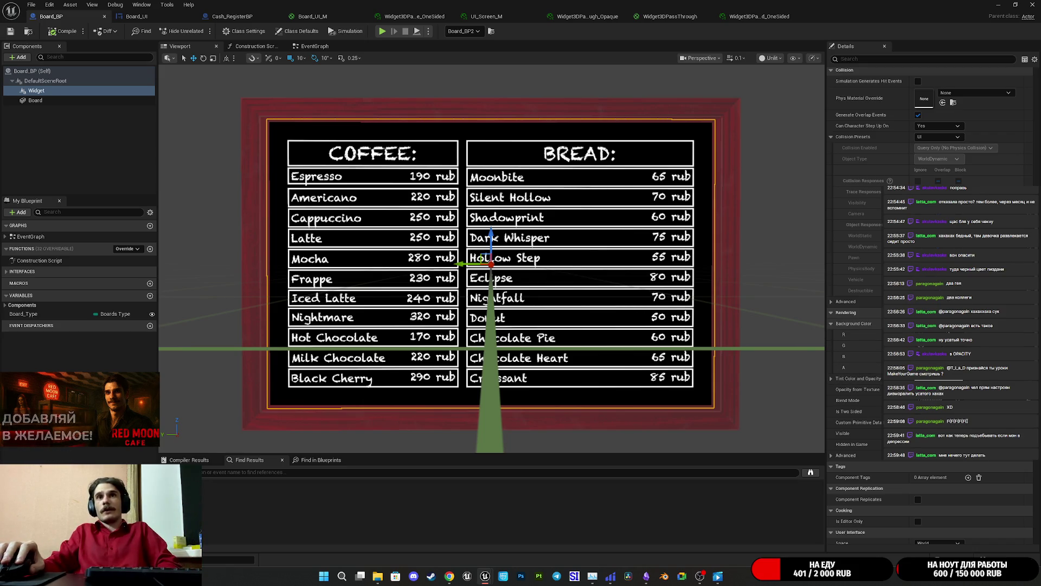
click(933, 323)
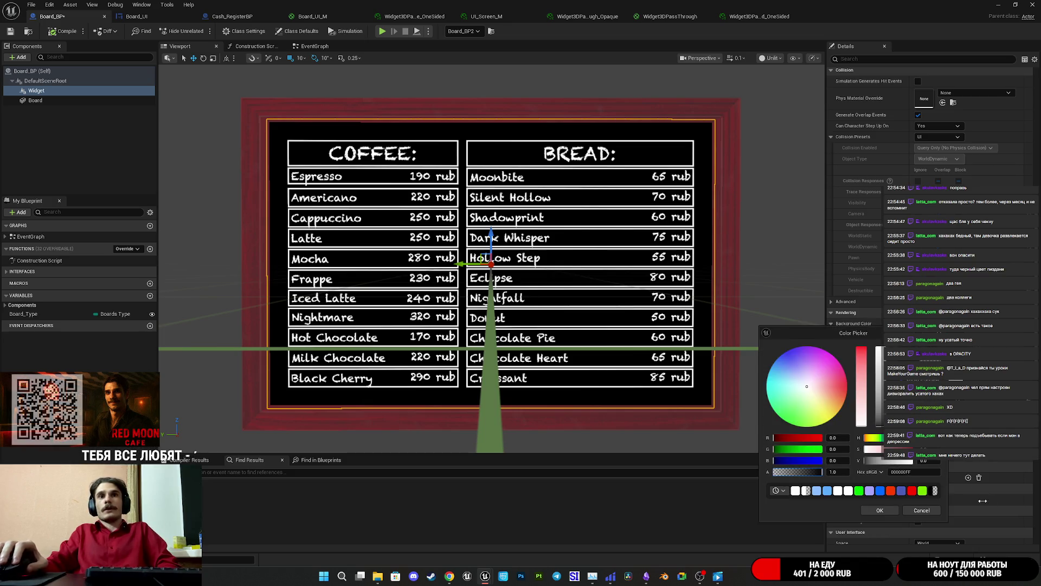
click(921, 510)
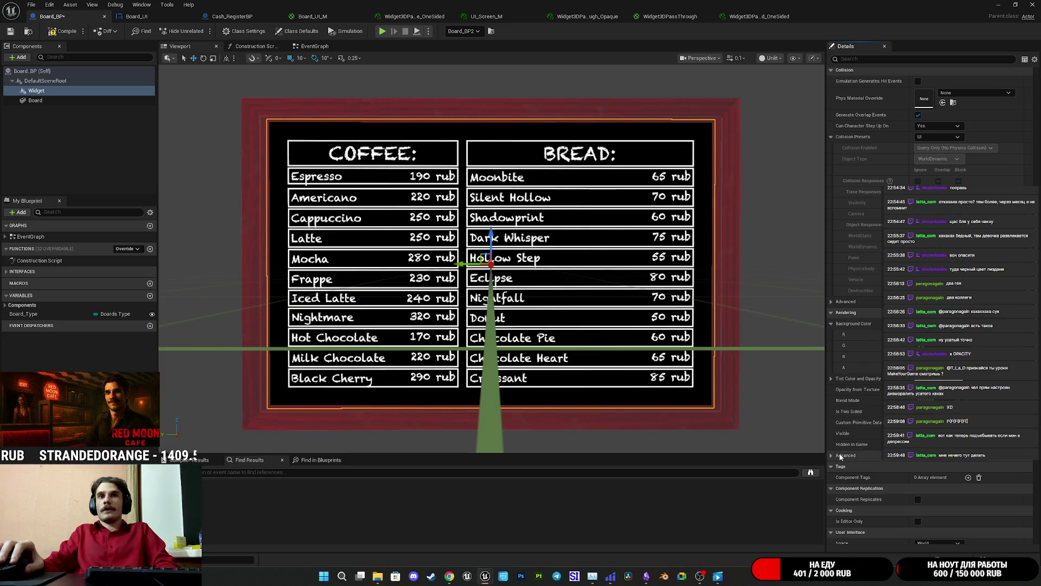
Toggle the Rendering Advanced settings, then bring up the Board_UI event graph
click(837, 455)
click(843, 457)
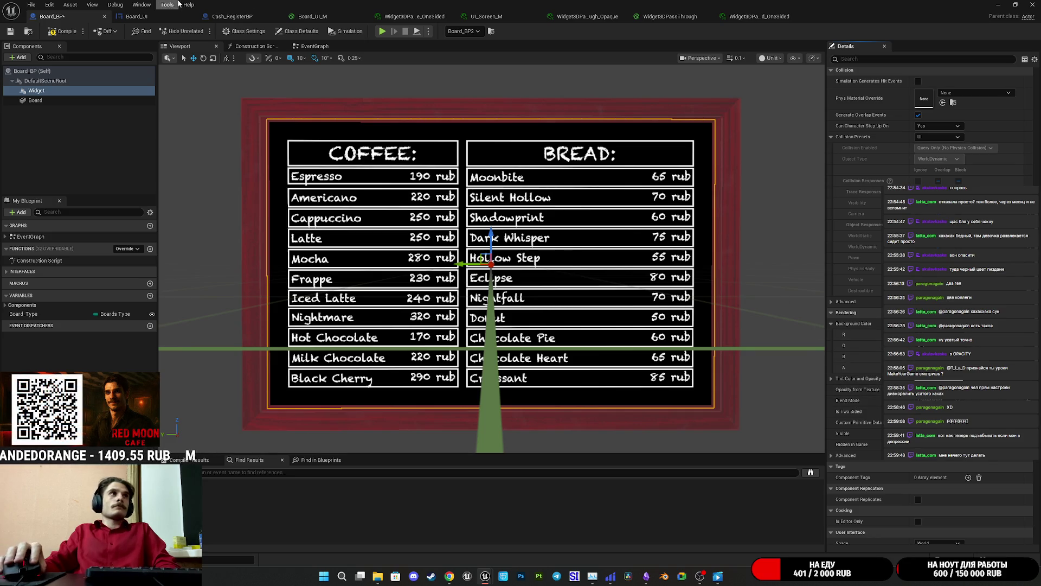
click(137, 16)
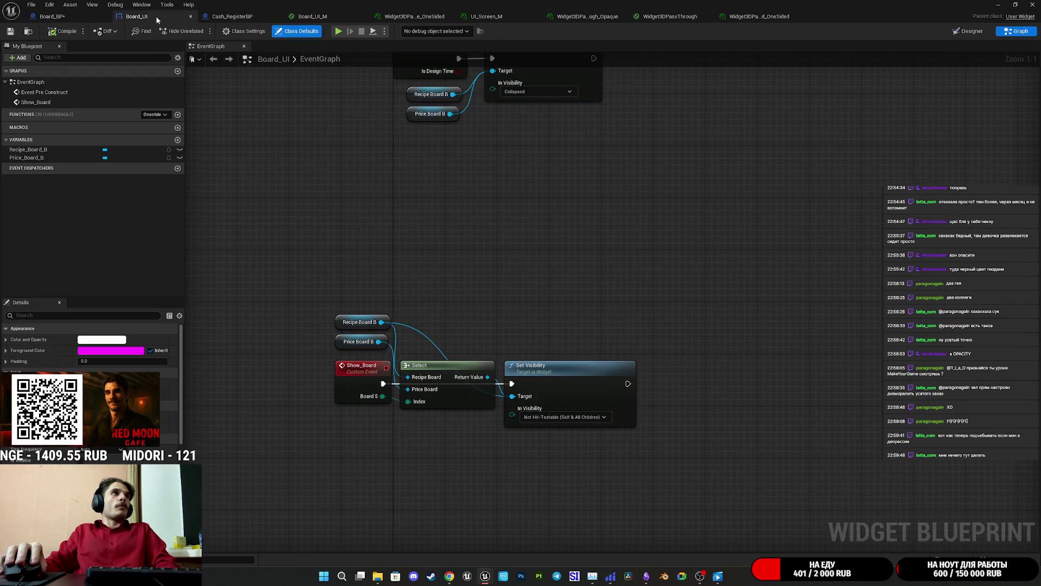
Review Board_UI_M, UI_Screen_M and the one-sided instance's ScreenN setting
click(312, 16)
click(414, 17)
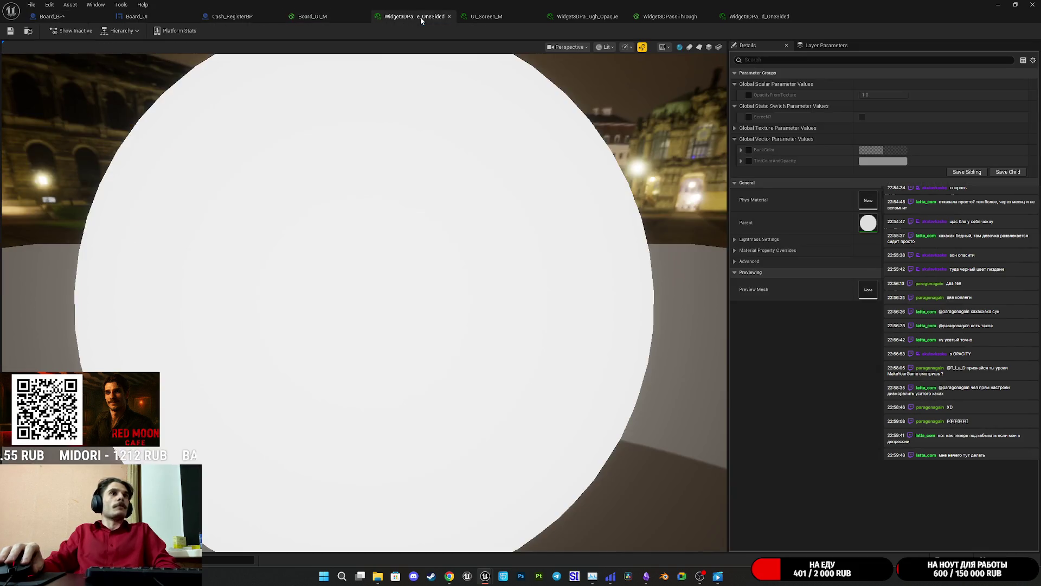
click(342, 16)
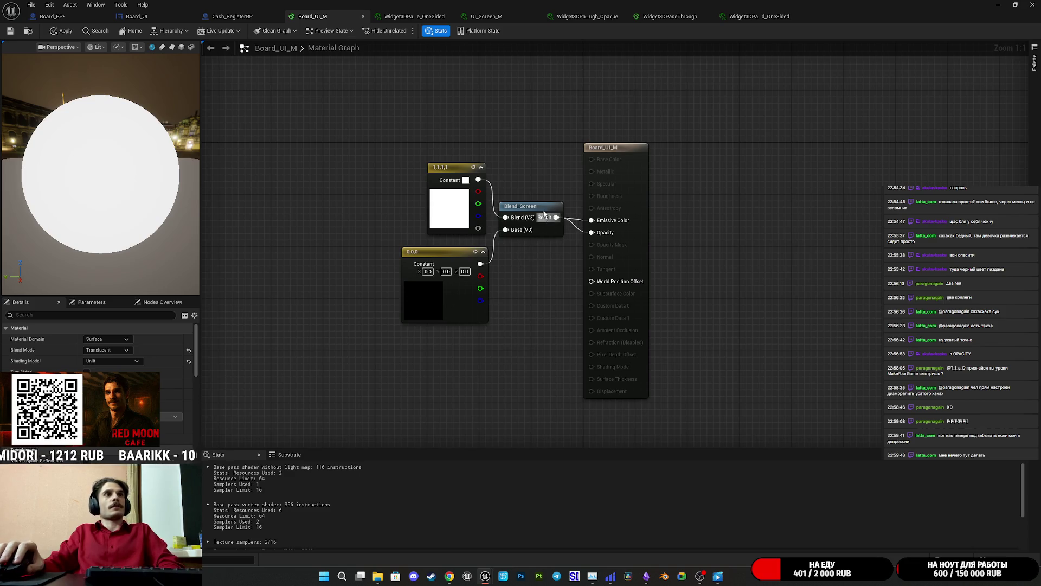
click(492, 17)
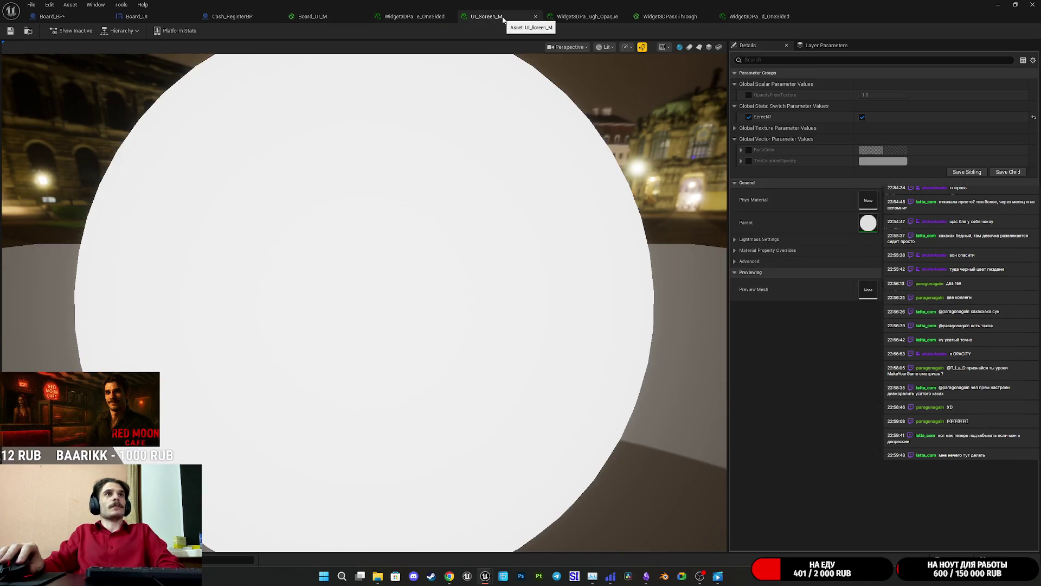
click(417, 16)
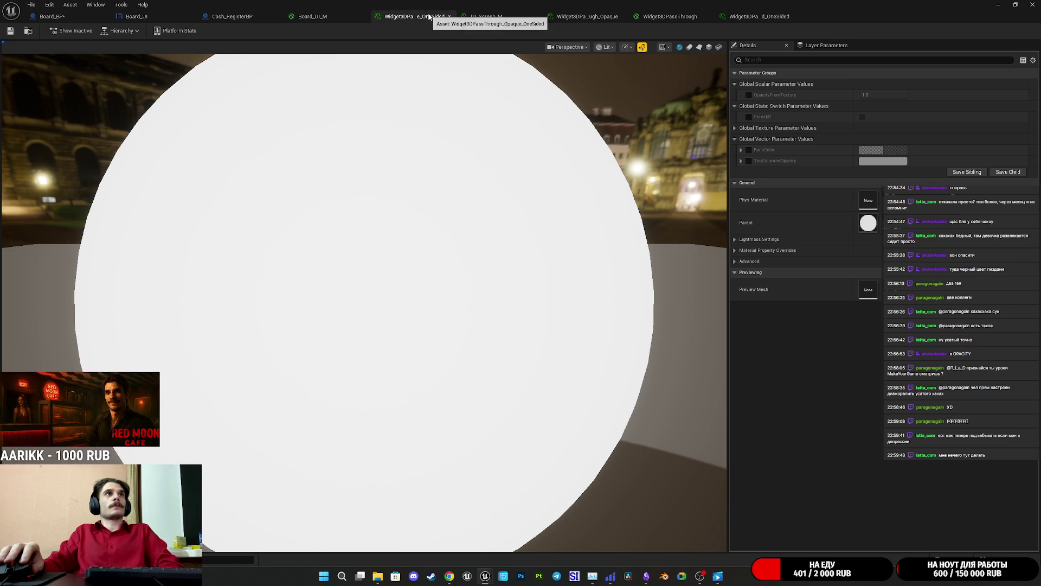
Close the OneSided and Opaque instance tabs and return to Widget3DPassThrough
click(449, 16)
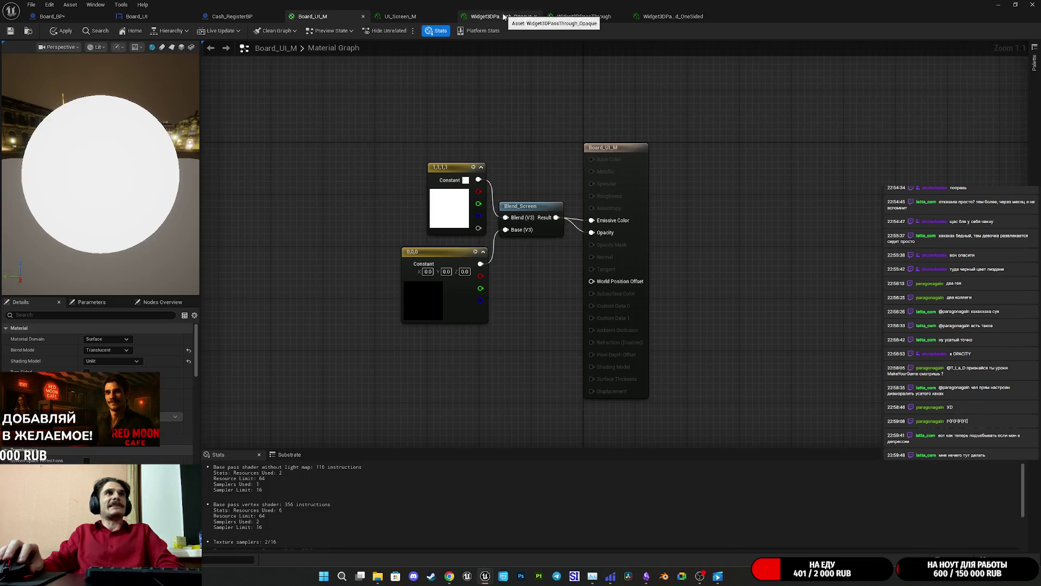
middle_click(505, 17)
click(505, 17)
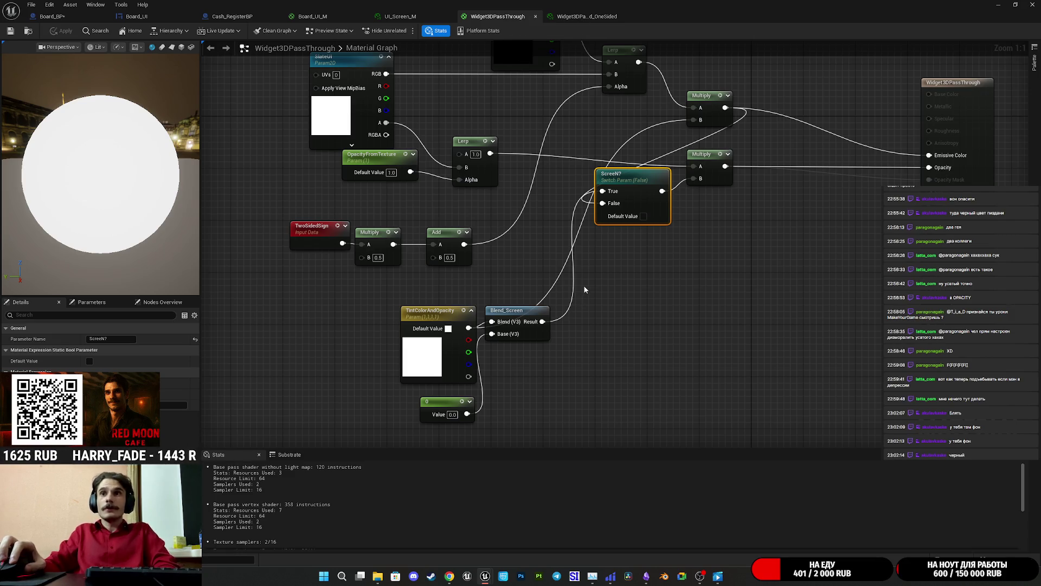
Connect the 0 constant to Blend_Screen's Base input
mouse_move(608, 291)
mouse_down()
mouse_move(604, 305)
mouse_move(610, 296)
mouse_up()
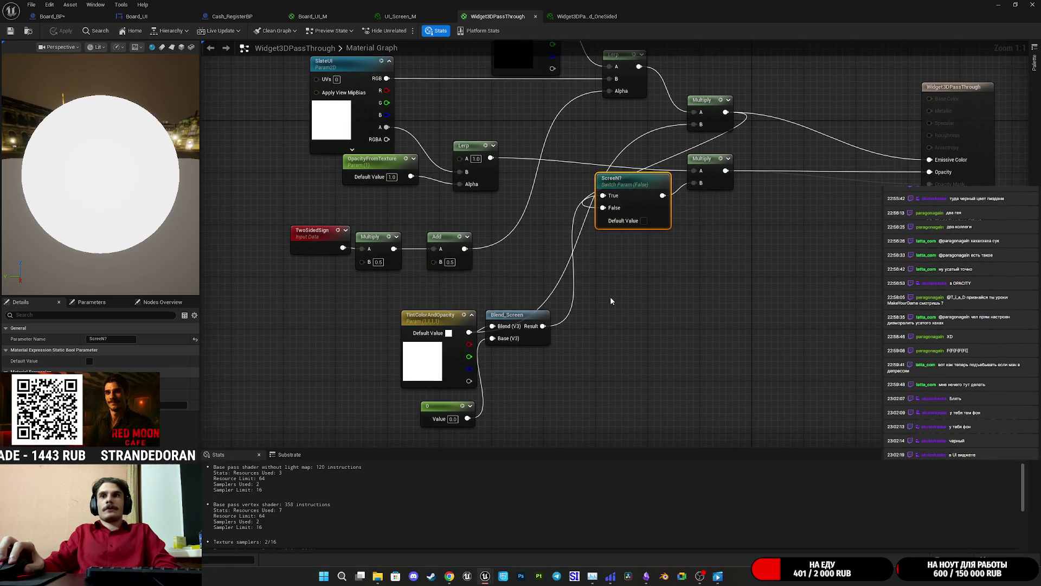
click(622, 286)
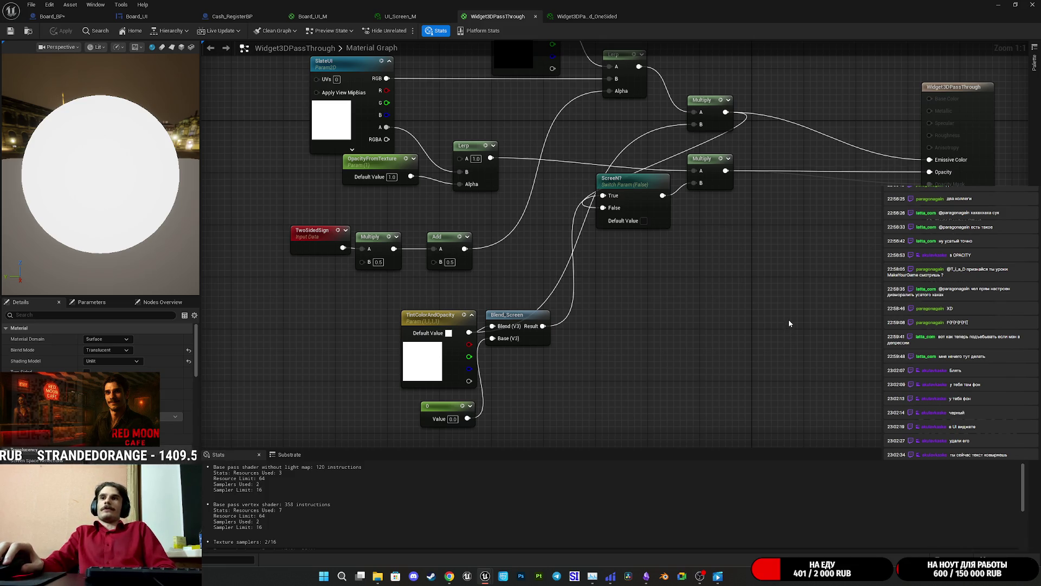
mouse_move(763, 288)
mouse_down()
mouse_move(685, 342)
mouse_move(728, 282)
mouse_move(726, 319)
mouse_up()
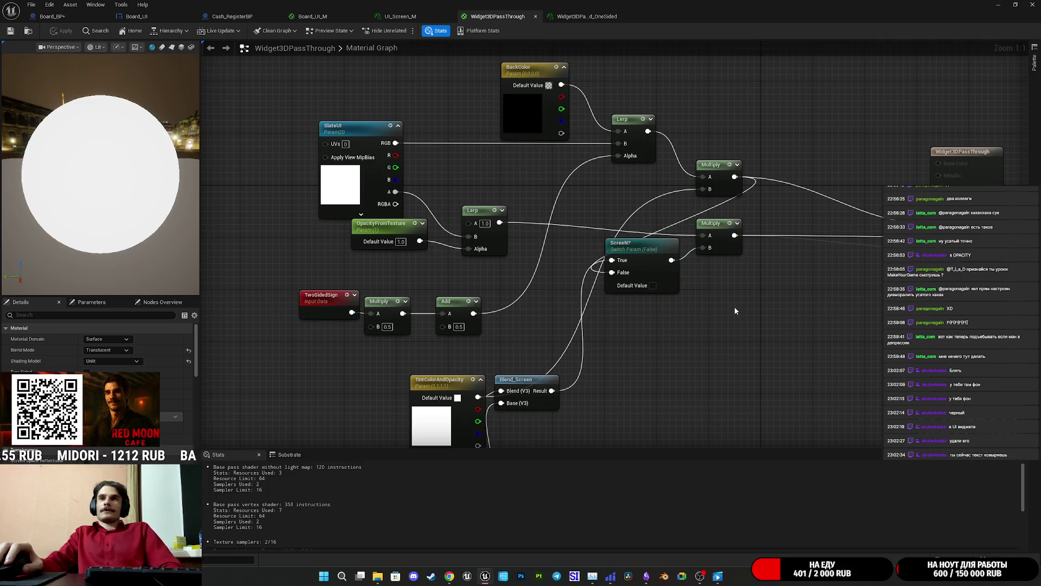
drag(784, 329, 714, 301)
mouse_move(499, 368)
mouse_down()
mouse_move(528, 357)
mouse_move(501, 350)
mouse_move(511, 357)
mouse_up()
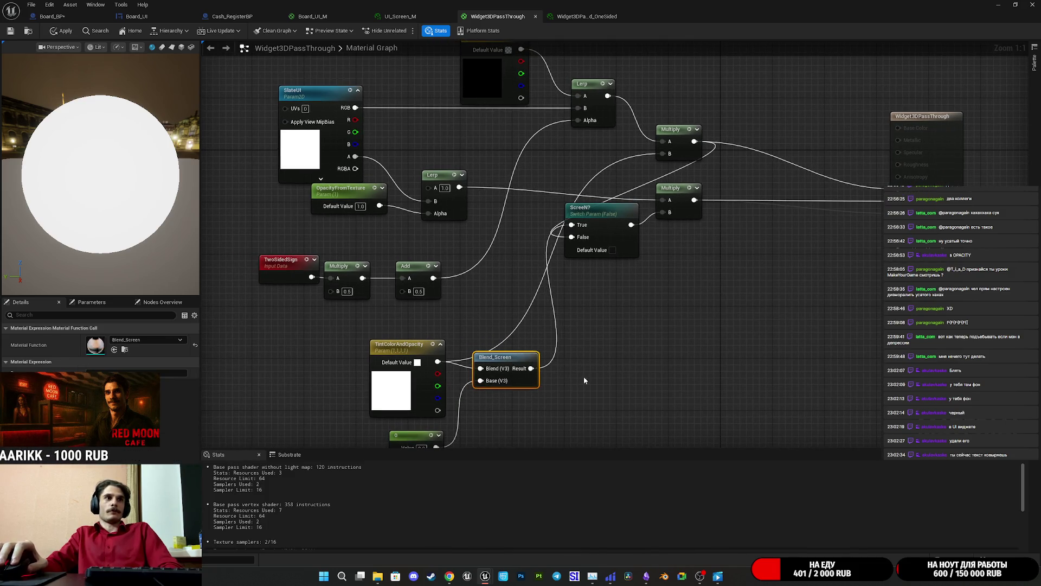
drag(583, 377, 603, 339)
drag(472, 381, 501, 341)
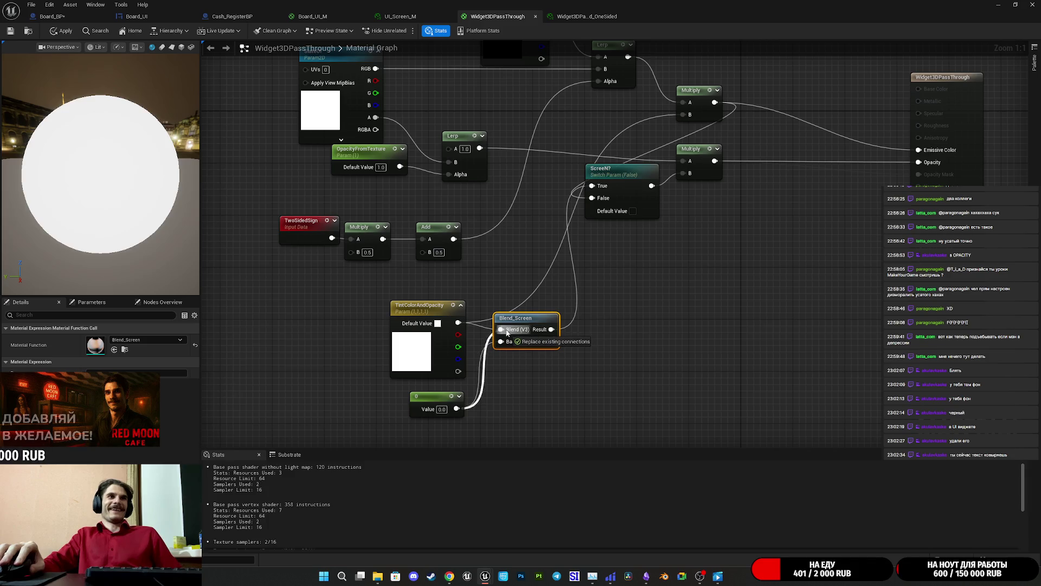
Rewire the ScreenN? switch's False input to TintColorAndOpacity RGB
click(654, 339)
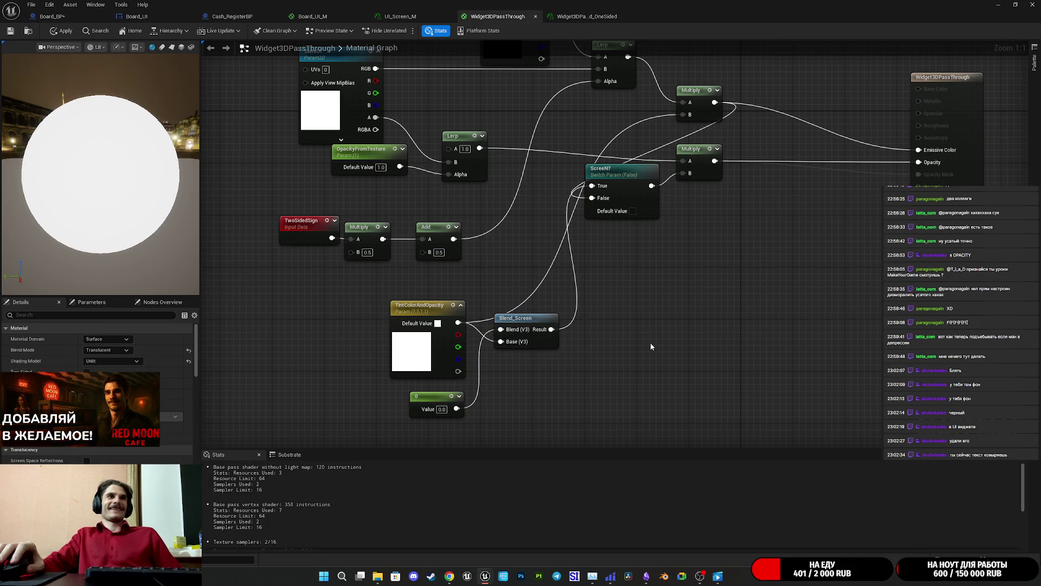
drag(647, 324, 639, 356)
drag(613, 202, 632, 253)
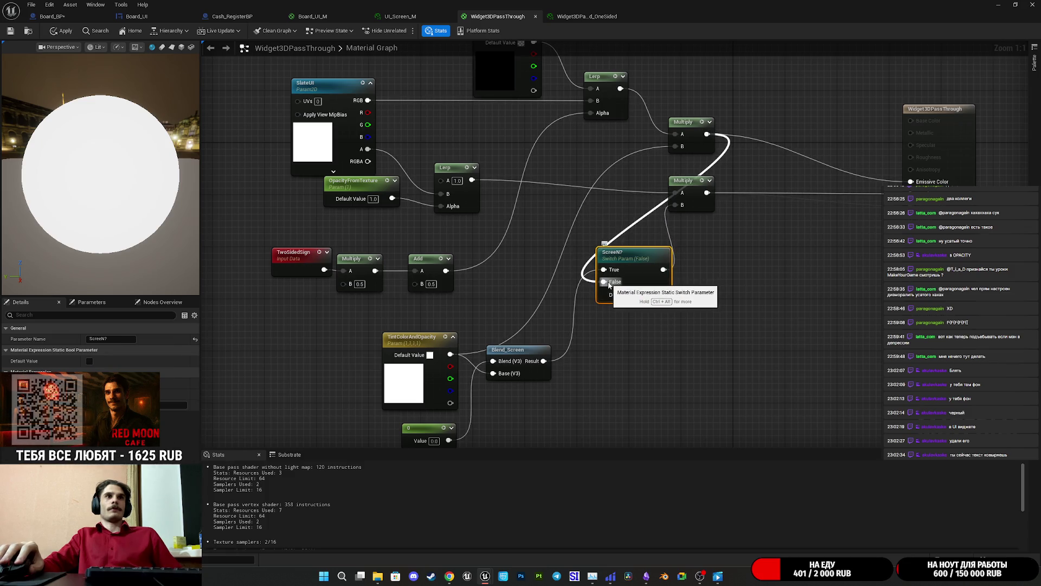
alt+click(608, 283)
drag(609, 283, 450, 354)
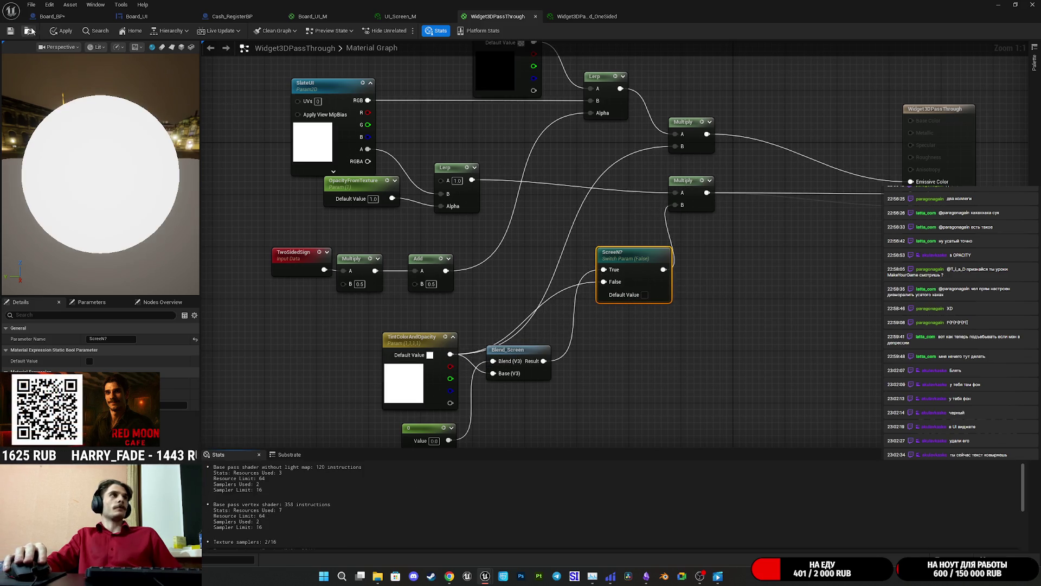
Apply and save the Widget3DPassThrough material, then go back to Board_BP
click(61, 30)
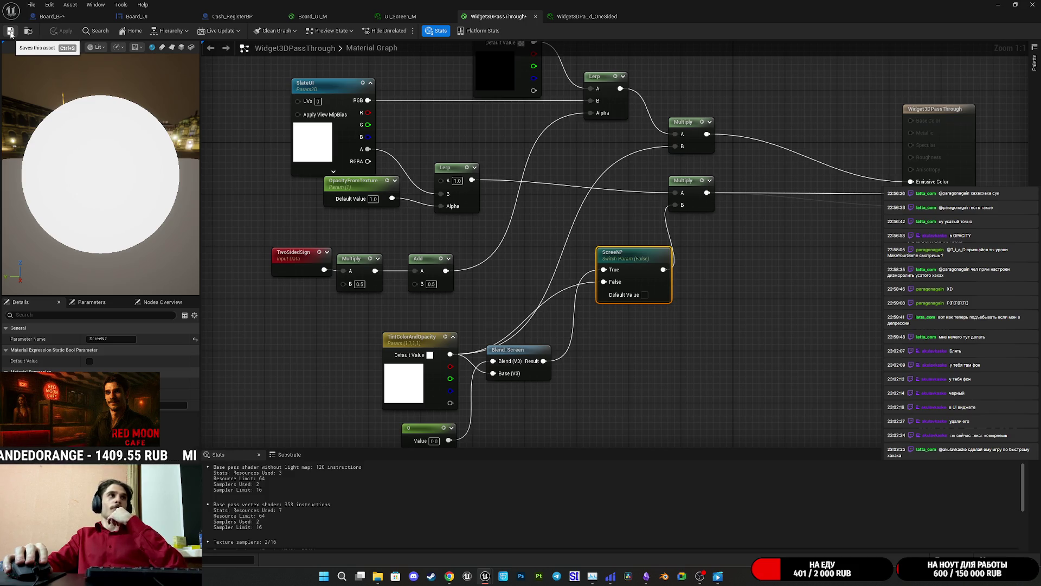
click(10, 32)
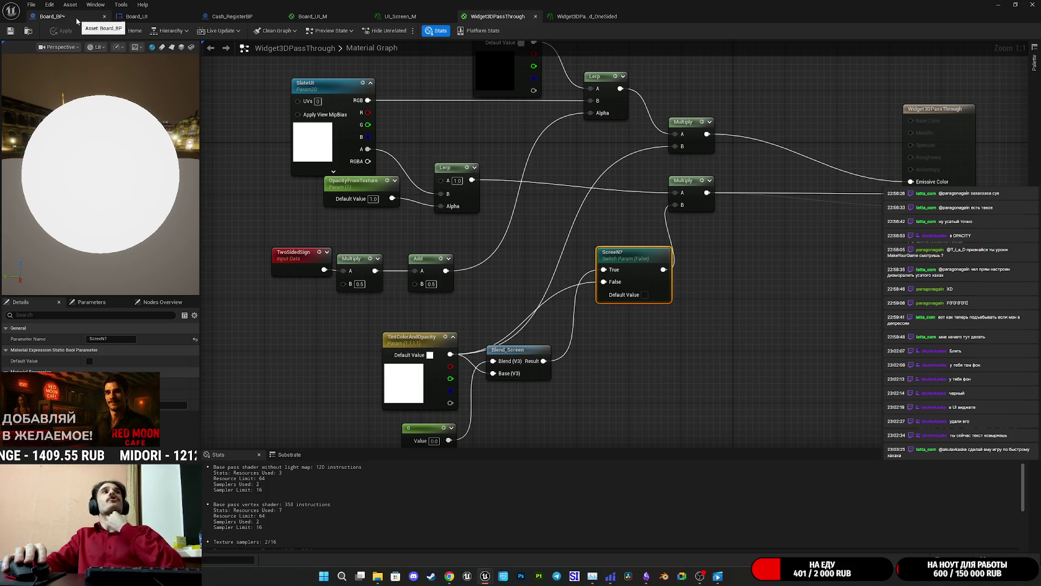
click(76, 19)
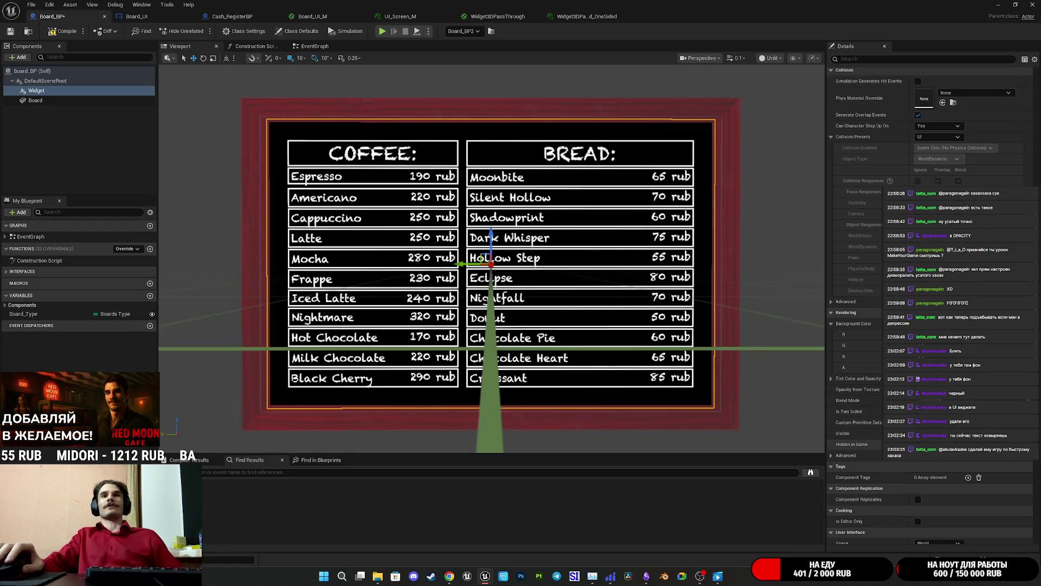
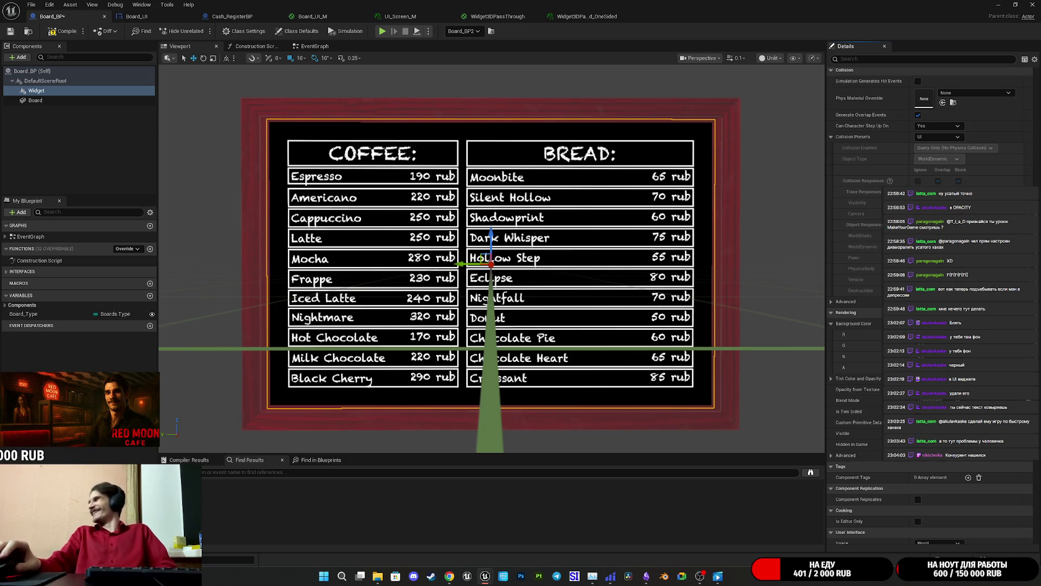
Bring up the Widget3DPassThrough graph, close the OneSided instance, and frame the lower nodes
click(497, 16)
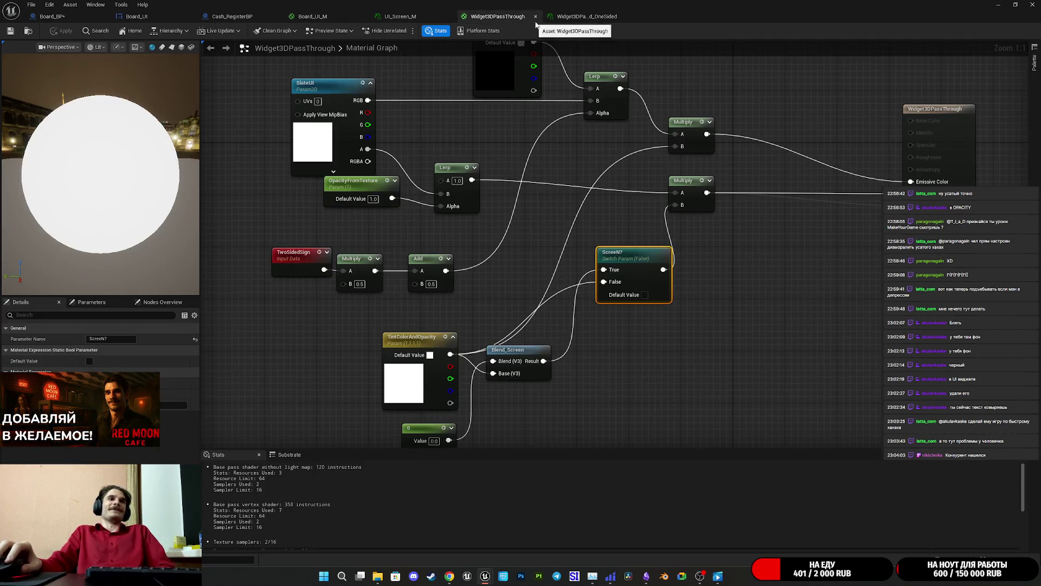
click(562, 17)
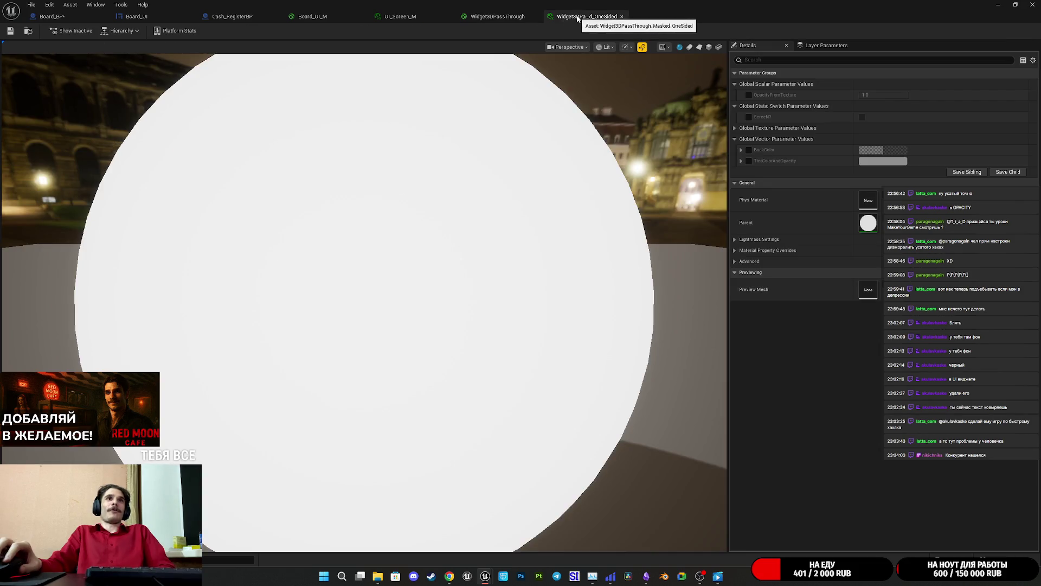
middle_click(578, 19)
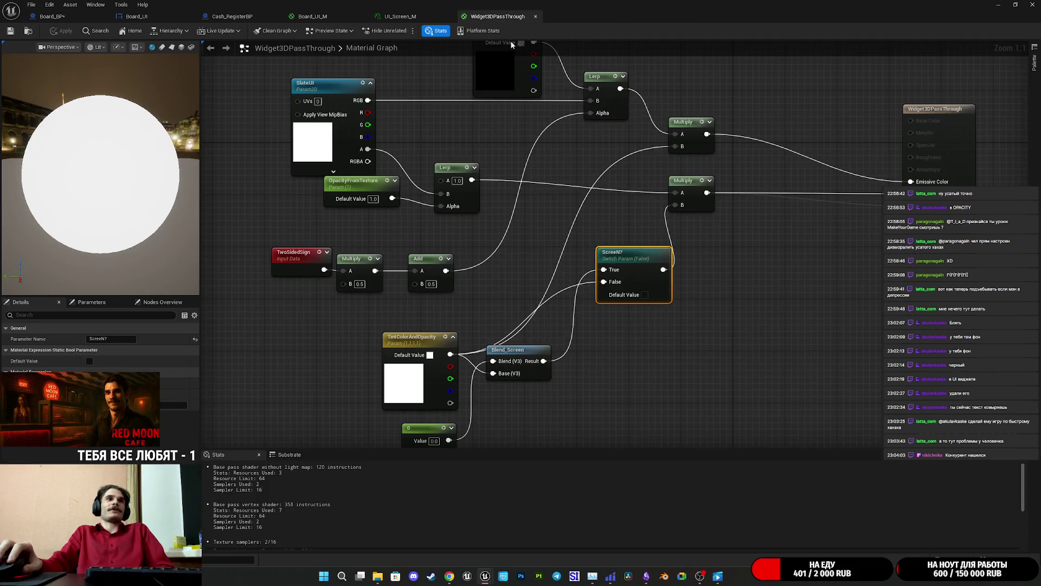
drag(588, 240, 586, 167)
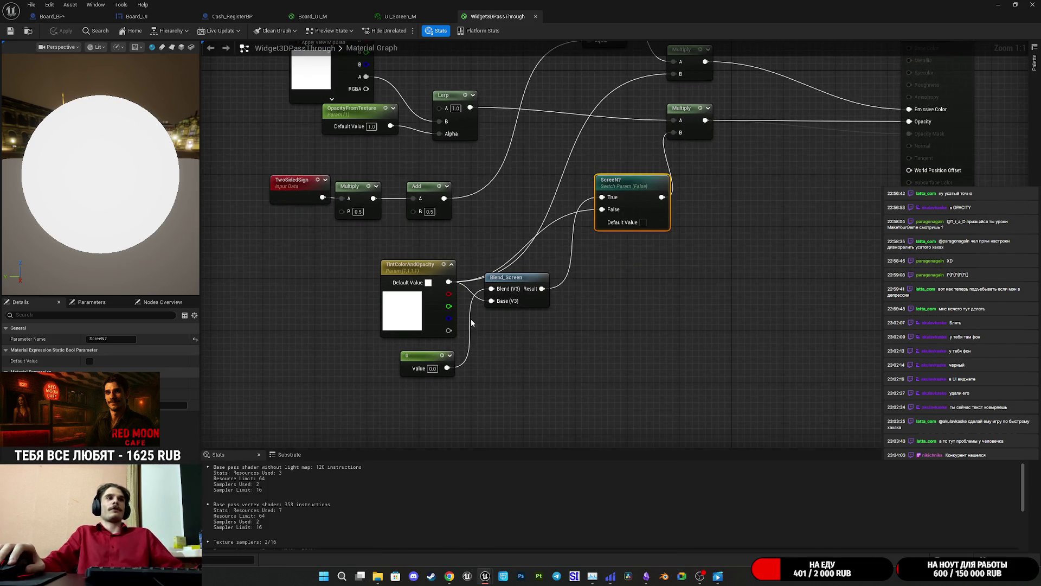
drag(483, 370, 495, 367)
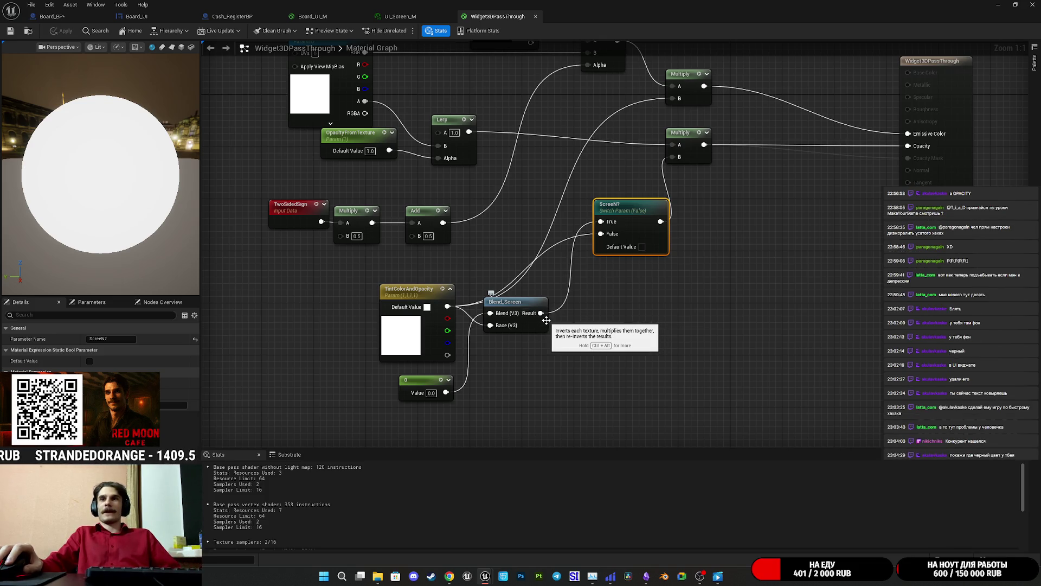
Wire the 0 constant into Blend_Screen's Blend (V3) input, then return to Board_BP
mouse_move(403, 390)
mouse_down()
mouse_move(390, 435)
mouse_move(417, 392)
mouse_move(409, 389)
mouse_move(466, 369)
mouse_move(491, 313)
mouse_up()
click(482, 381)
click(136, 16)
click(73, 17)
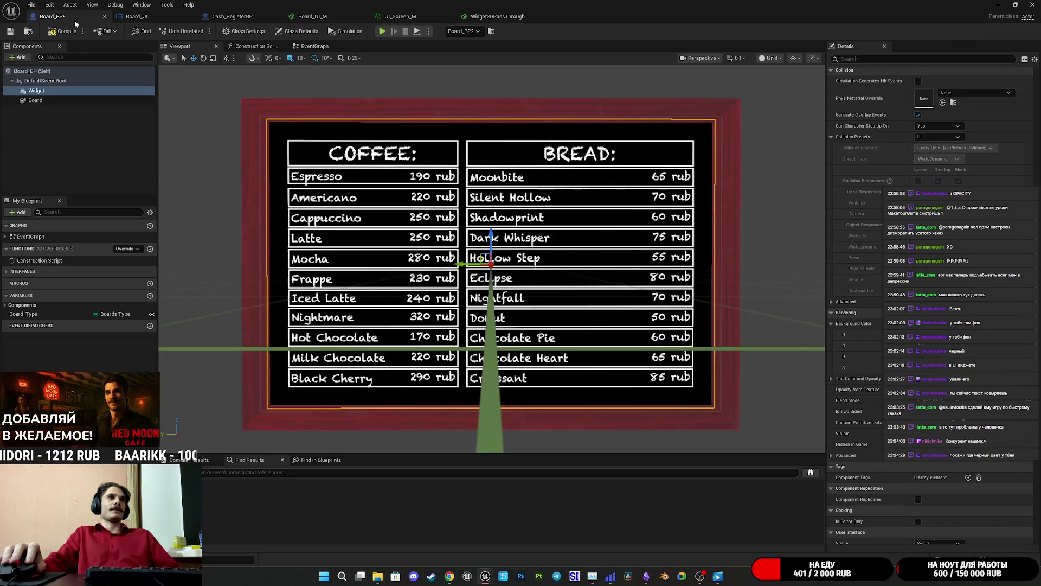
Break the Event Pre Construct to Set Visibility exec link in Board_UI, then view the Designer layout
click(158, 17)
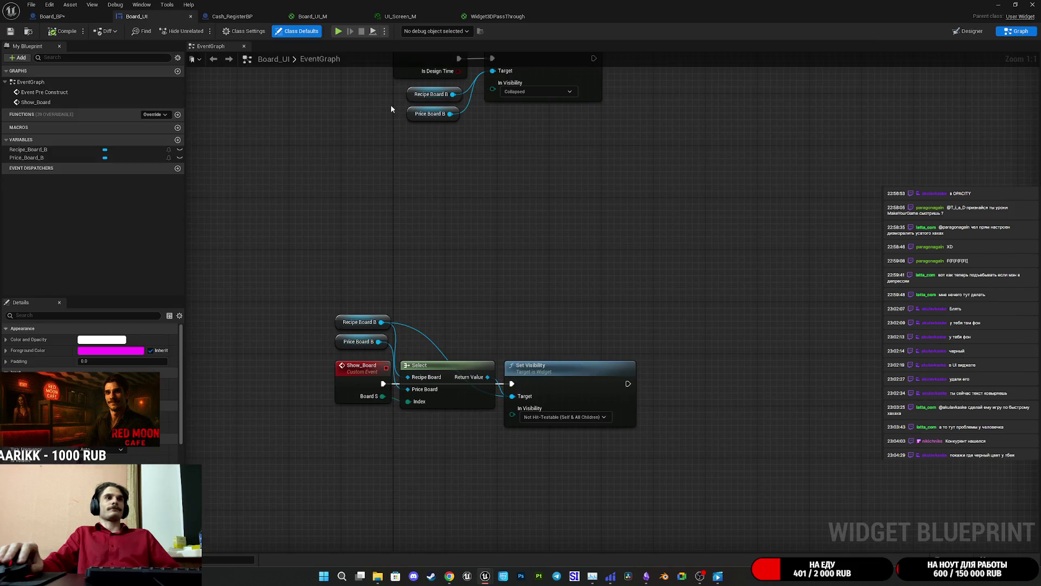
click(356, 19)
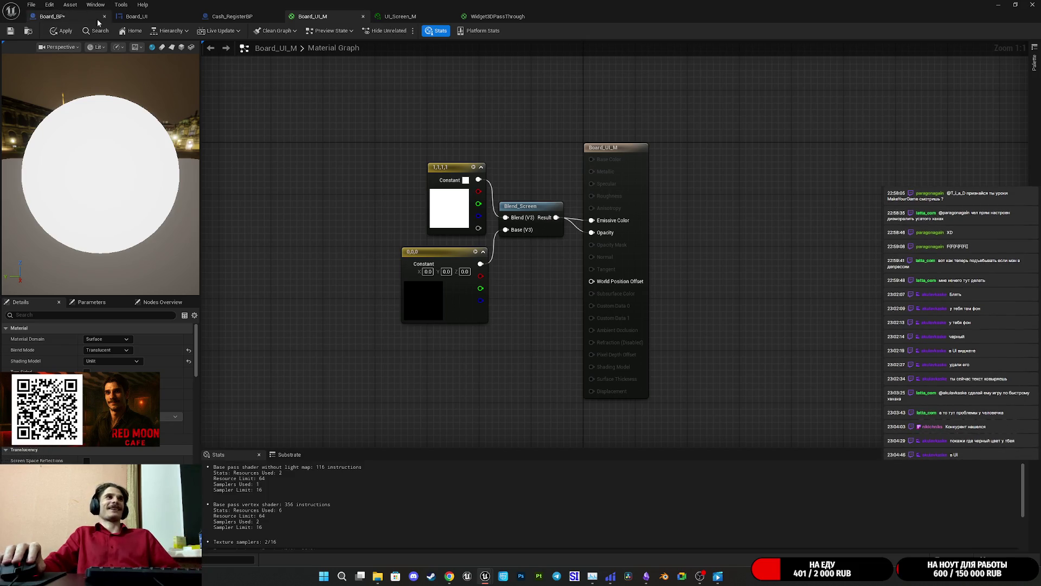
click(136, 16)
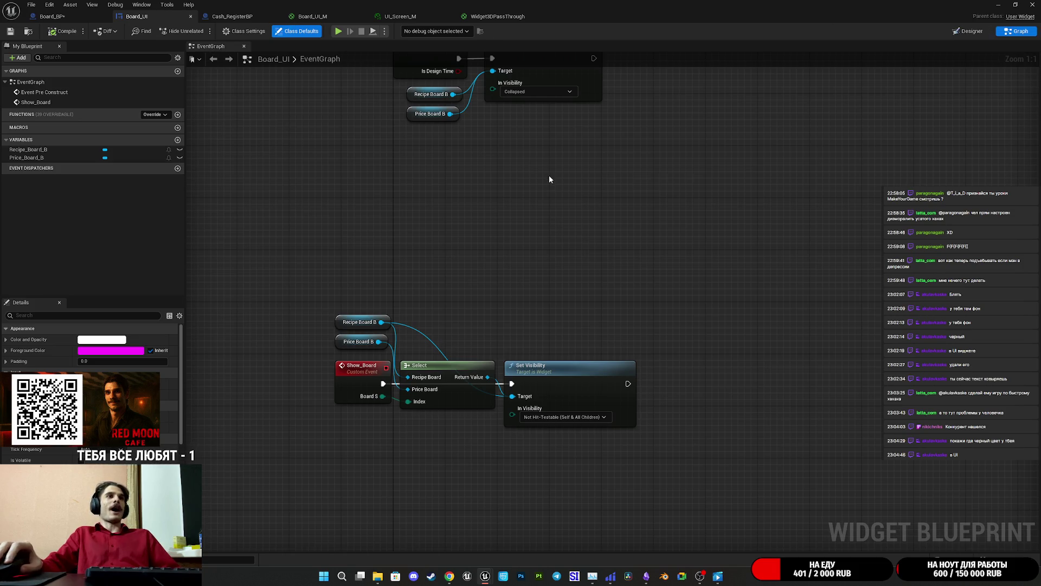
drag(550, 177, 562, 264)
alt+click(502, 192)
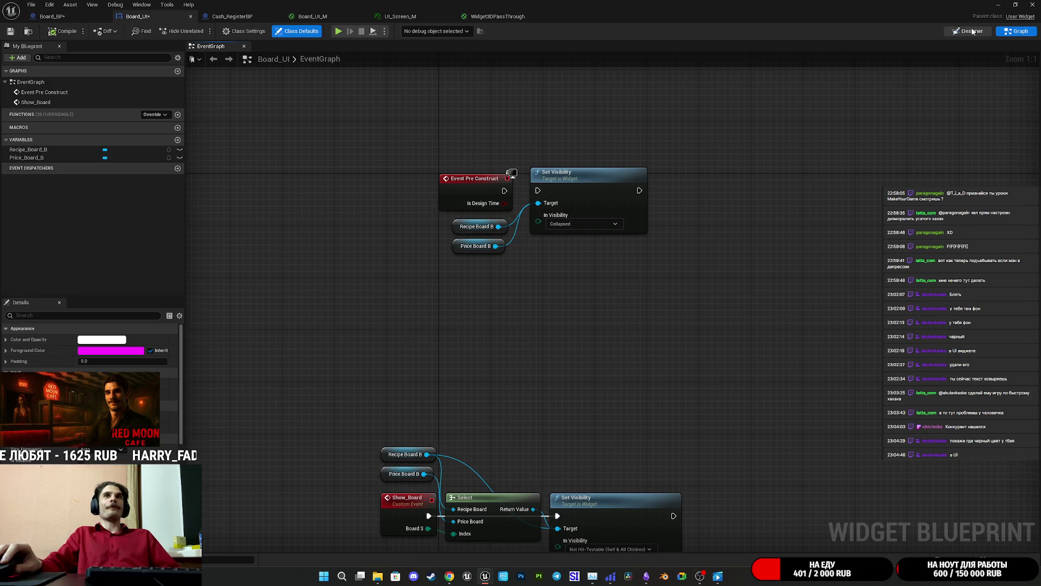
click(968, 31)
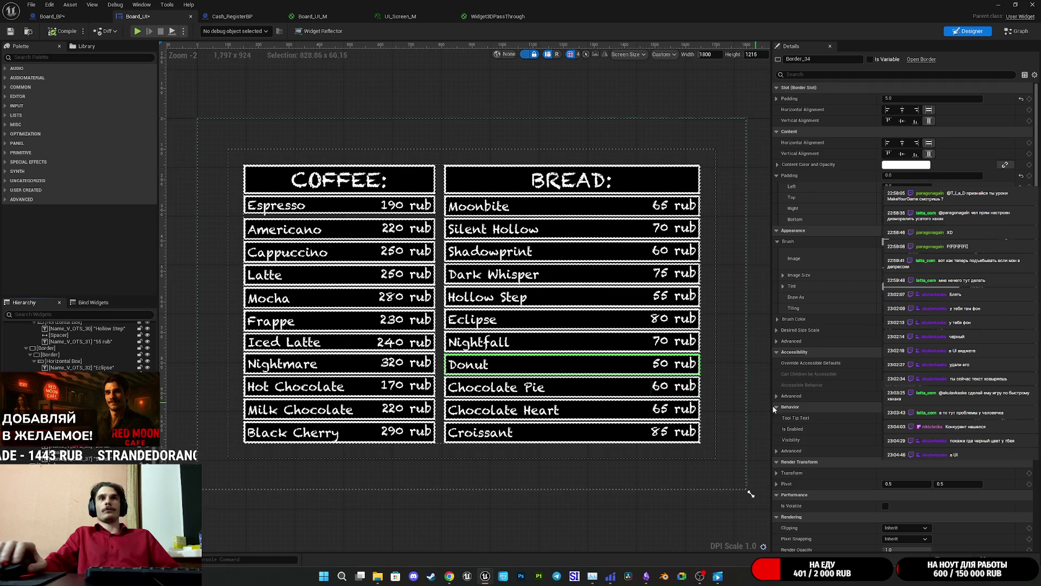
Select Border_28, the border of the Hollow Step row, in the designer
click(542, 364)
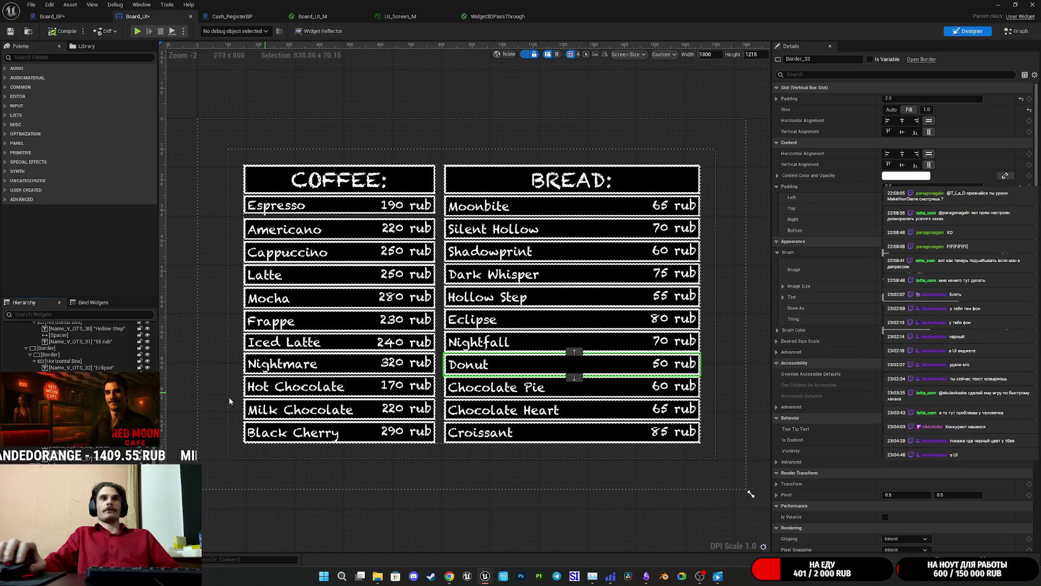
click(542, 364)
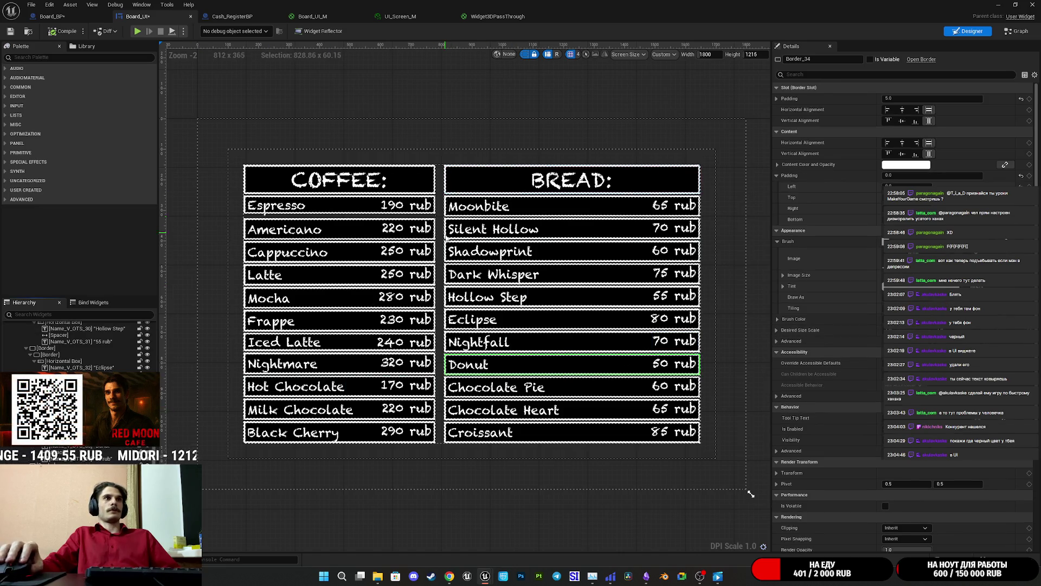
scroll(434, 217, up, 4)
scroll(439, 223, down, 5)
scroll(444, 230, up, 4)
scroll(616, 400, down, 4)
scroll(617, 400, up, 5)
scroll(508, 251, down, 2)
click(508, 250)
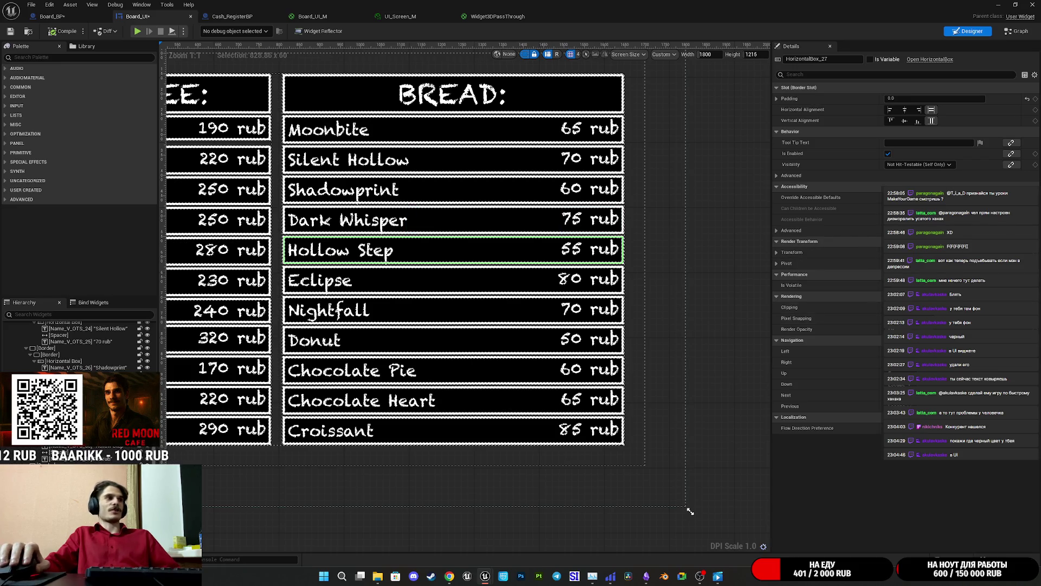
click(454, 250)
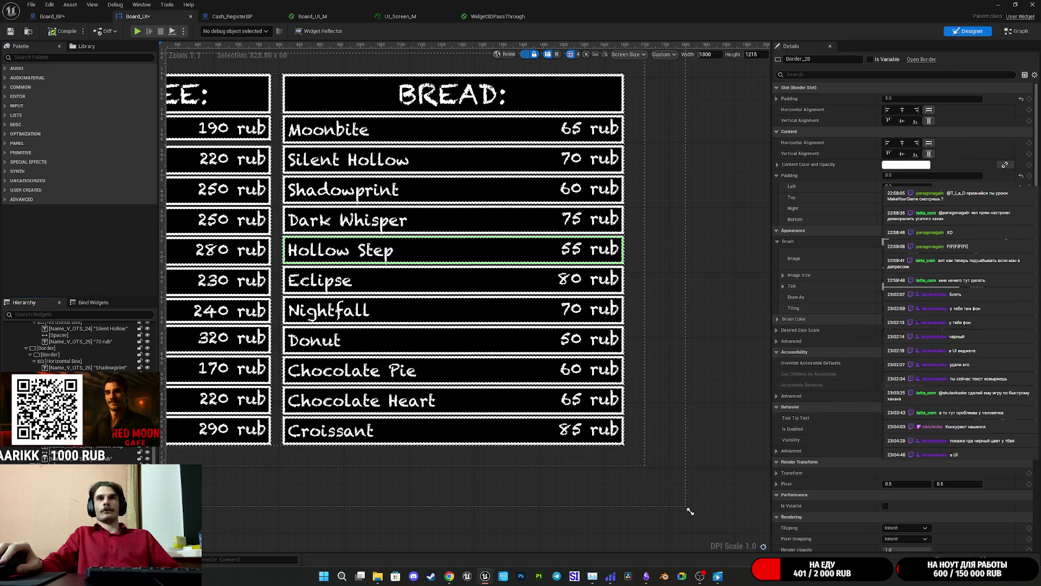
Set Border_28's Brush Color to 000000FF with alpha 1.0, then go back to Board_BP
click(901, 319)
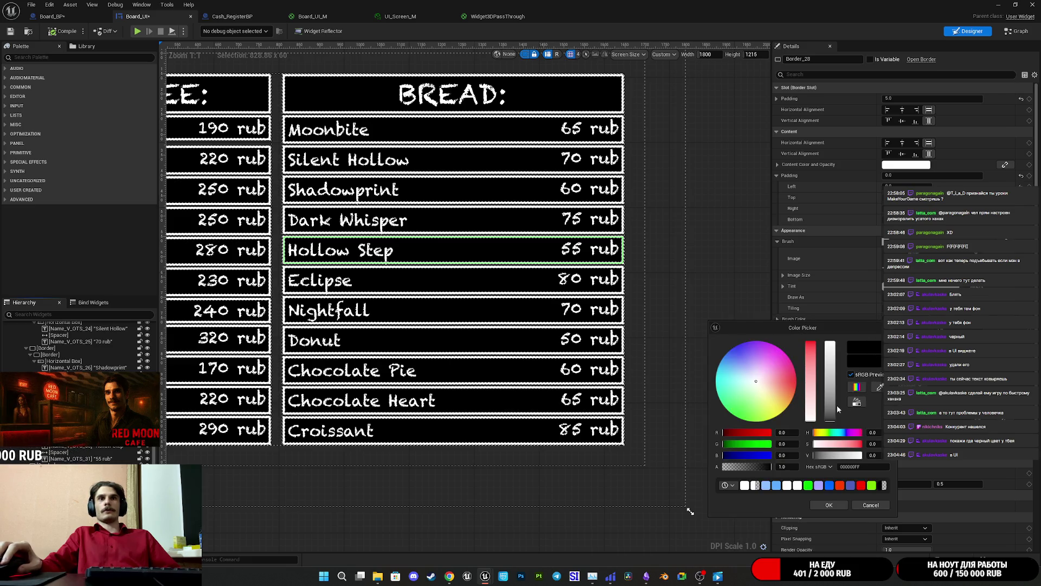
drag(771, 465, 750, 466)
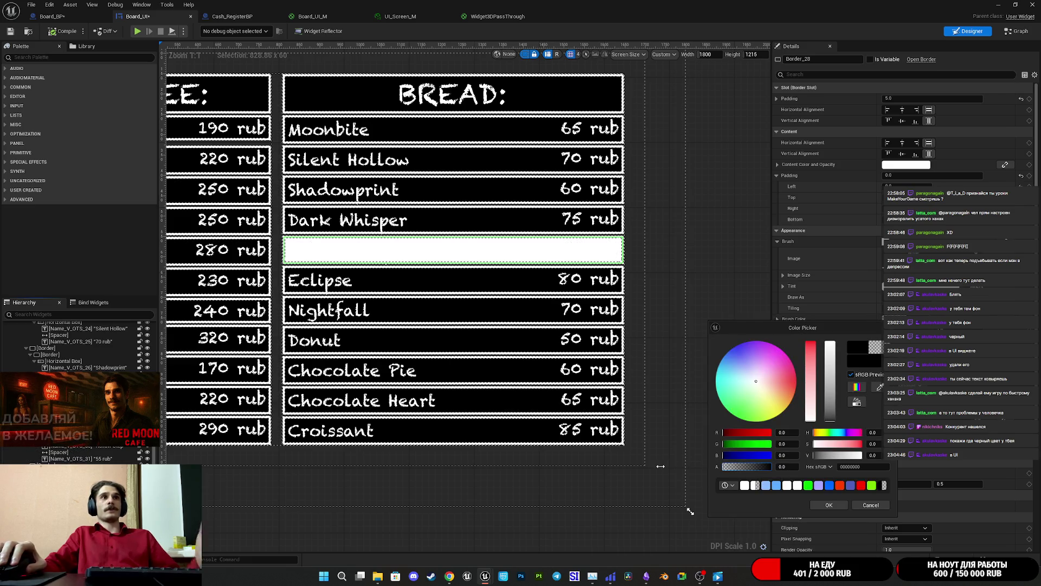
click(770, 466)
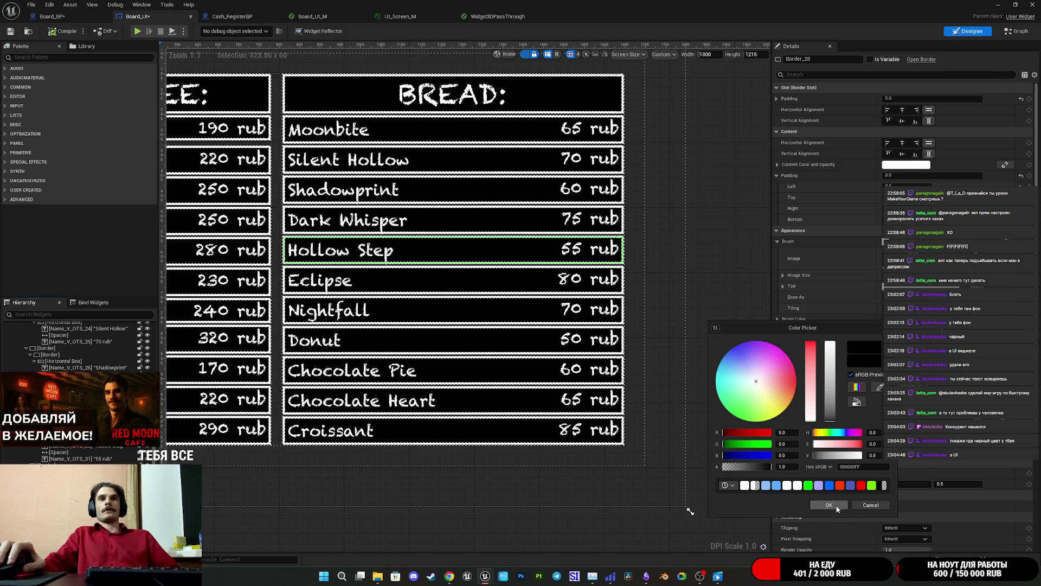
click(837, 506)
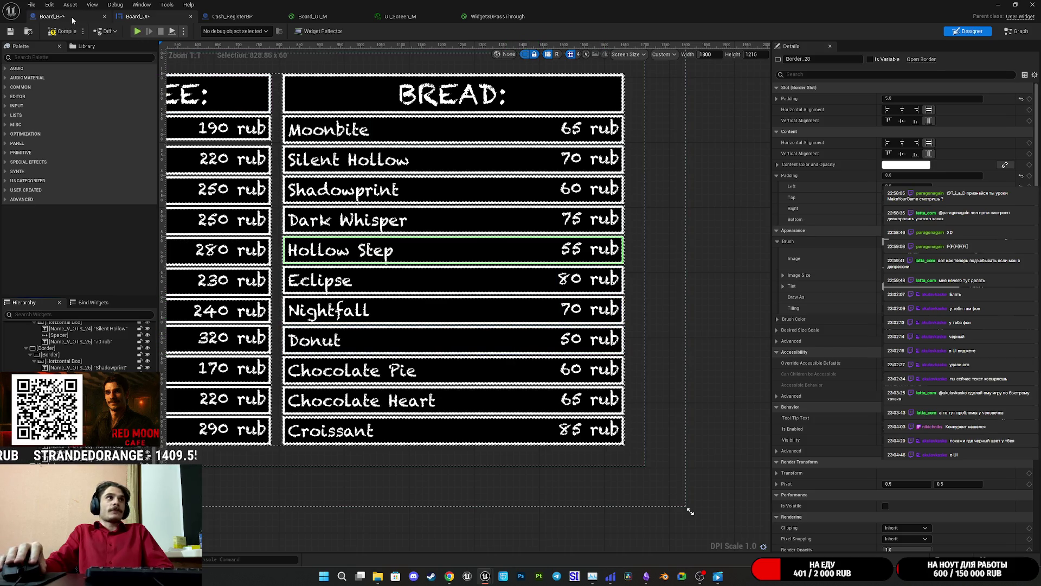
click(52, 16)
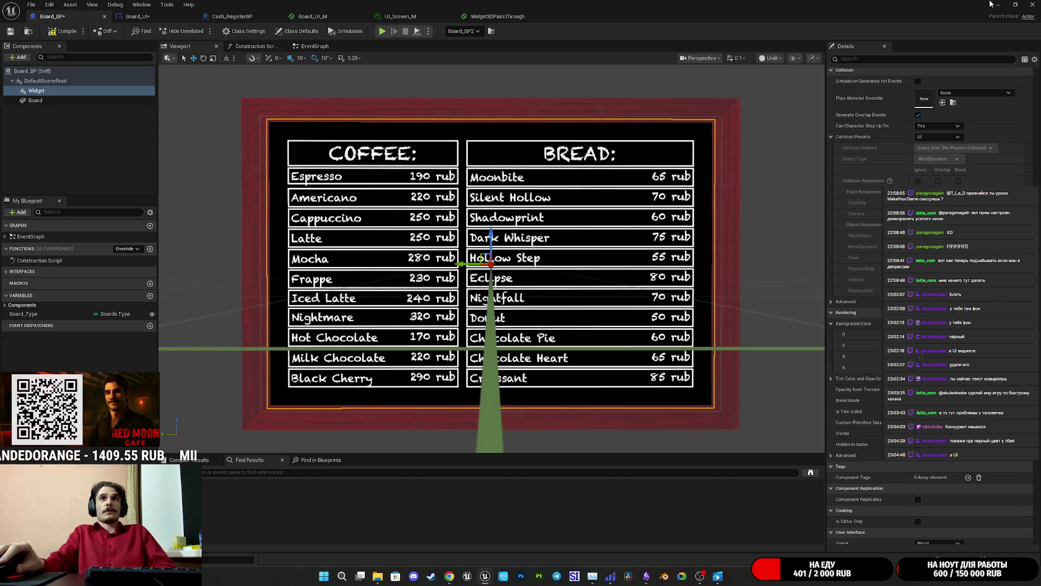
key(alt+Tab)
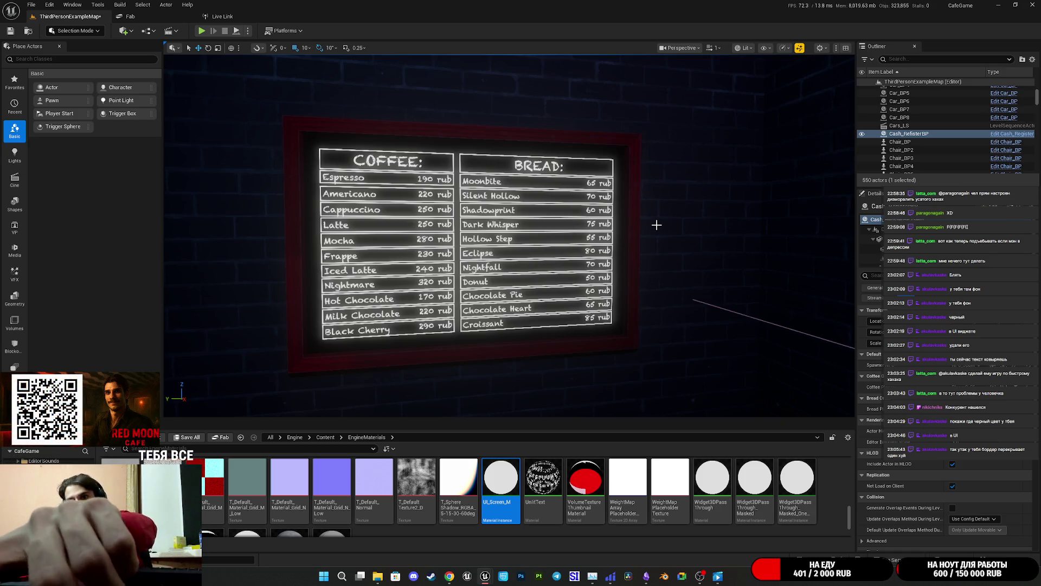
mouse_move(495, 580)
click(524, 535)
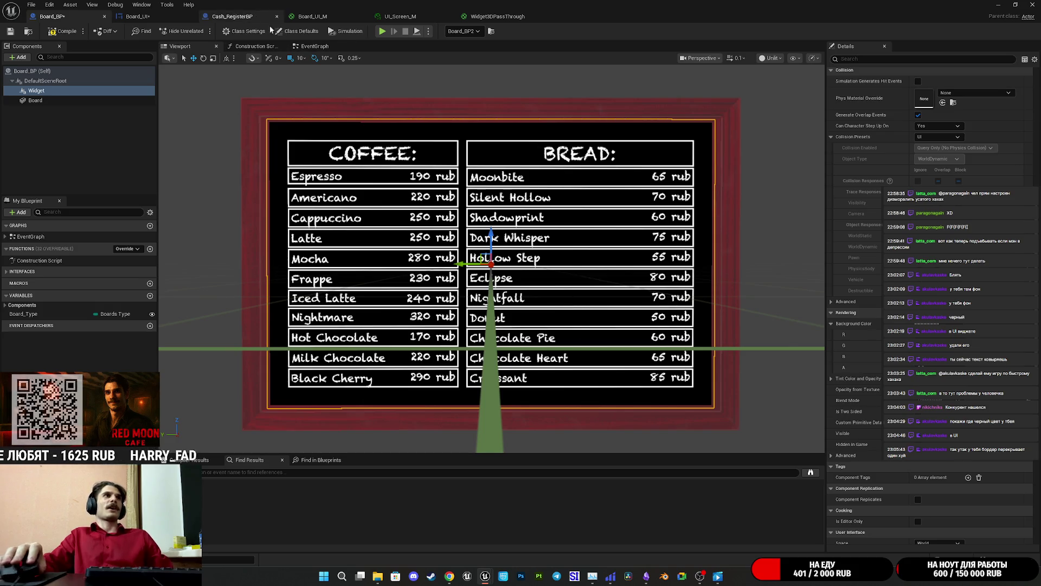
click(402, 17)
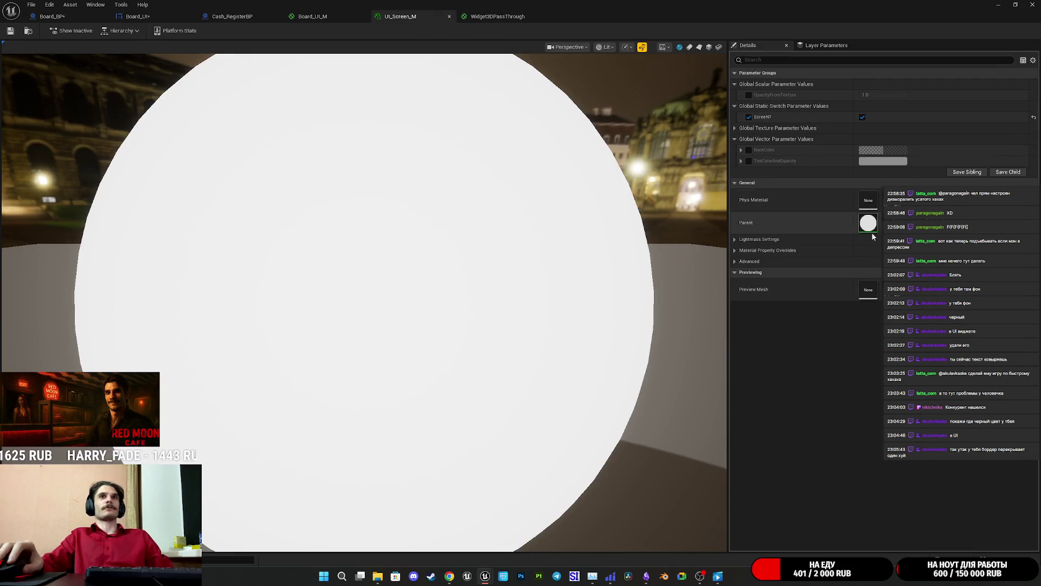
key(ctrl+Tab)
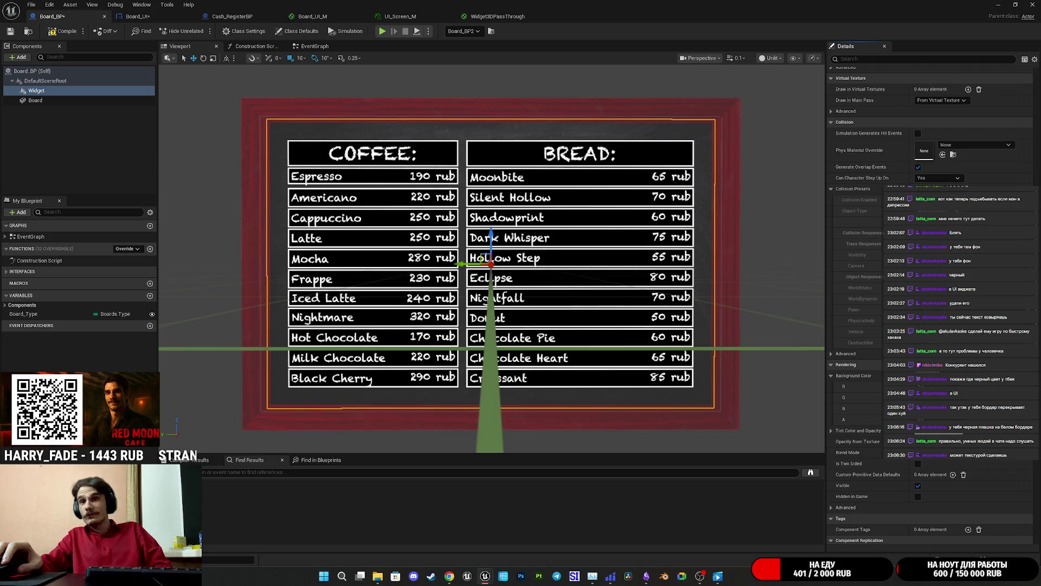
Adjust the alpha value of the tint colour in the Details panel
click(832, 431)
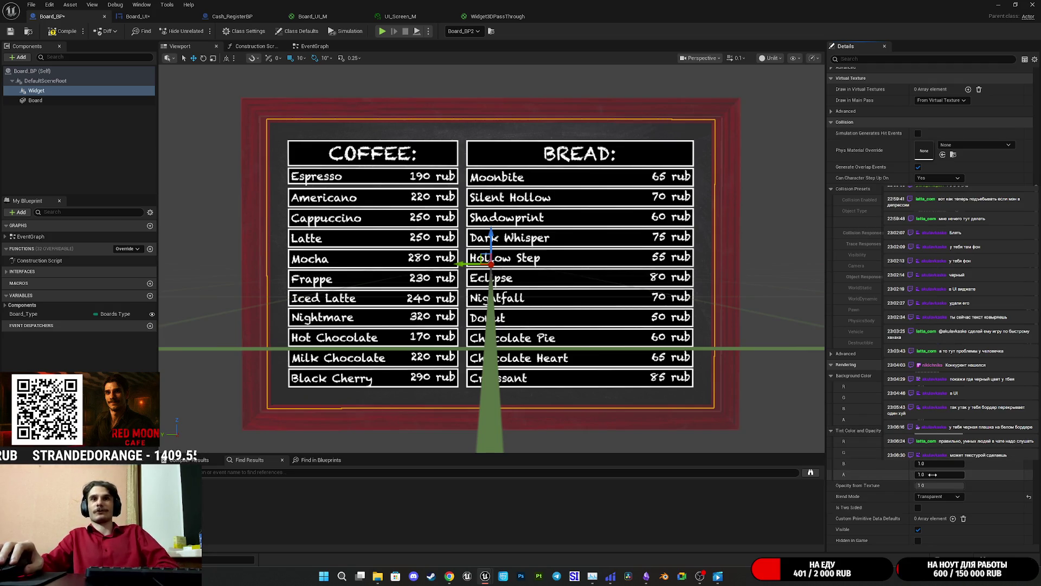
mouse_move(939, 475)
mouse_down()
mouse_move(916, 474)
mouse_move(940, 475)
mouse_up()
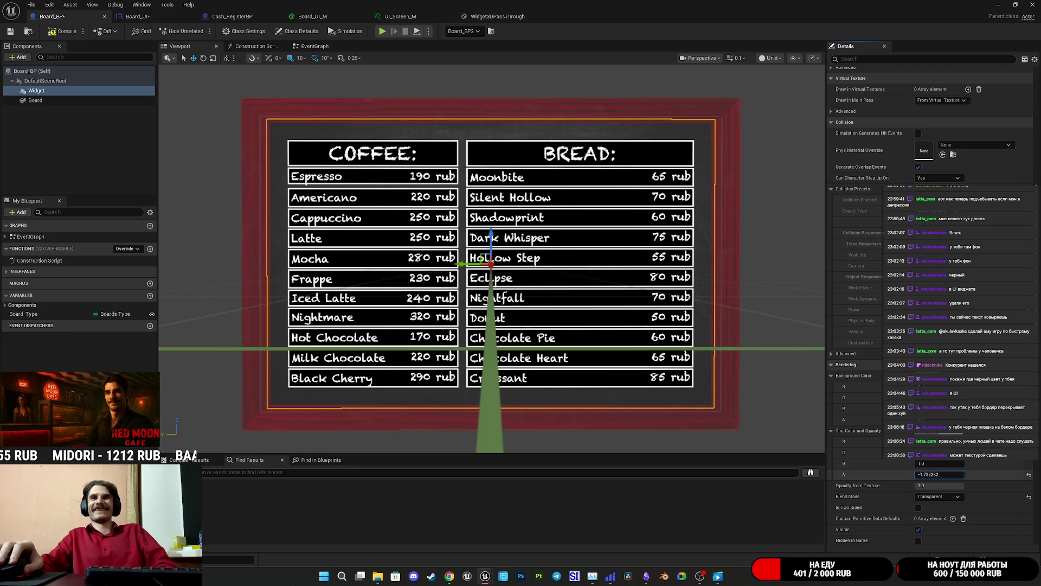
drag(939, 475, 955, 475)
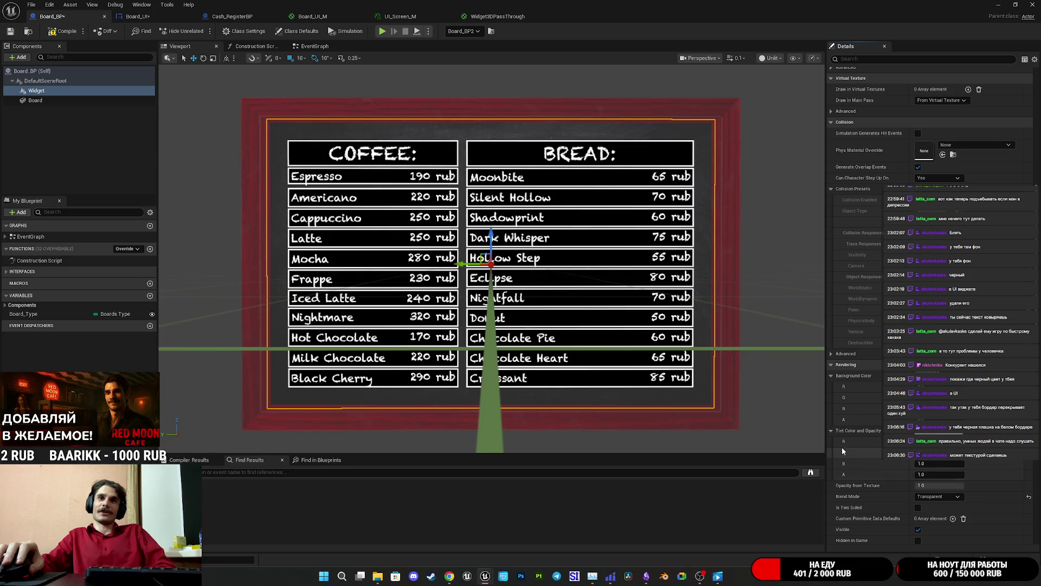
click(831, 431)
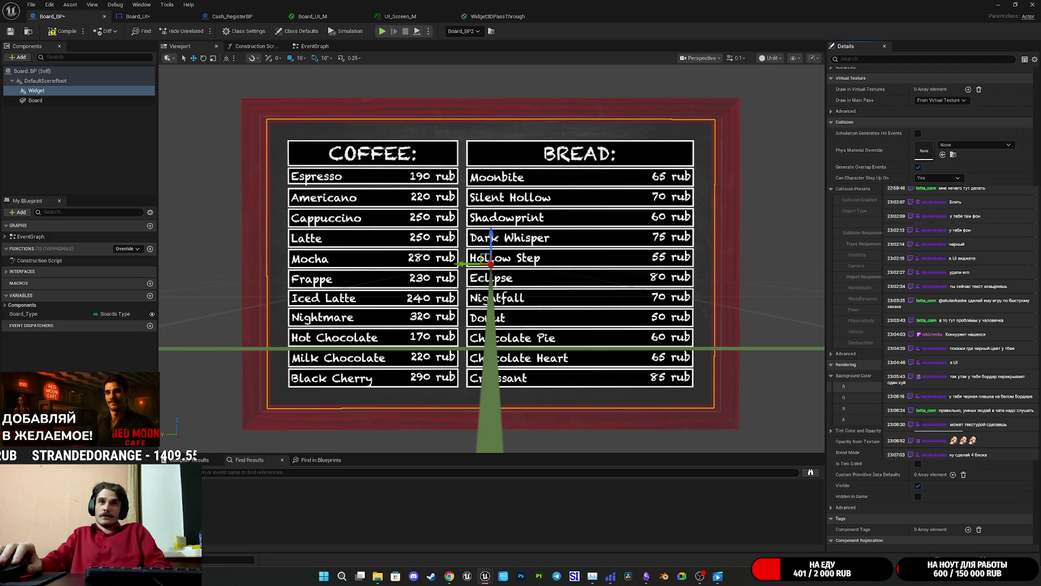
Save Board_BP and minimize it to reach the cafe level
scroll(930, 304, down, 2)
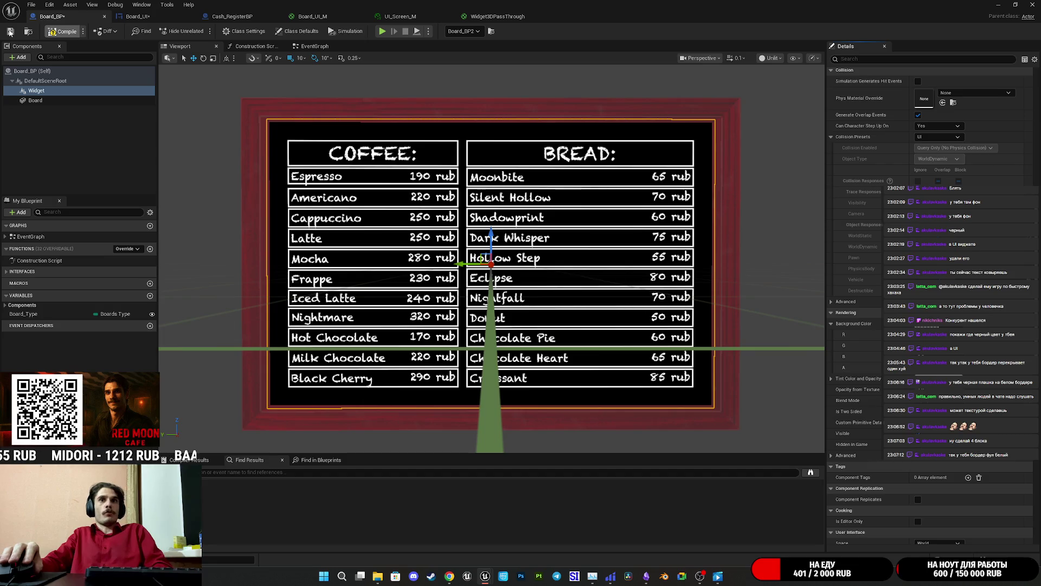
click(10, 32)
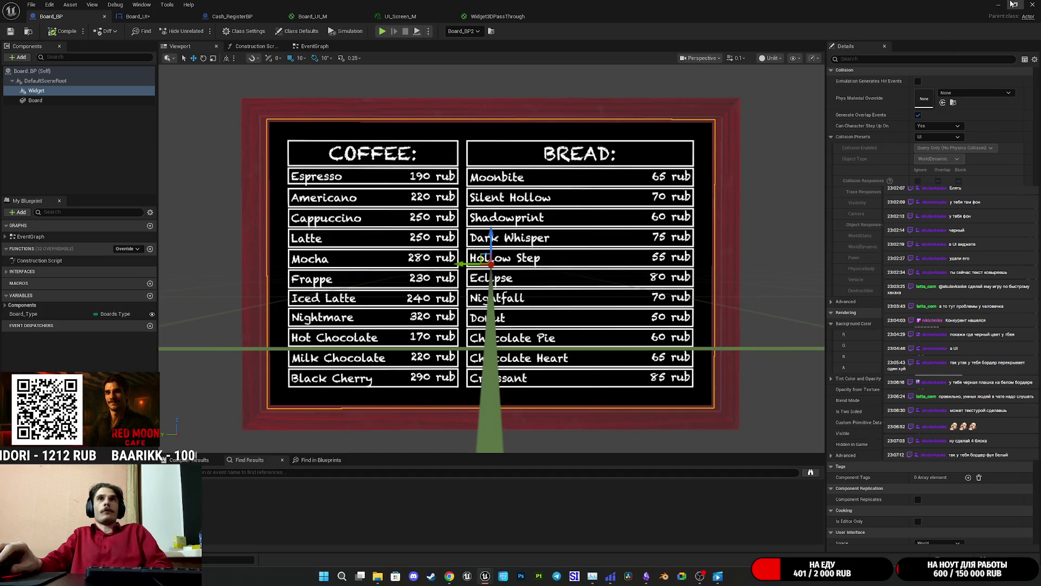
click(1012, 4)
Frame the cash register and look toward the menu board in the level view
key(f)
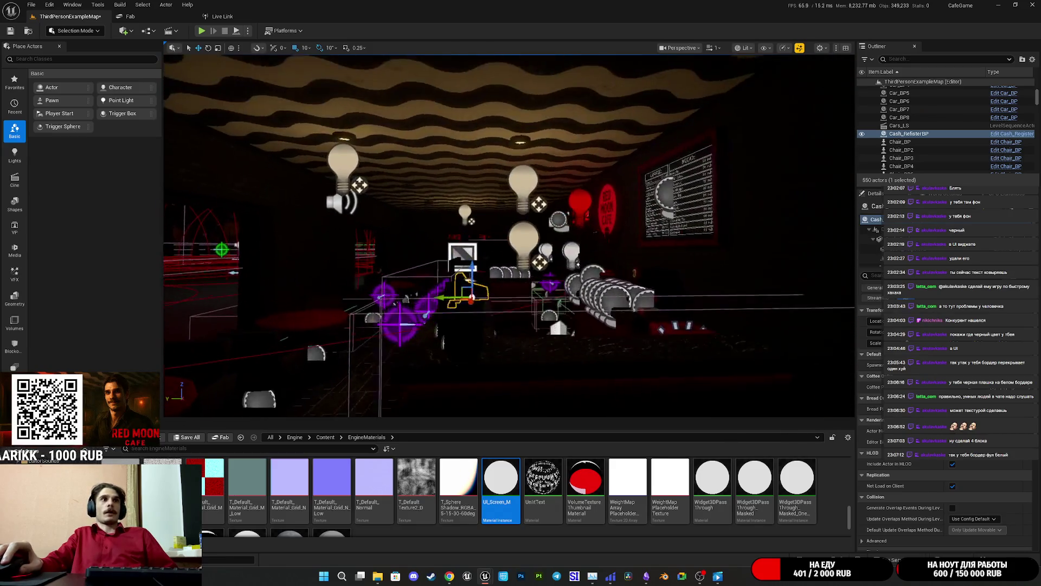
key(w)
drag(489, 82, 438, 83)
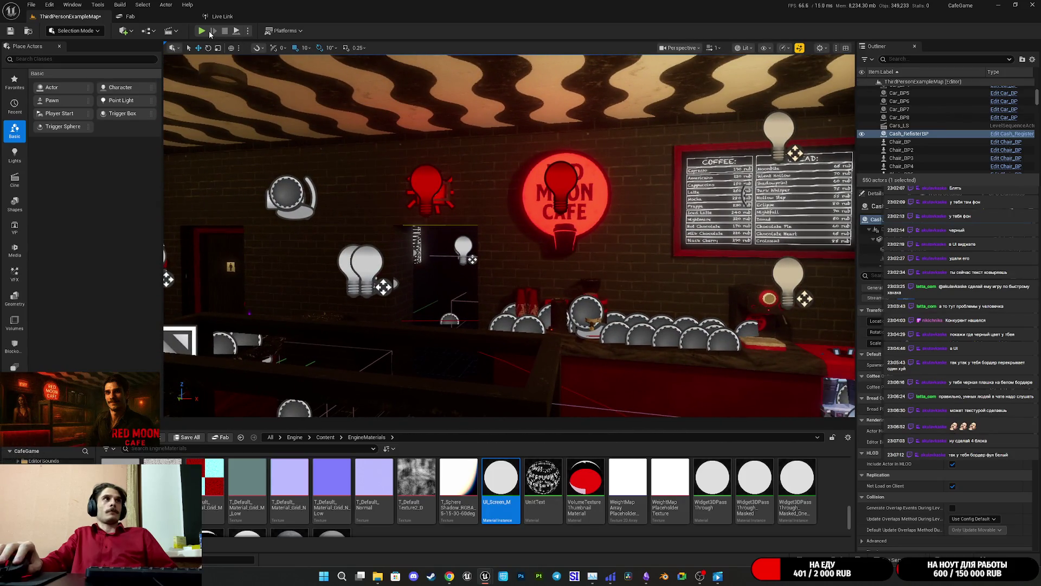
Play-test the cafe, toggling the room and cashbox lights and viewing the coffee board
click(204, 32)
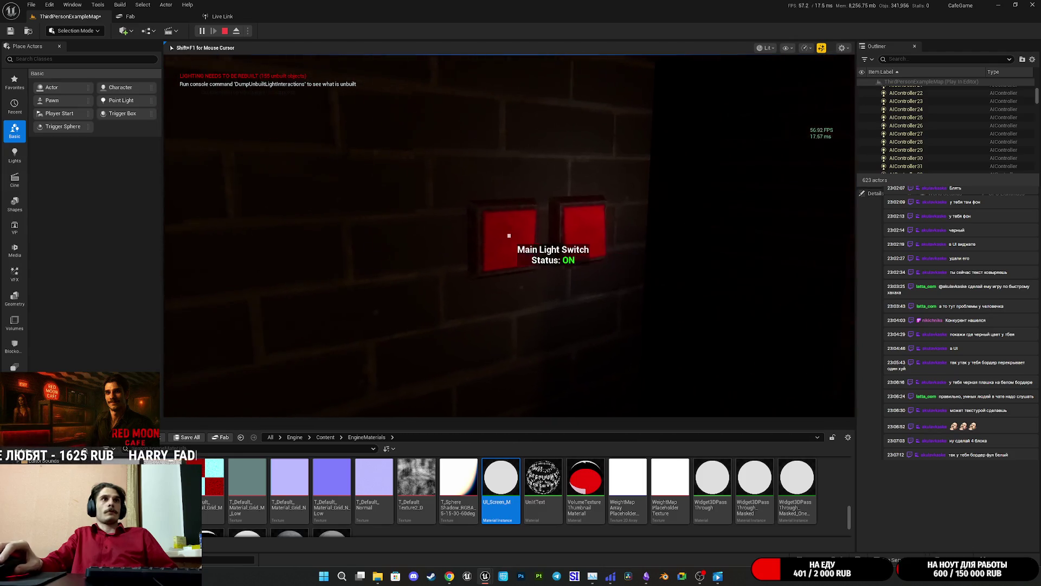
key(e)
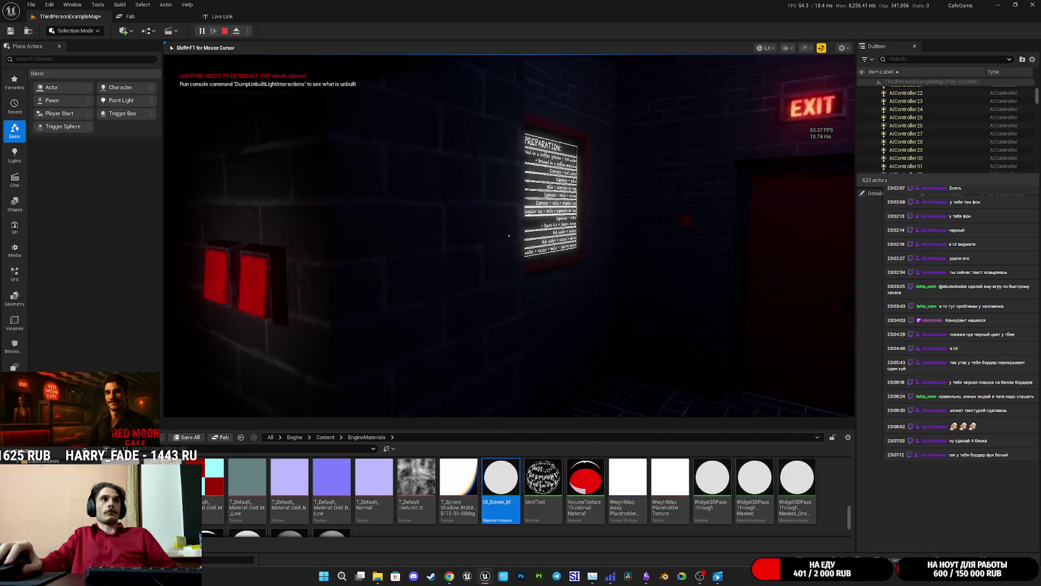
key(e)
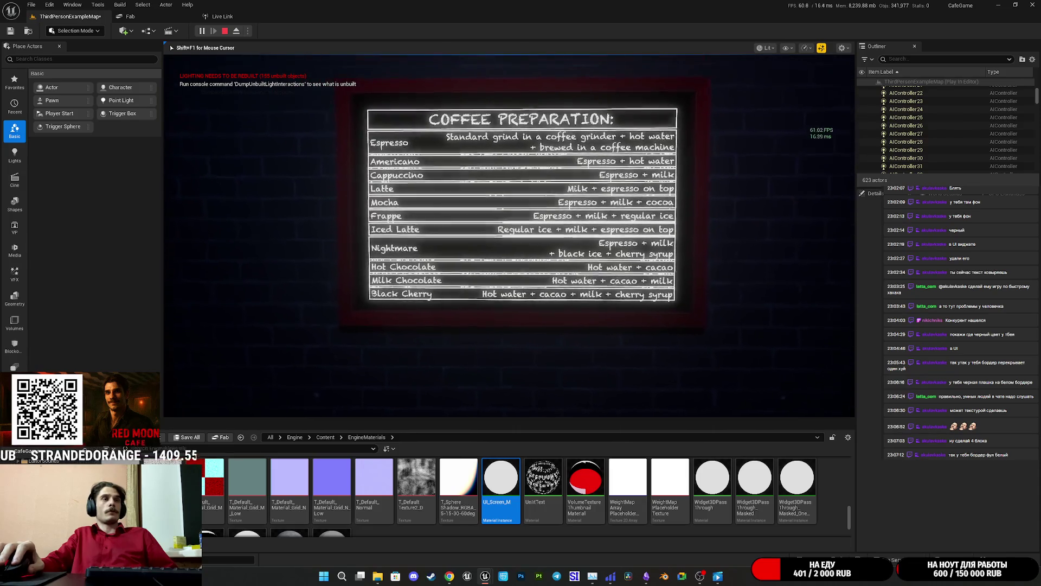
key(e)
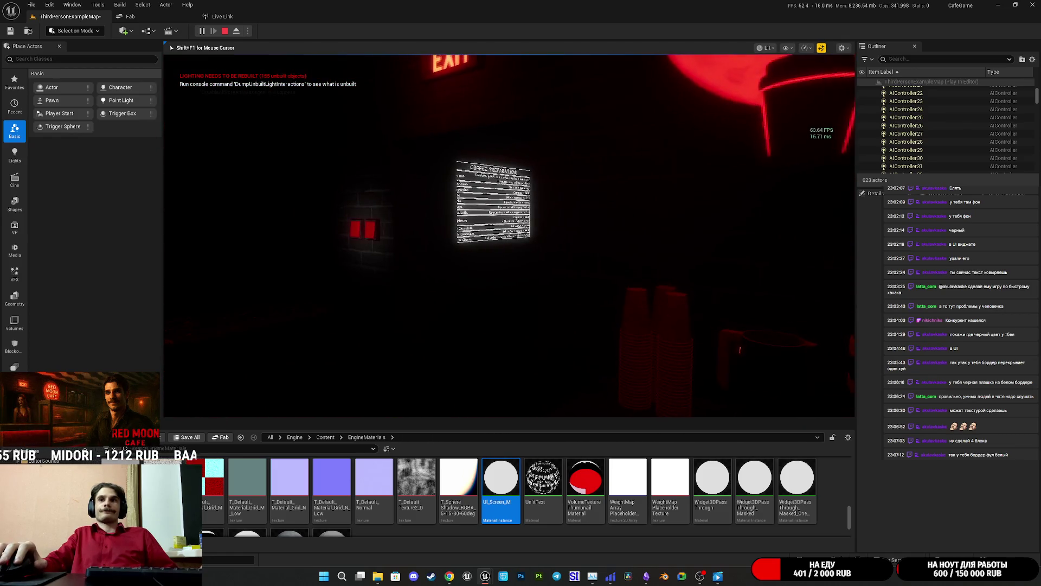
key(w)
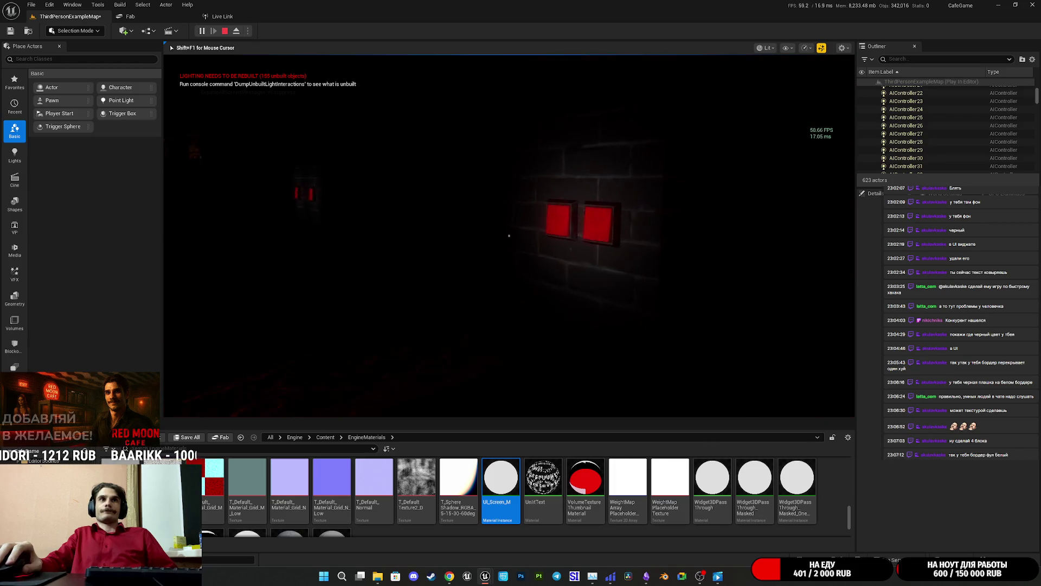
key(e)
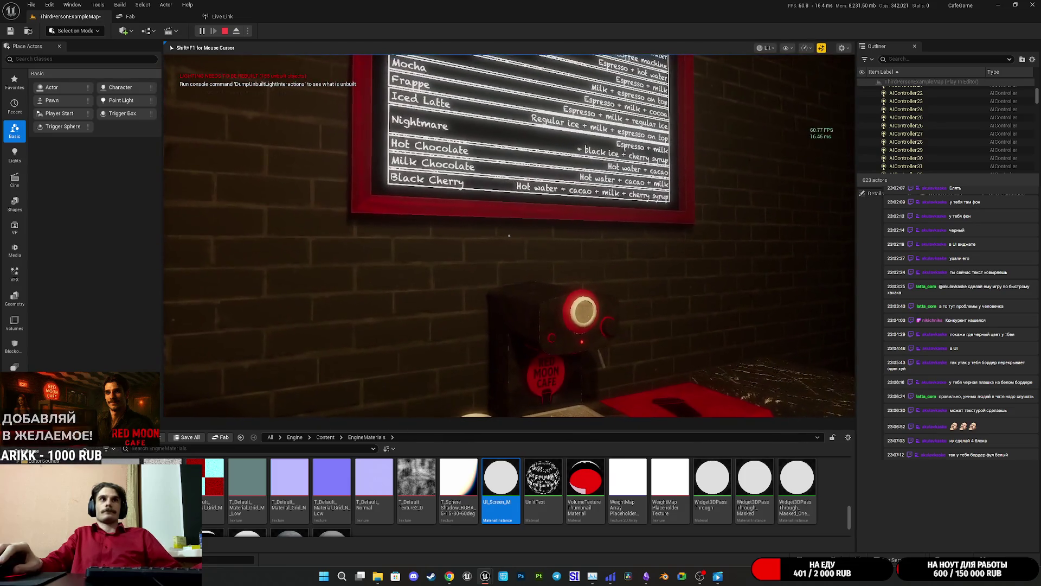
key(Escape)
Refocus on the cash register and bring back the Board_BP window
key(f)
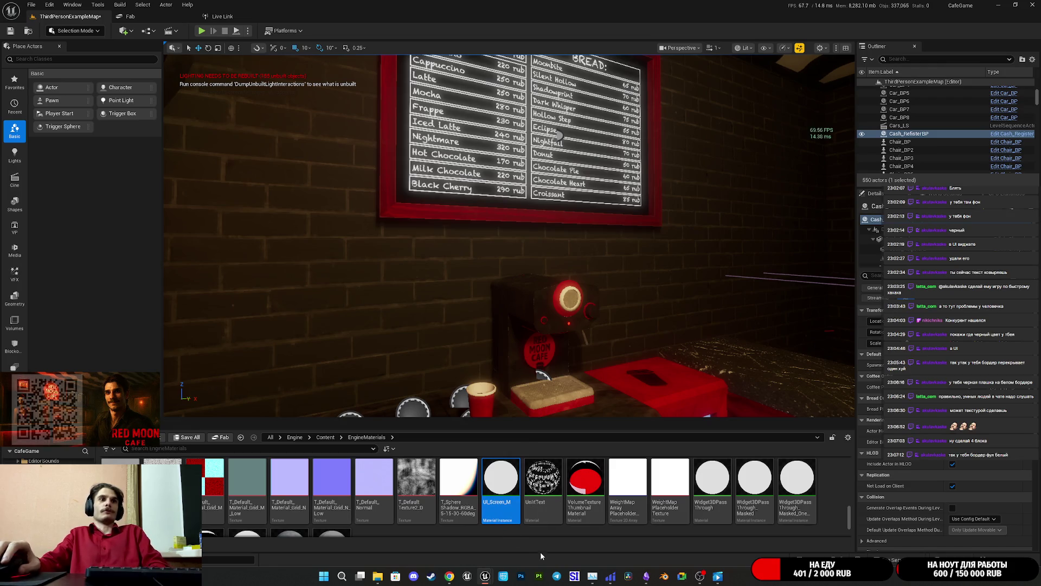
mouse_move(485, 579)
click(529, 536)
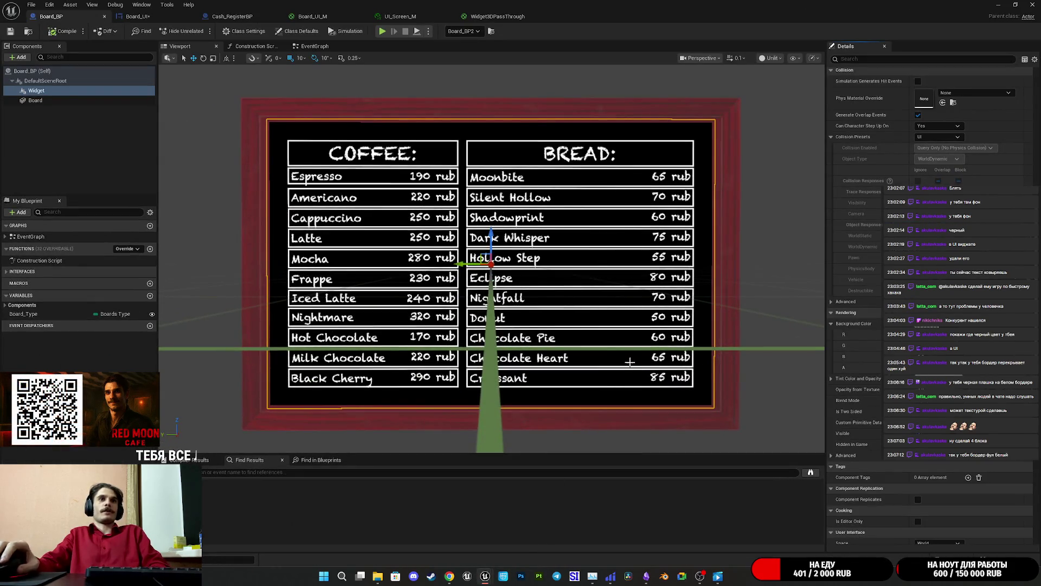
Edit the Widget component's X scale, then undo back to 0.085
scroll(861, 206, up, 10)
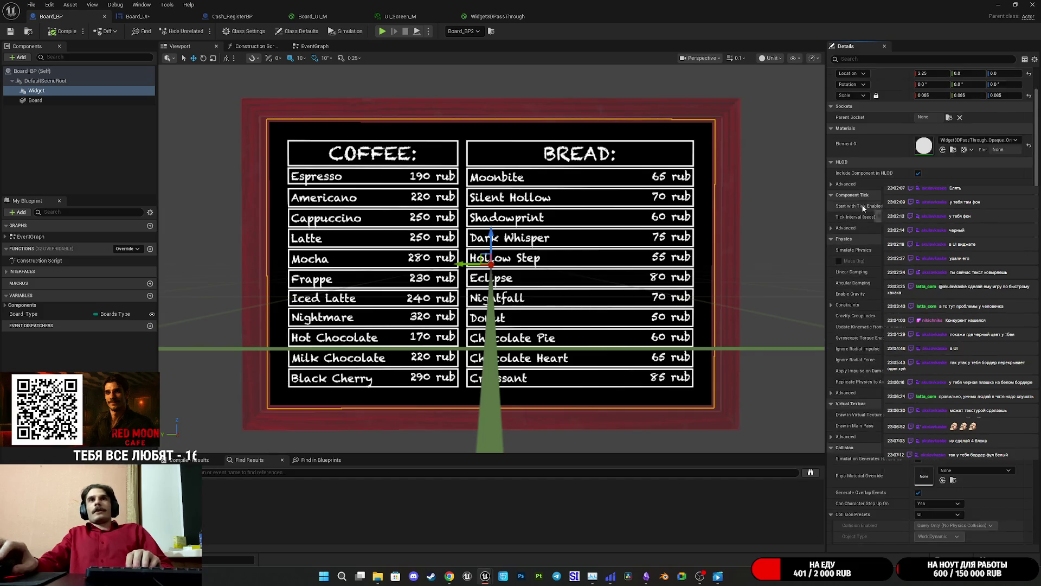
click(938, 160)
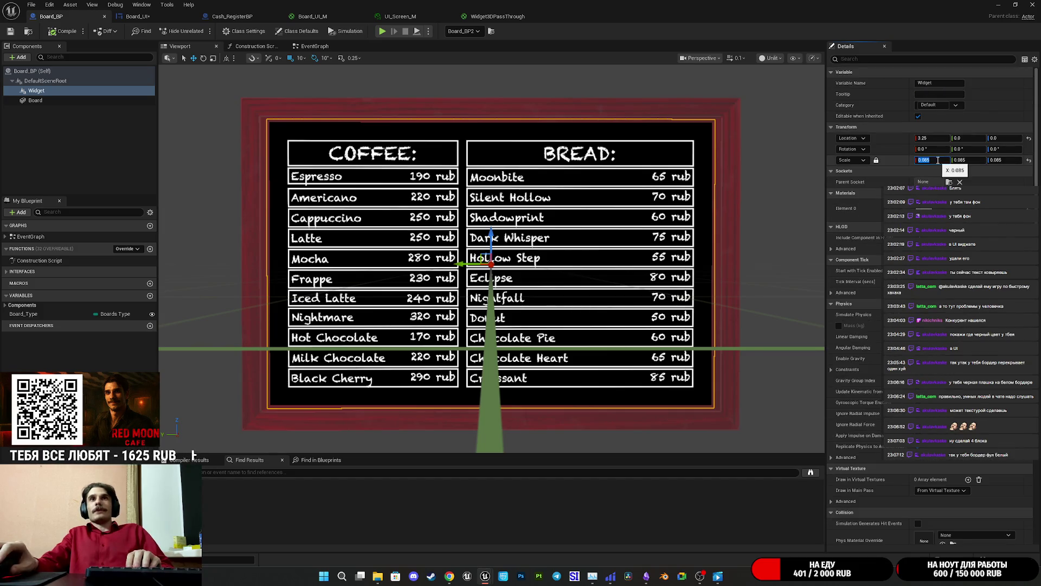
key(Home)
key(Delete)
text(1)
key(Return)
key(Return)
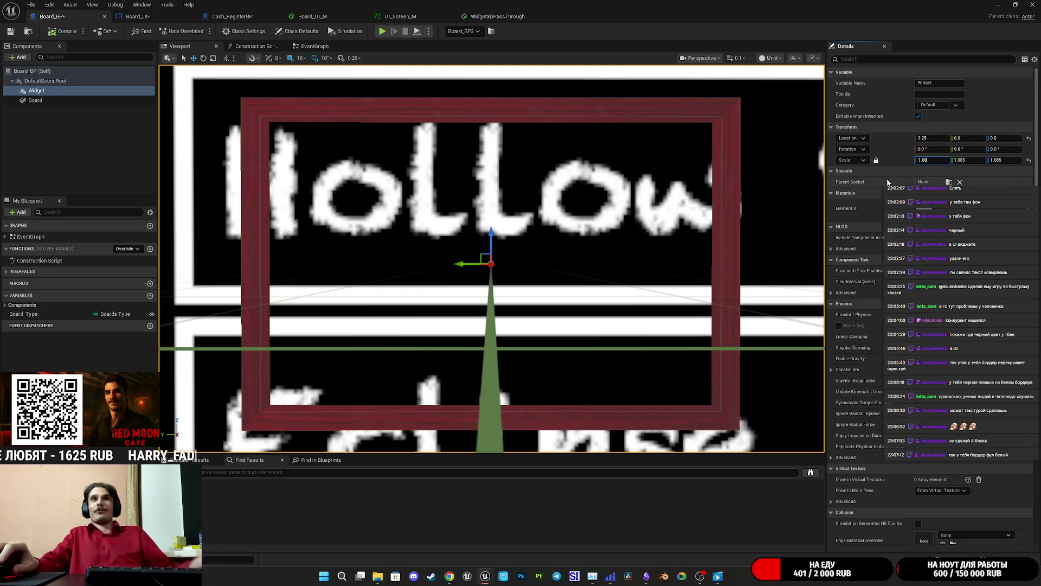
key(ctrl+z)
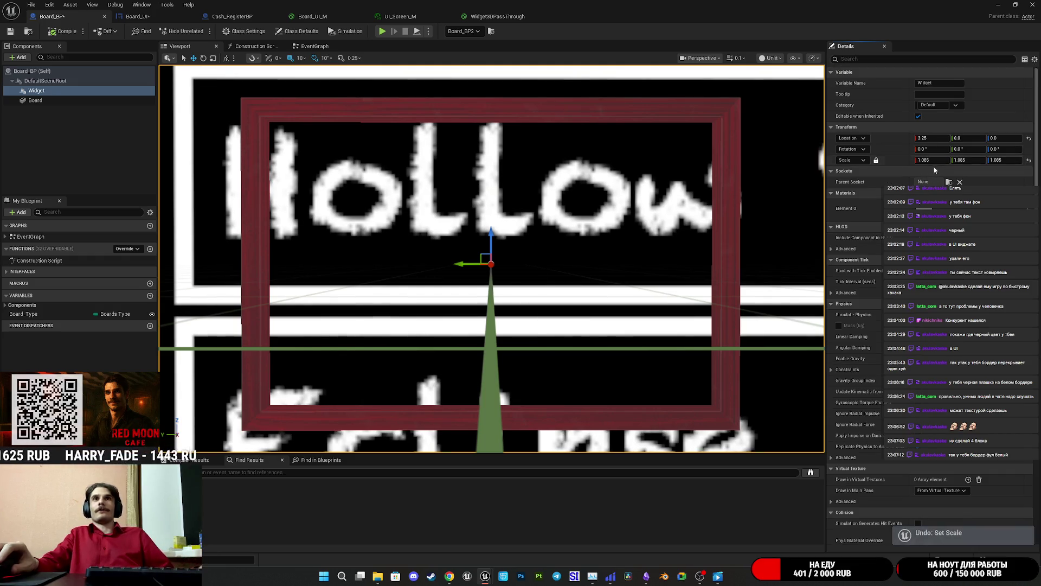
key(ctrl+z)
Set the Widget component's Scale X to 0.09 and inspect the larger menu
click(938, 160)
text(0.09)
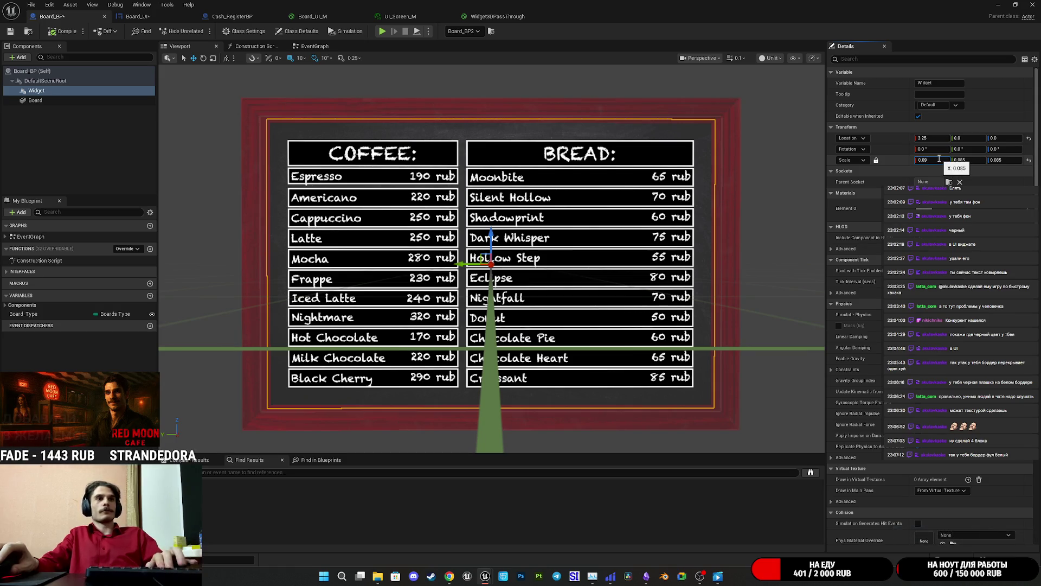
key(Return)
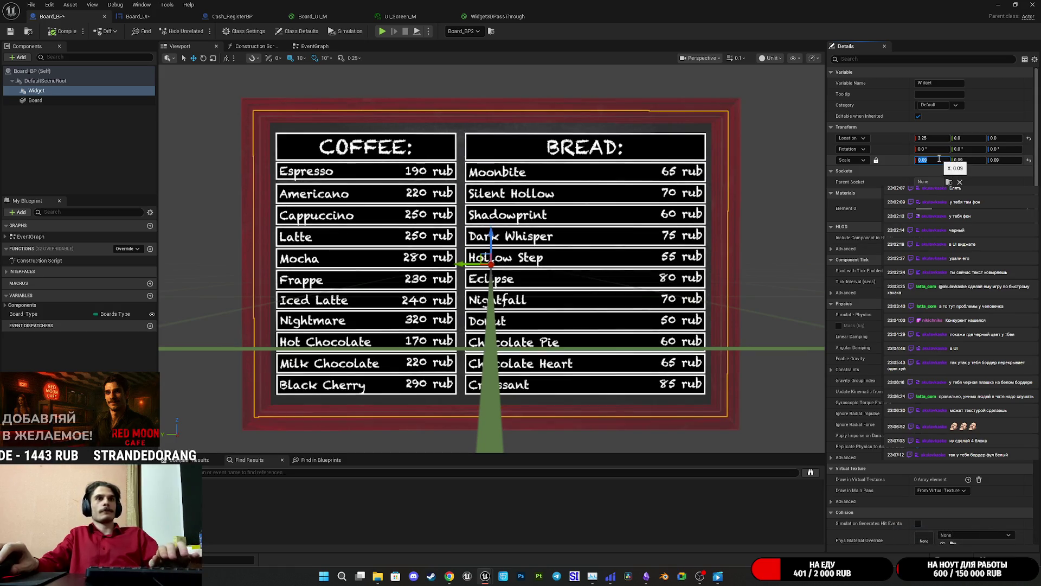
mouse_move(611, 301)
mouse_down()
mouse_move(646, 296)
mouse_move(635, 274)
mouse_up()
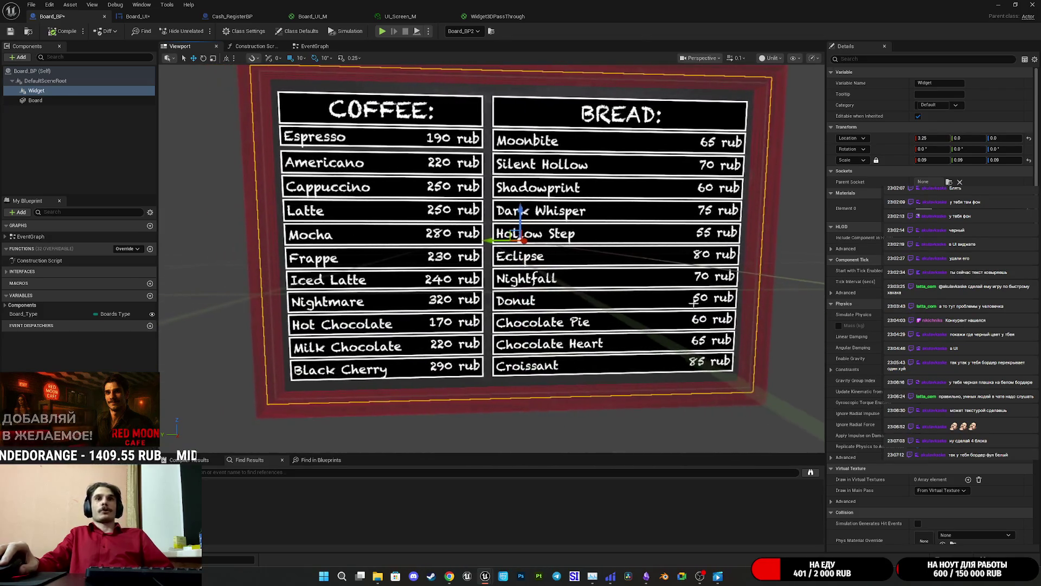
scroll(930, 271, down, 10)
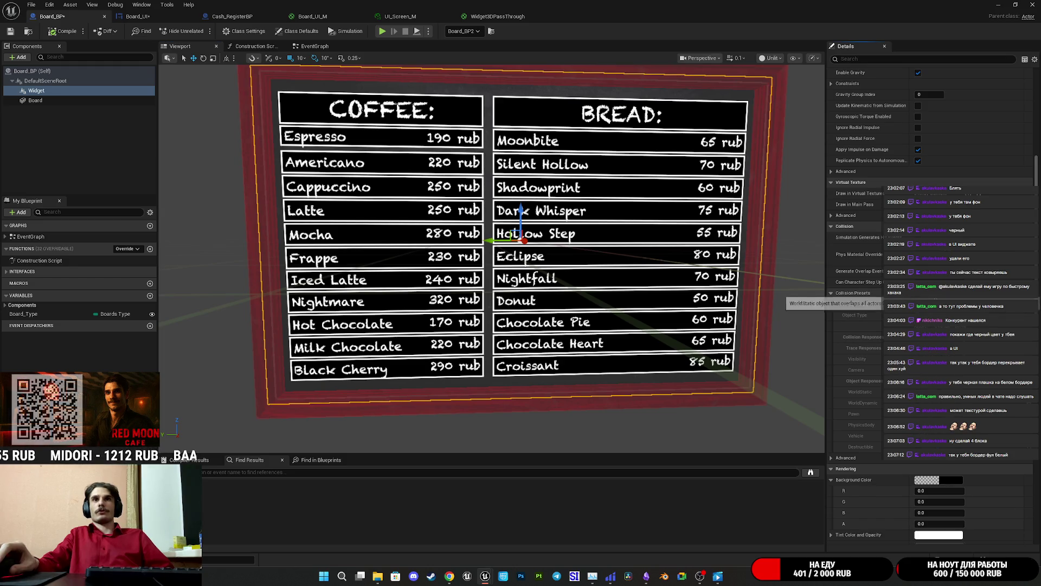
scroll(855, 301, down, 6)
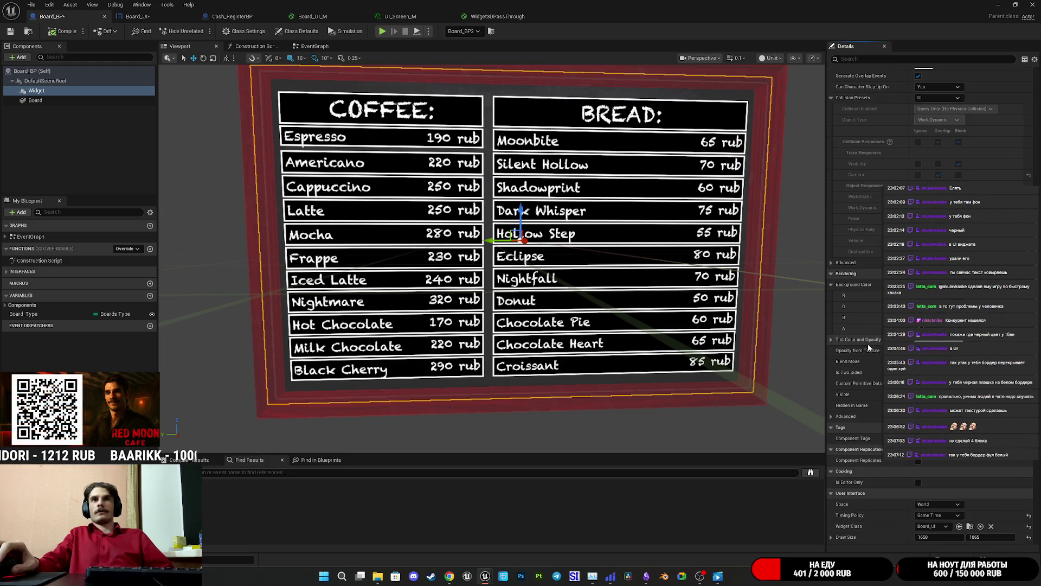
scroll(869, 347, down, 3)
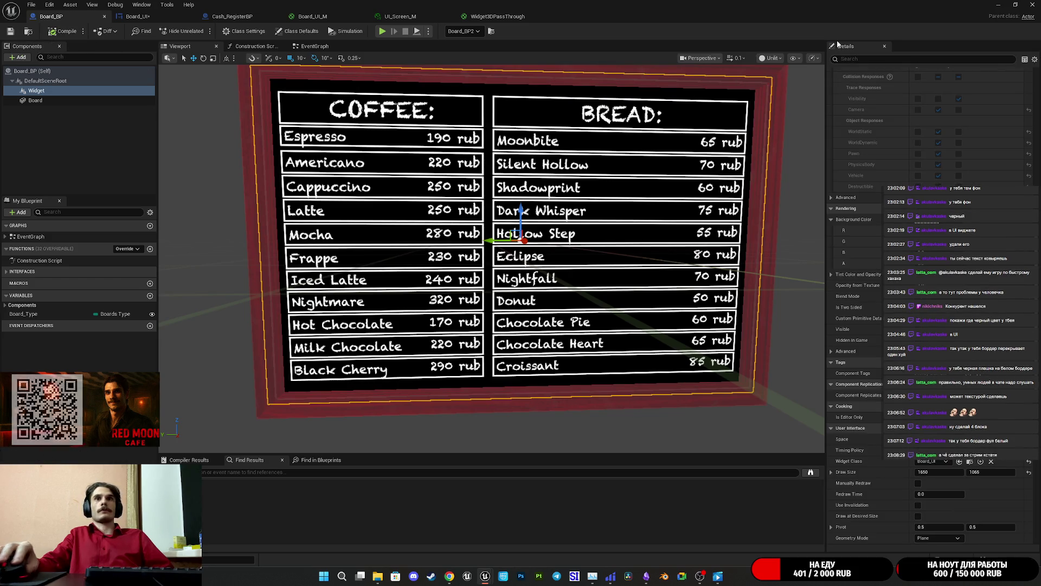
click(998, 5)
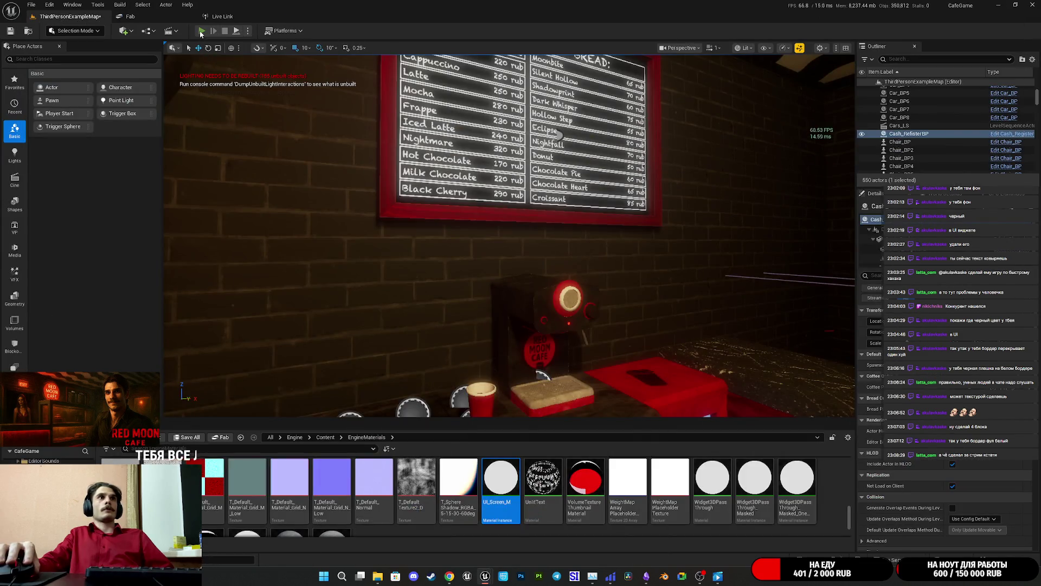
key(alt+p)
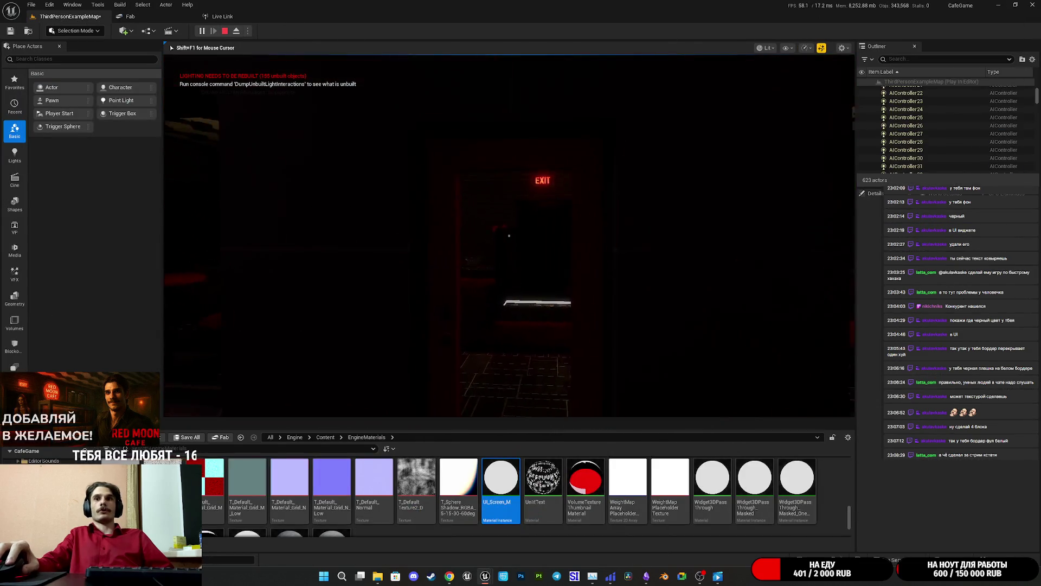
key(w)
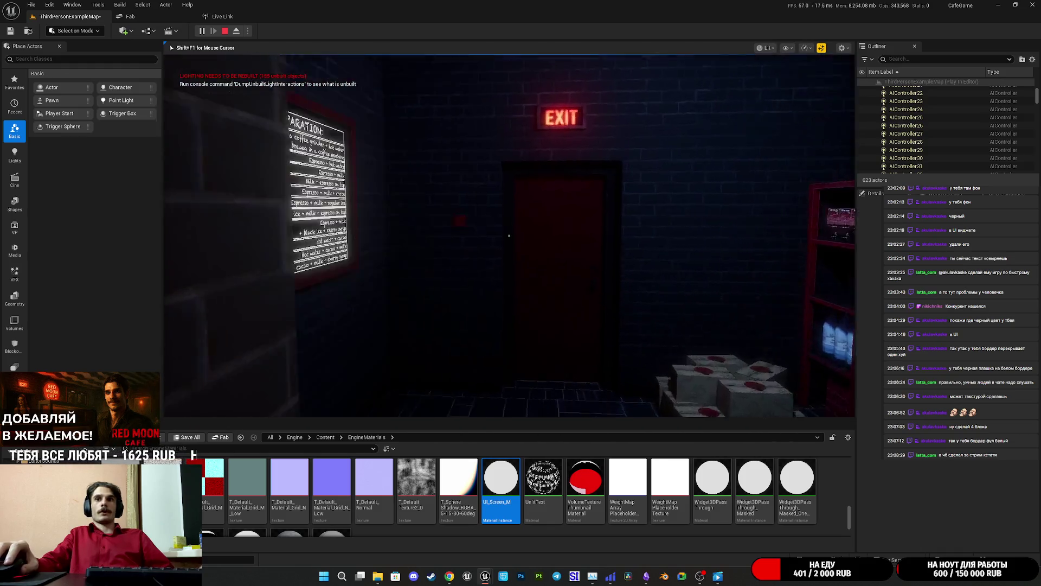
key(e)
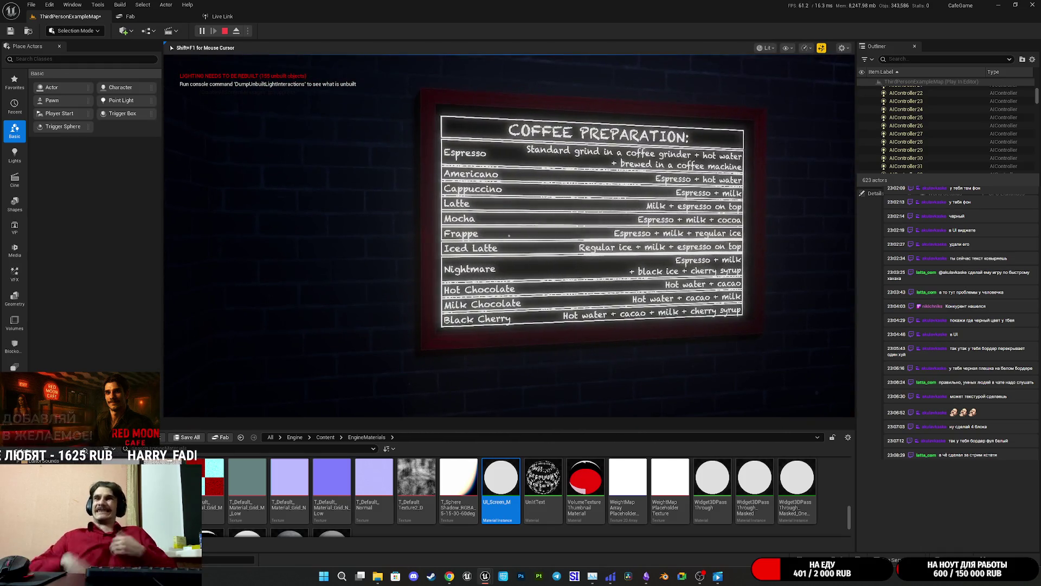
key(Escape)
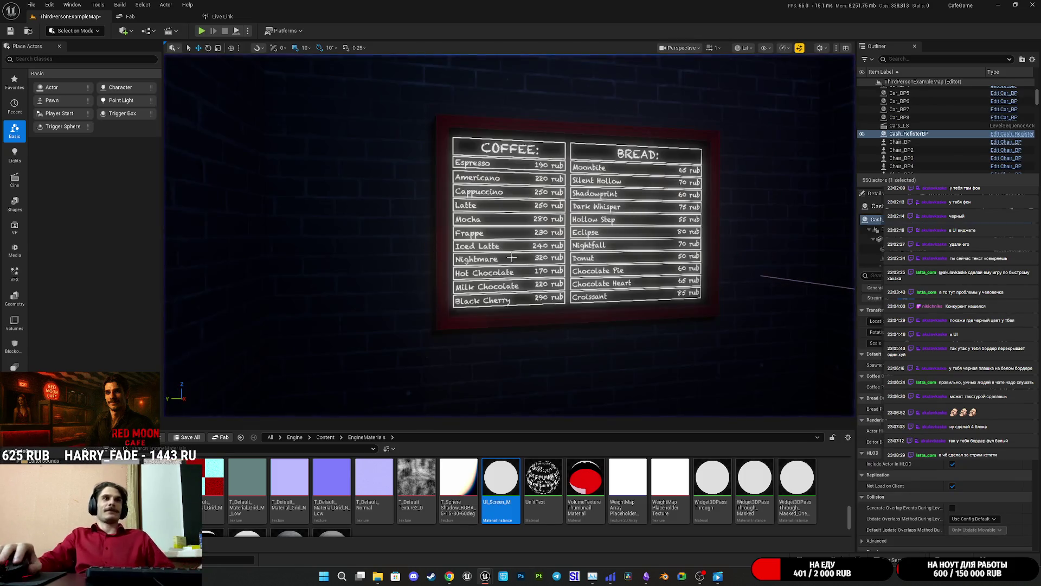
key(f)
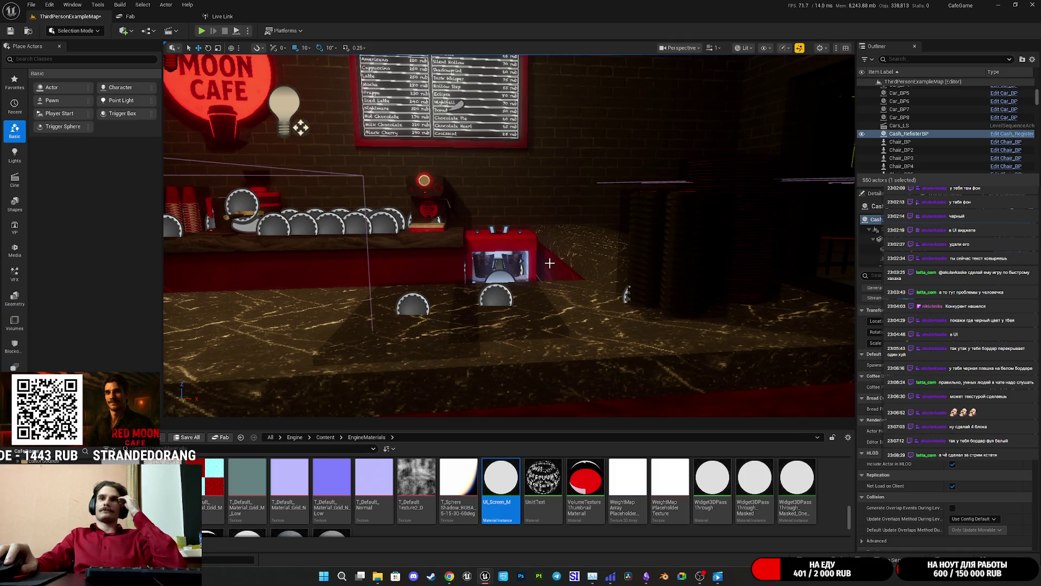
mouse_move(484, 576)
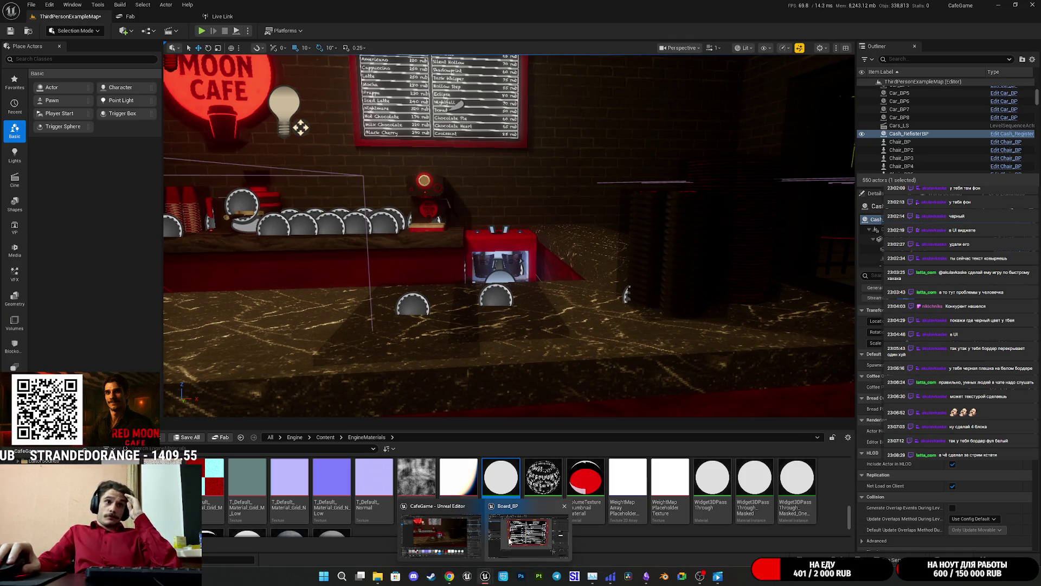
click(512, 532)
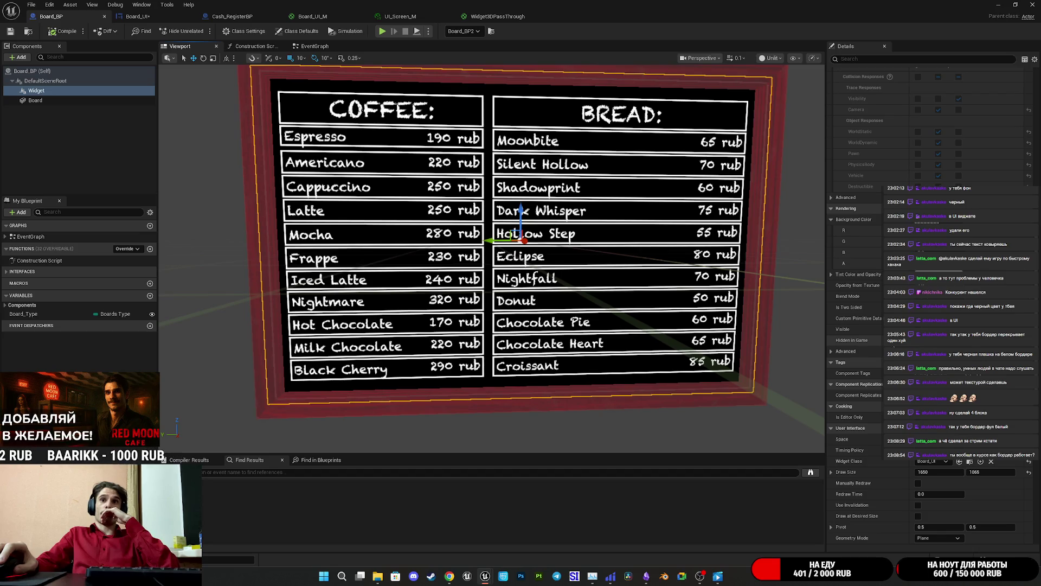
Switch to the UI_Screen_M material instance to review its parameter values
scroll(930, 326, down, 3)
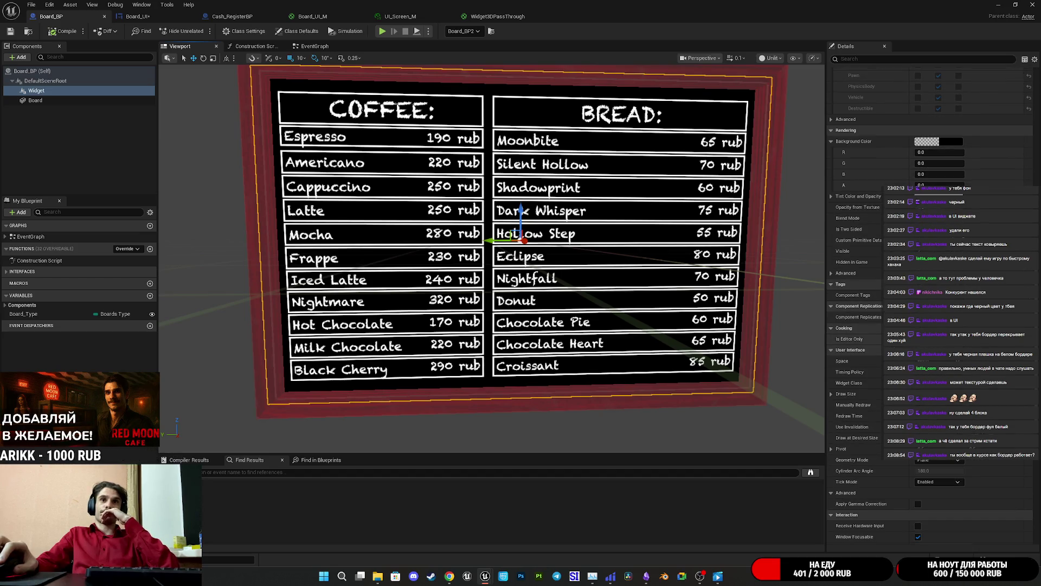
scroll(930, 326, up, 10)
scroll(868, 244, up, 5)
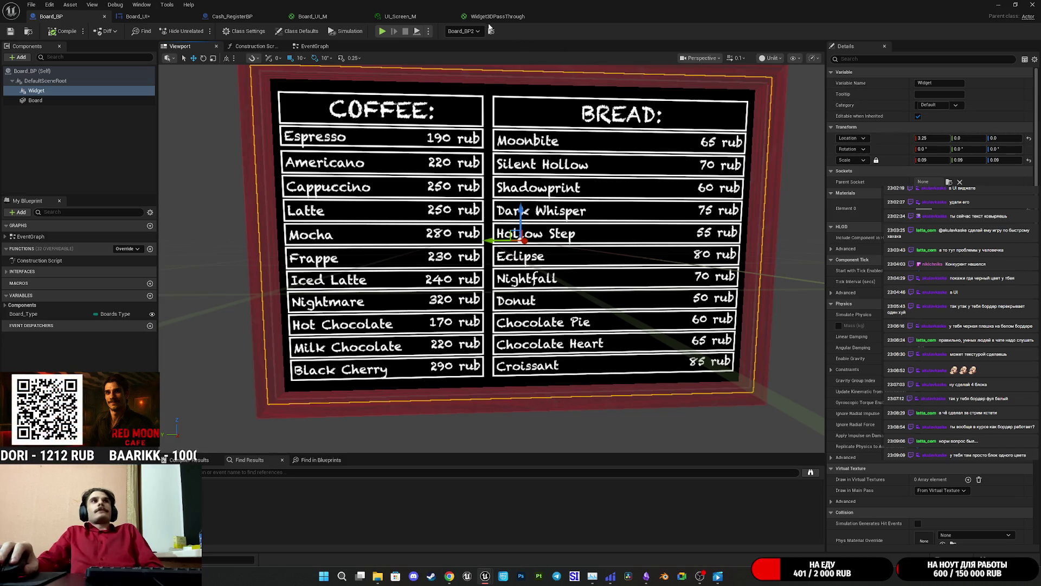
click(403, 17)
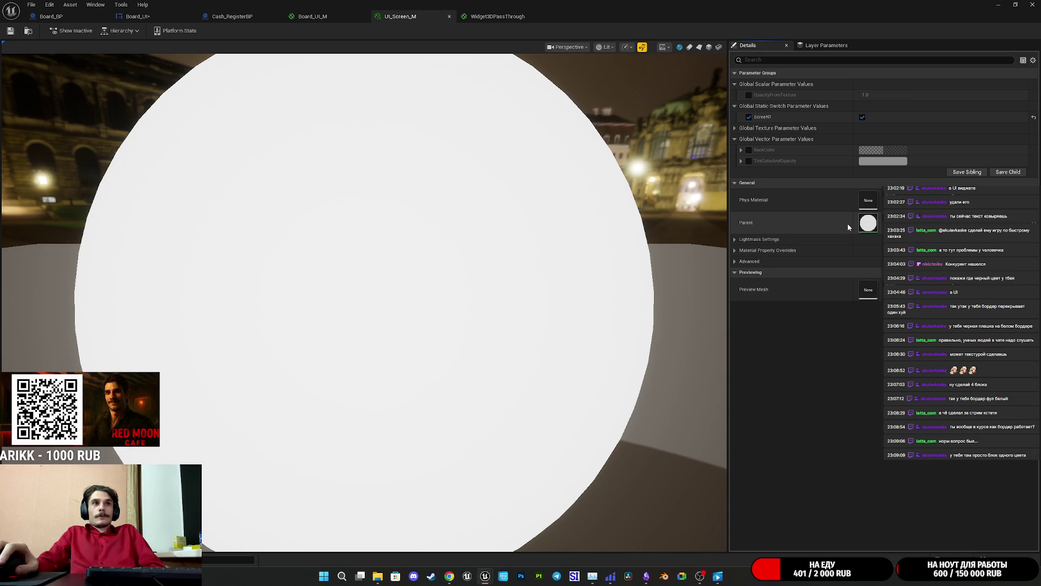
Check the parent material, then enable the ScreenN? override and value in the Opaque instance
double_click(867, 223)
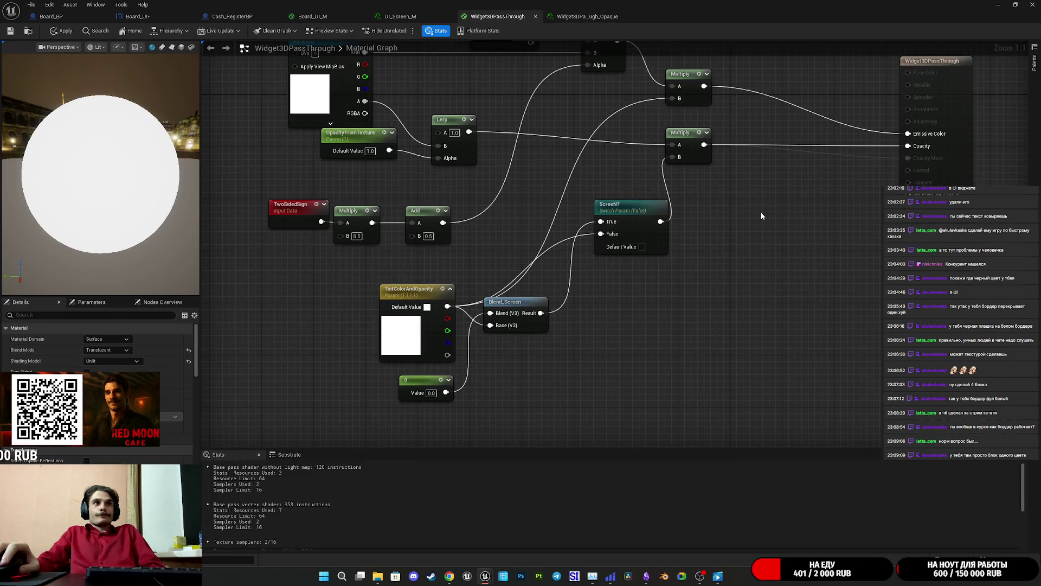
drag(761, 215, 711, 278)
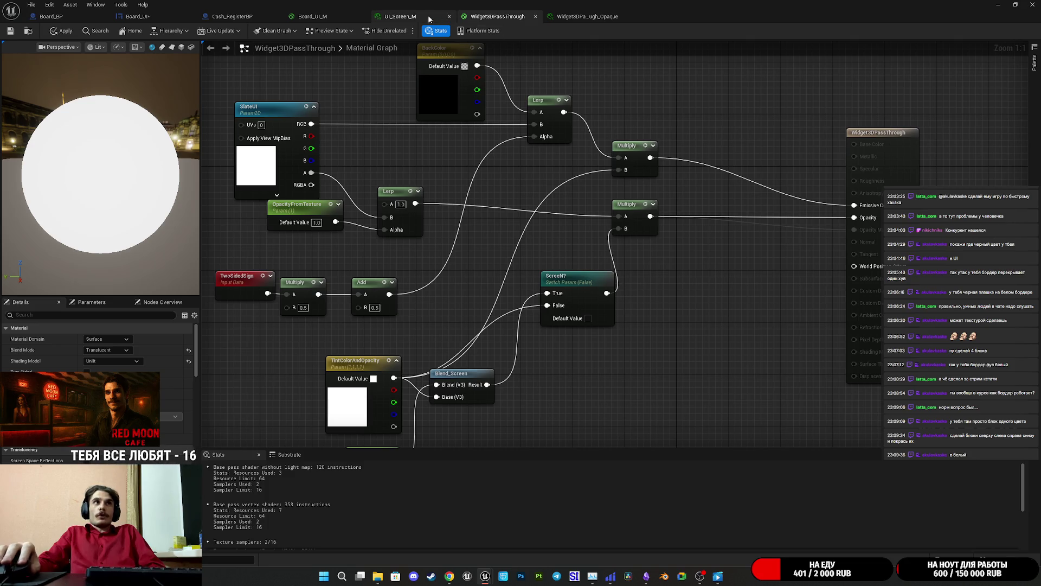
click(585, 16)
click(749, 117)
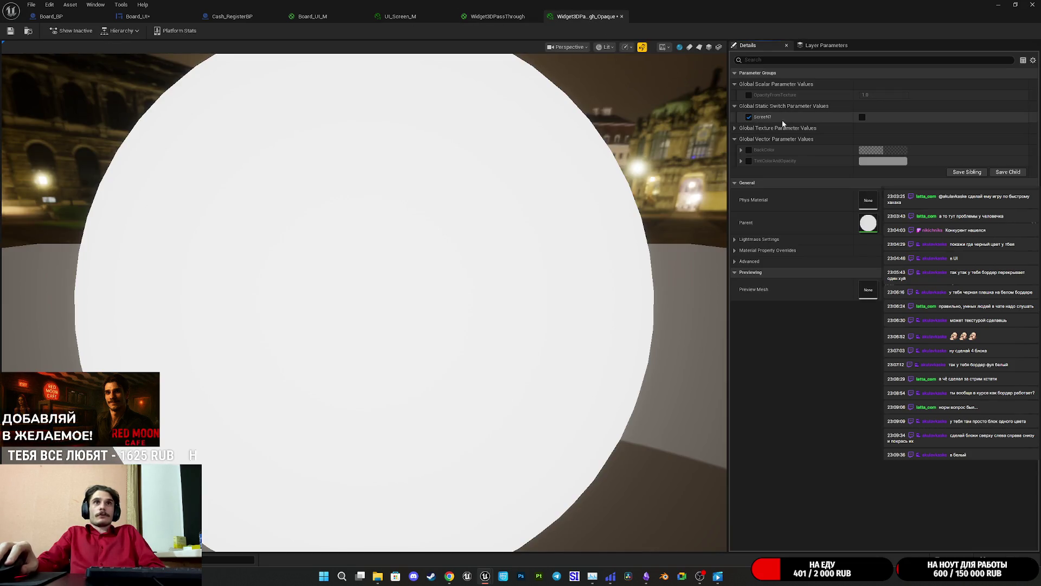
click(863, 117)
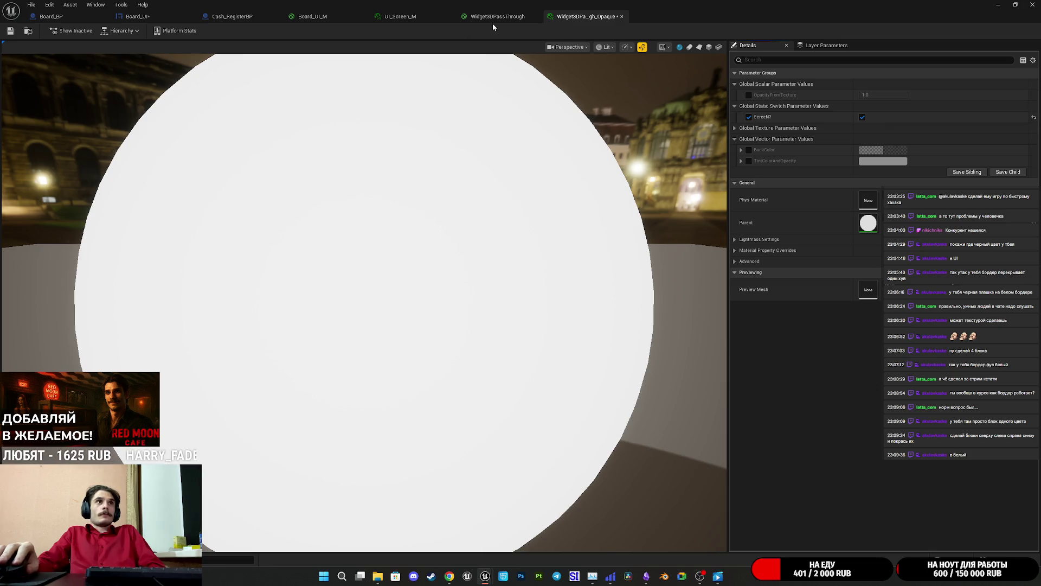
click(401, 17)
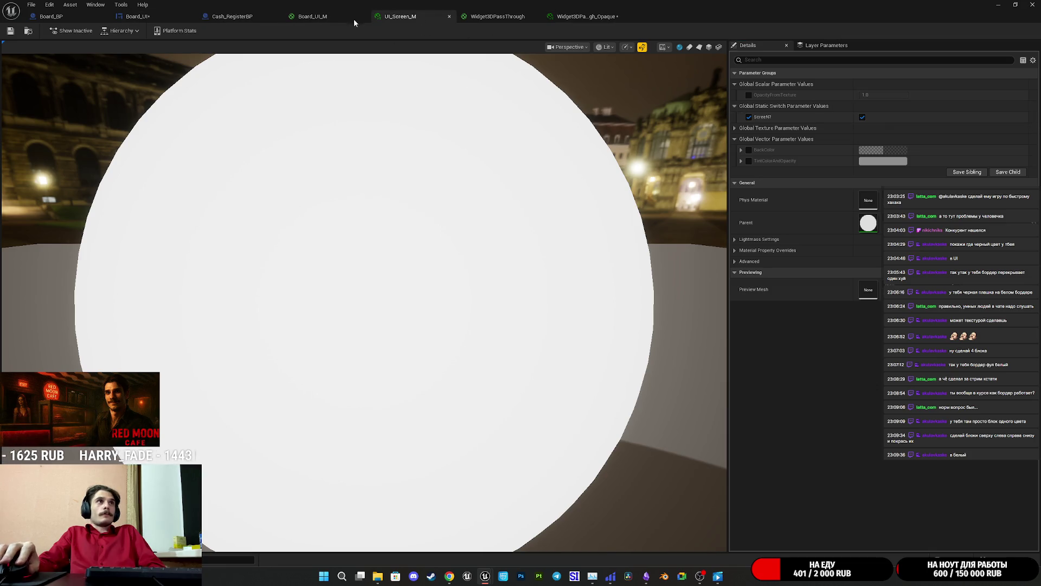
click(50, 16)
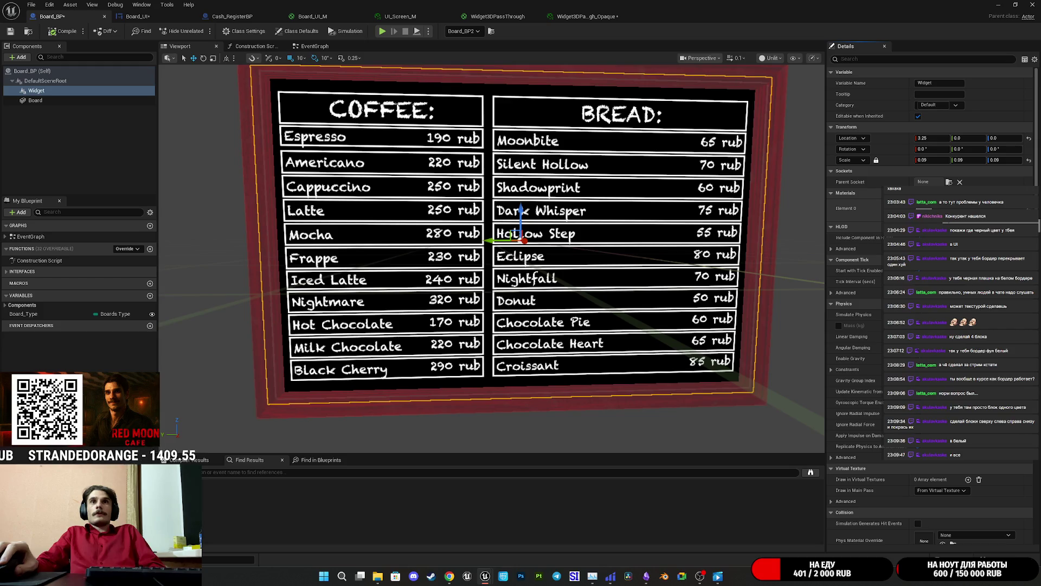
Orbit around the menu board in Board_BP, then switch to the Widget3DPassThrough graph
scroll(922, 325, down, 10)
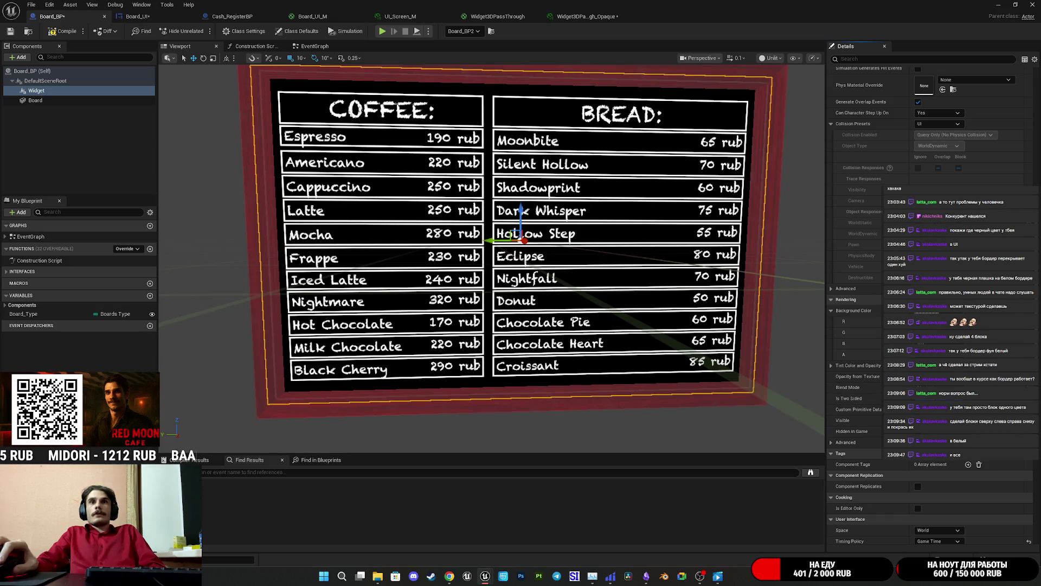
drag(677, 341, 663, 339)
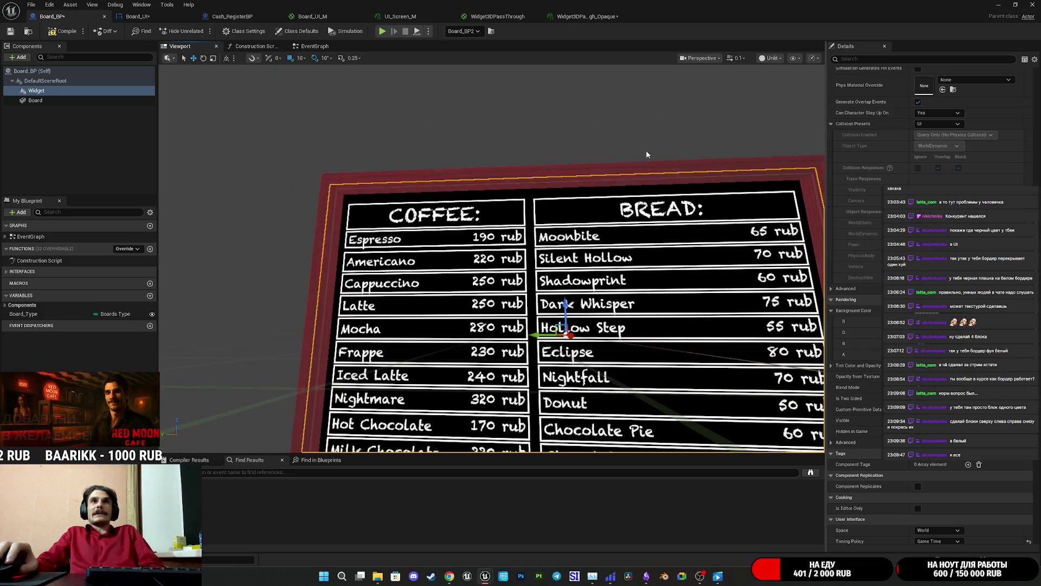
click(499, 16)
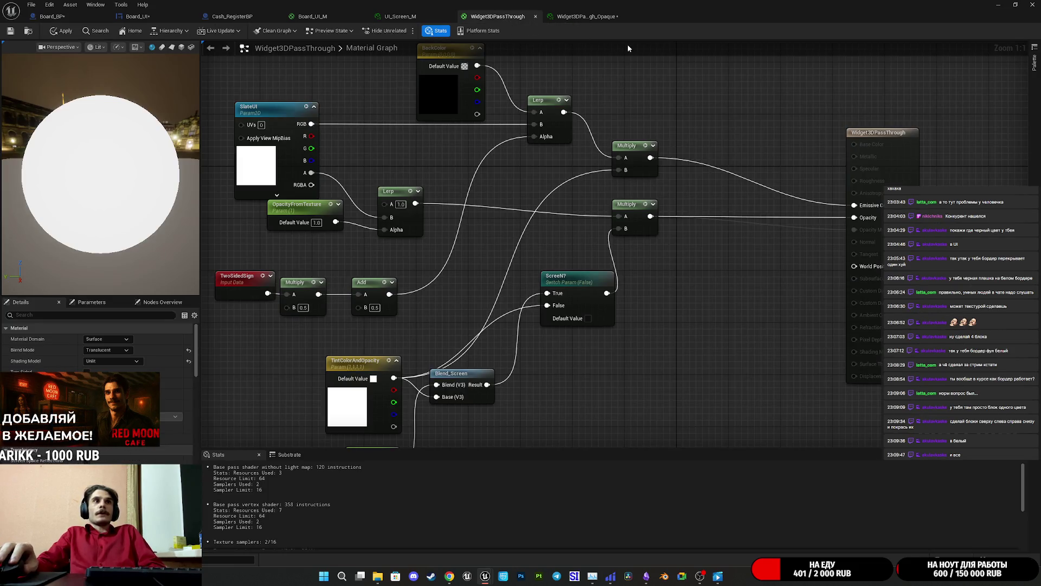
Uncheck the ScreenN? switch in the Opaque Widget3D instance
click(591, 15)
click(862, 117)
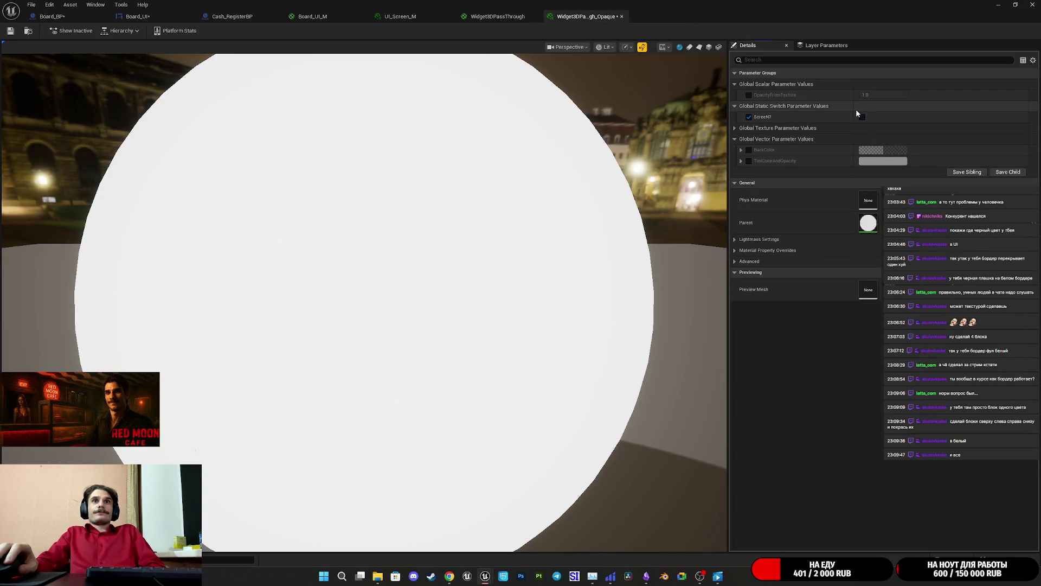
click(498, 17)
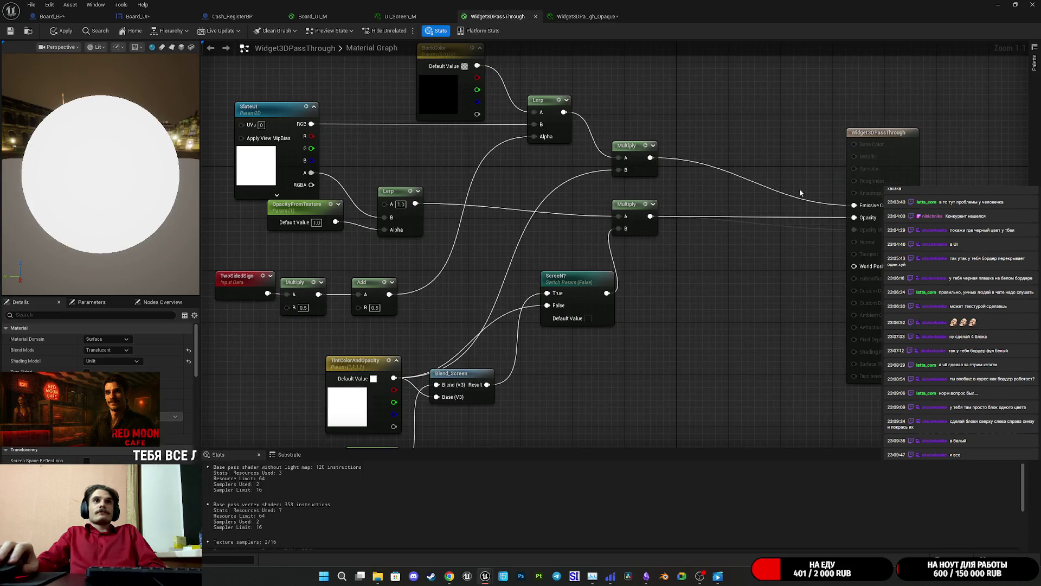
Pan the Widget3DPassThrough graph to the ScreenN? switch feeding Multiply into Opacity
mouse_move(715, 199)
mouse_down()
mouse_move(764, 196)
mouse_move(790, 229)
mouse_up()
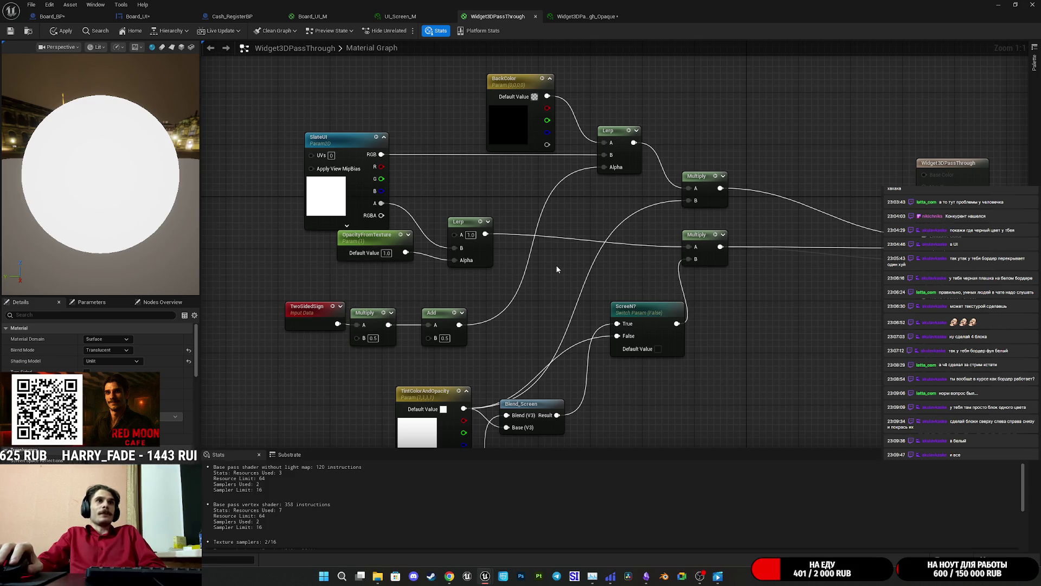
drag(556, 269, 542, 284)
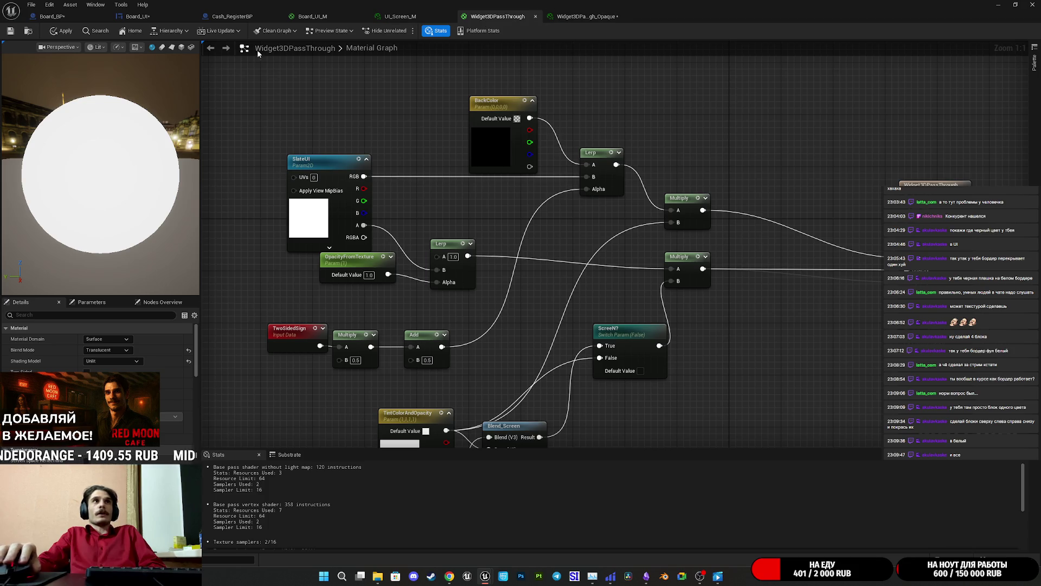
drag(665, 325, 636, 289)
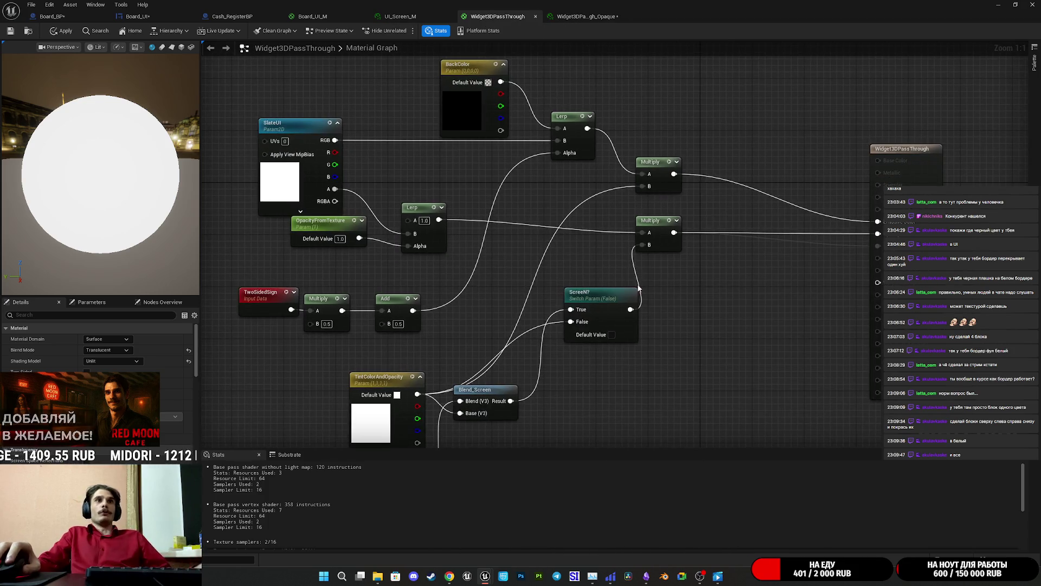
drag(652, 335, 654, 310)
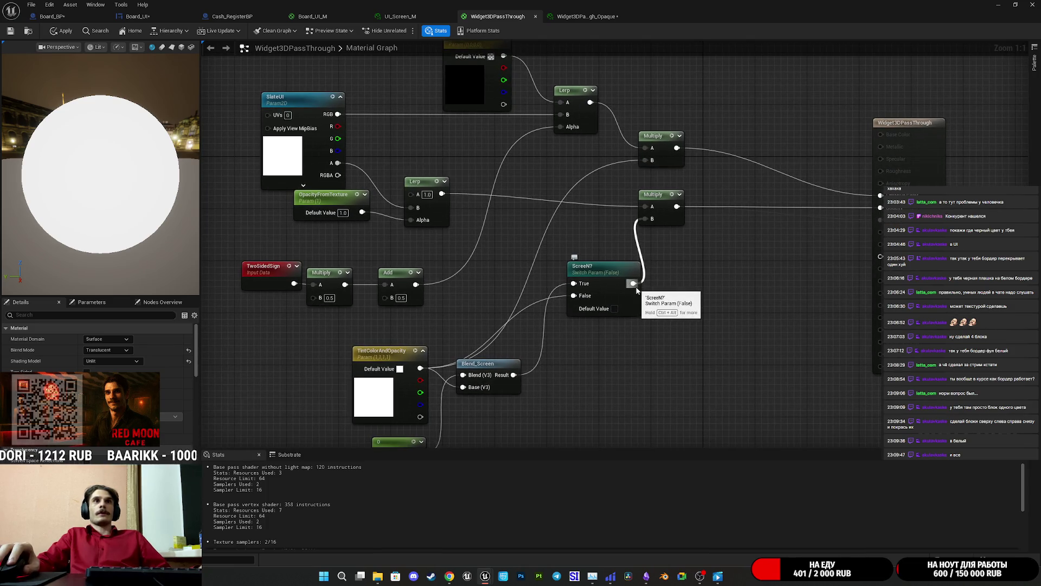
mouse_move(705, 282)
mouse_down()
mouse_move(682, 278)
mouse_move(720, 285)
mouse_up()
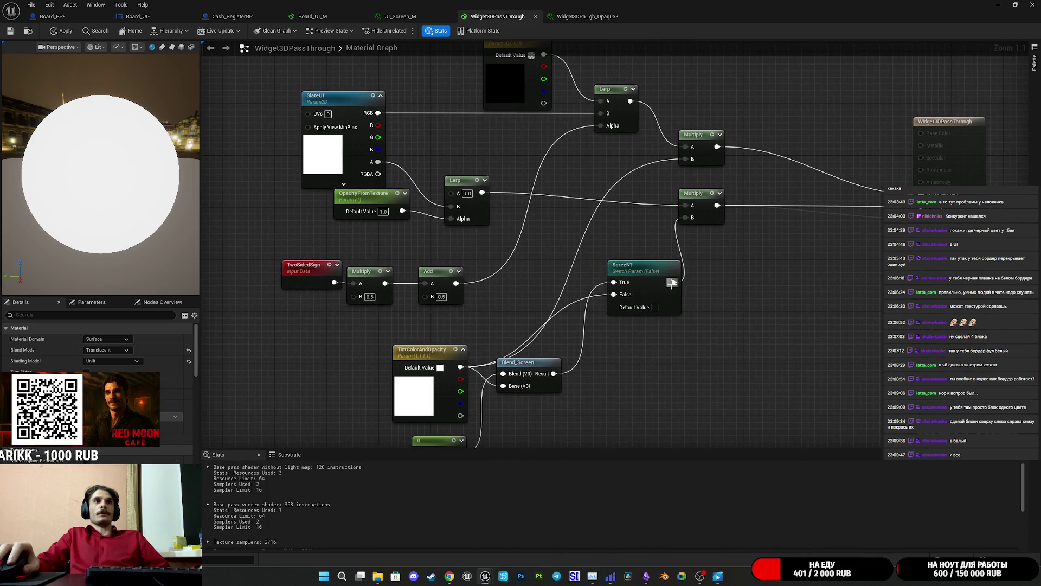
drag(547, 450, 553, 405)
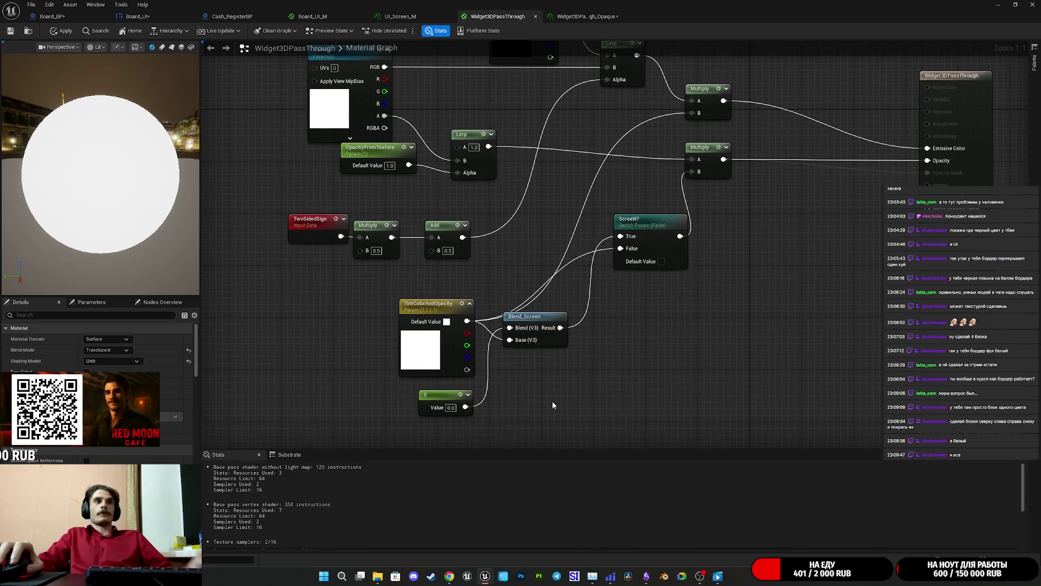
Delete the Blend_Screen node and wire the 0 constant into ScreenN? True
click(518, 334)
key(Delete)
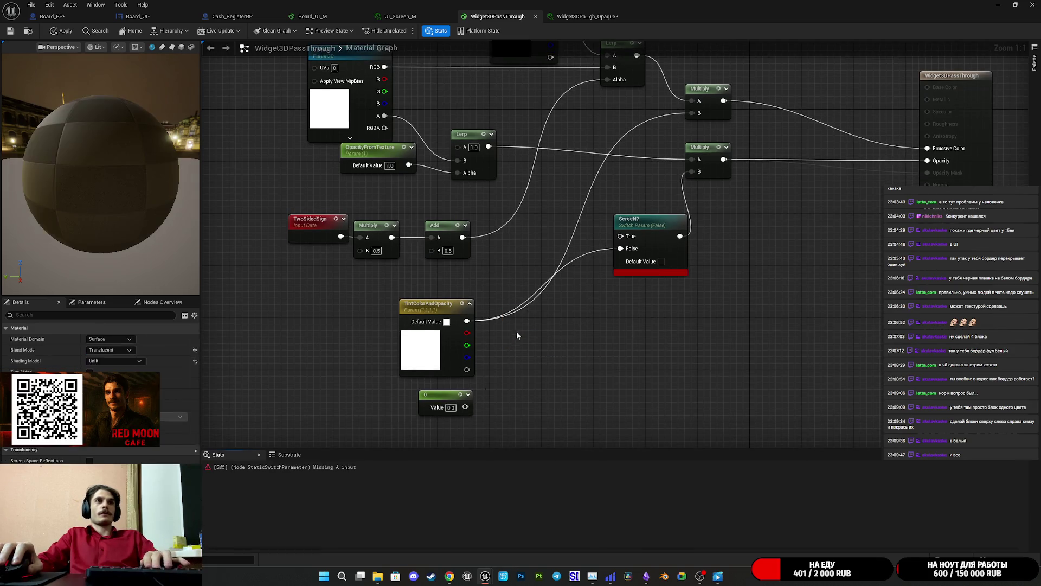
drag(433, 360, 562, 242)
click(470, 408)
mouse_move(470, 408)
mouse_down()
mouse_move(489, 395)
mouse_move(542, 406)
mouse_move(634, 233)
mouse_move(621, 236)
mouse_up()
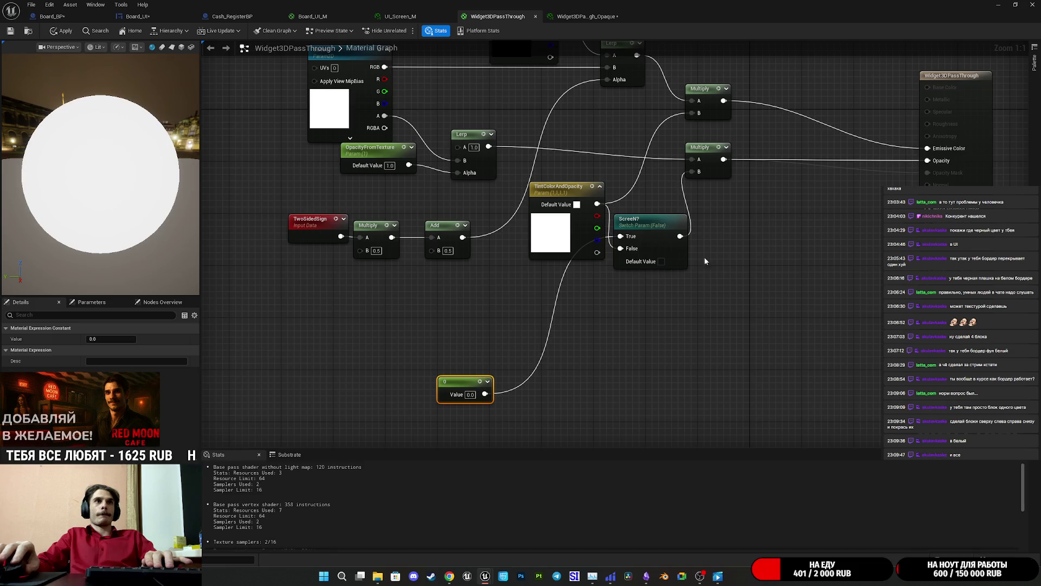
Break ScreenN?'s links to Multiply B and the tint, then feed a 1 constant into False
drag(701, 256, 642, 301)
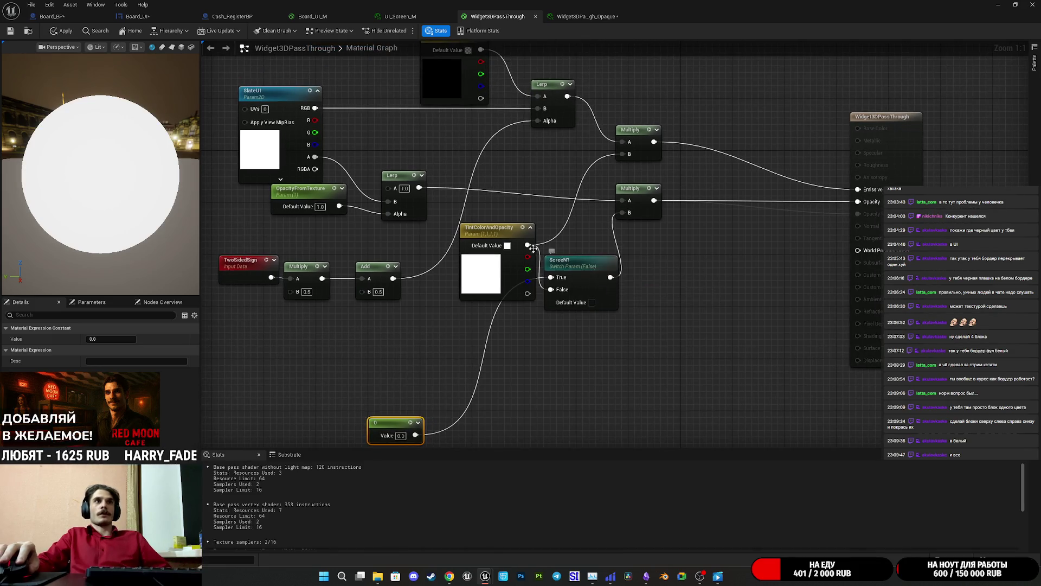
alt+click(611, 277)
drag(551, 285, 642, 350)
alt+click(642, 353)
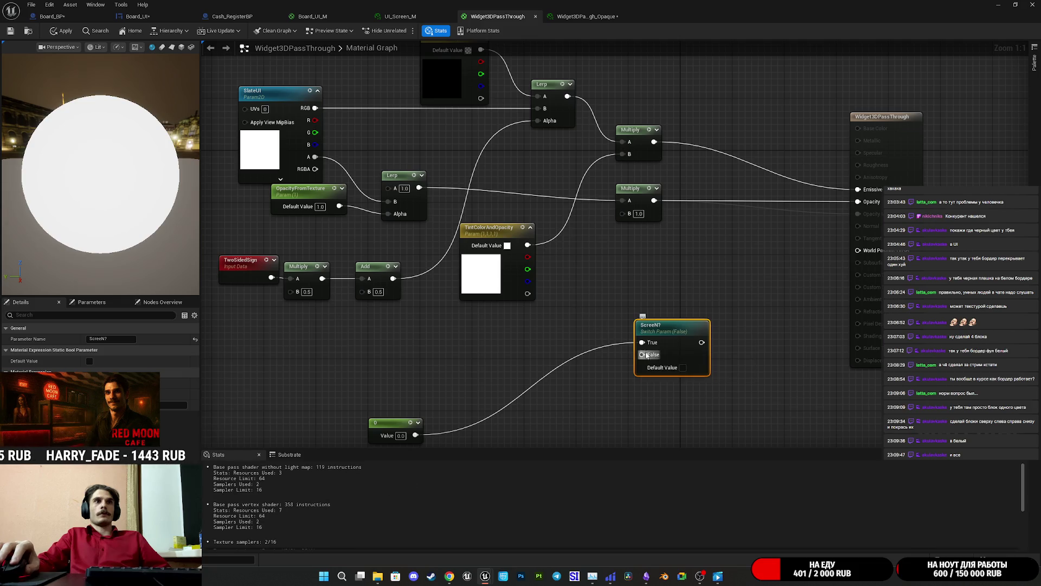
click(532, 414)
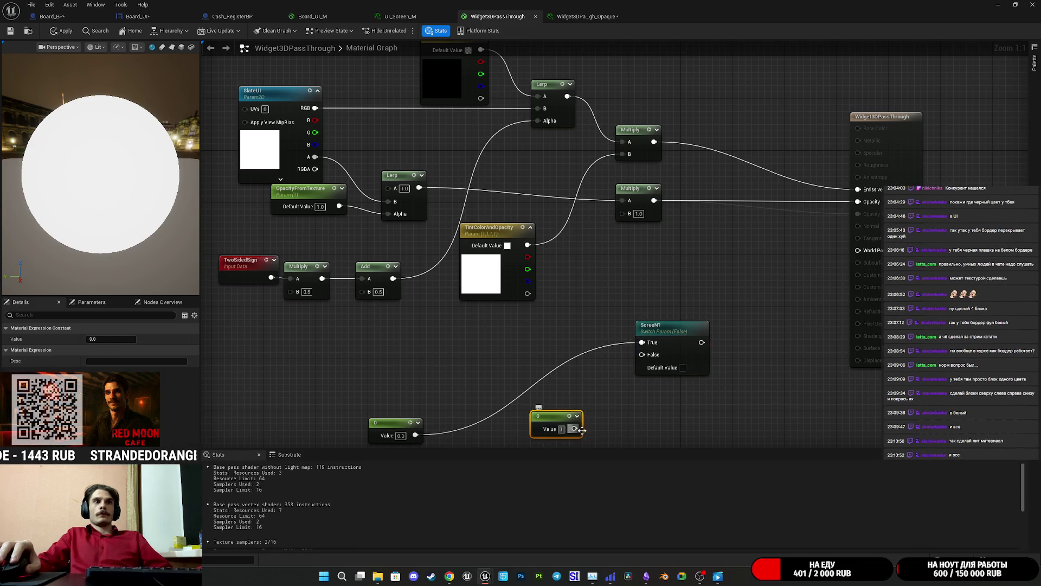
drag(592, 419, 642, 354)
click(667, 398)
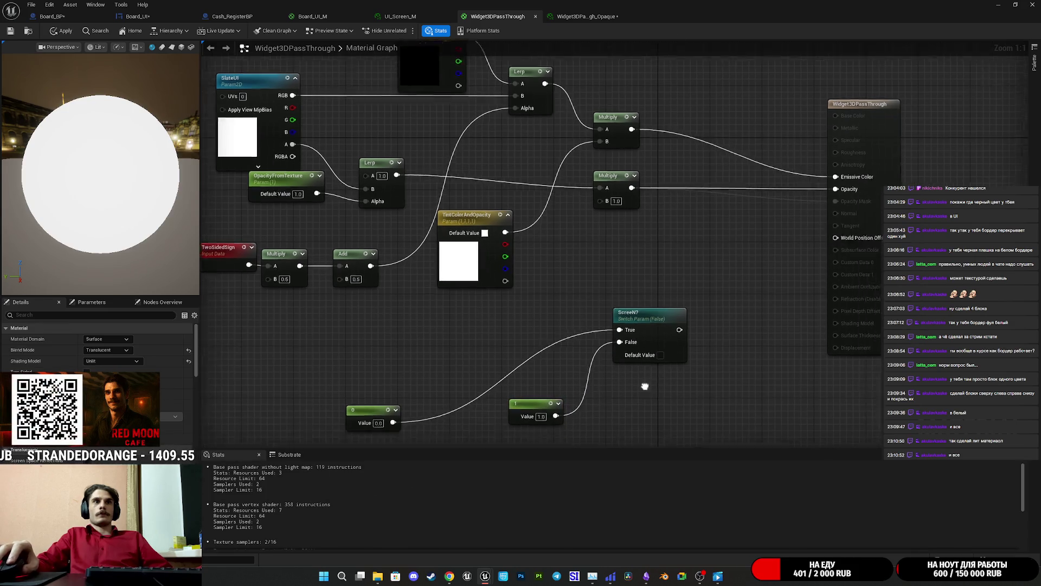
Route the ScreenN? output into Emissive Color and delete the extra 1 constant
drag(347, 392, 509, 353)
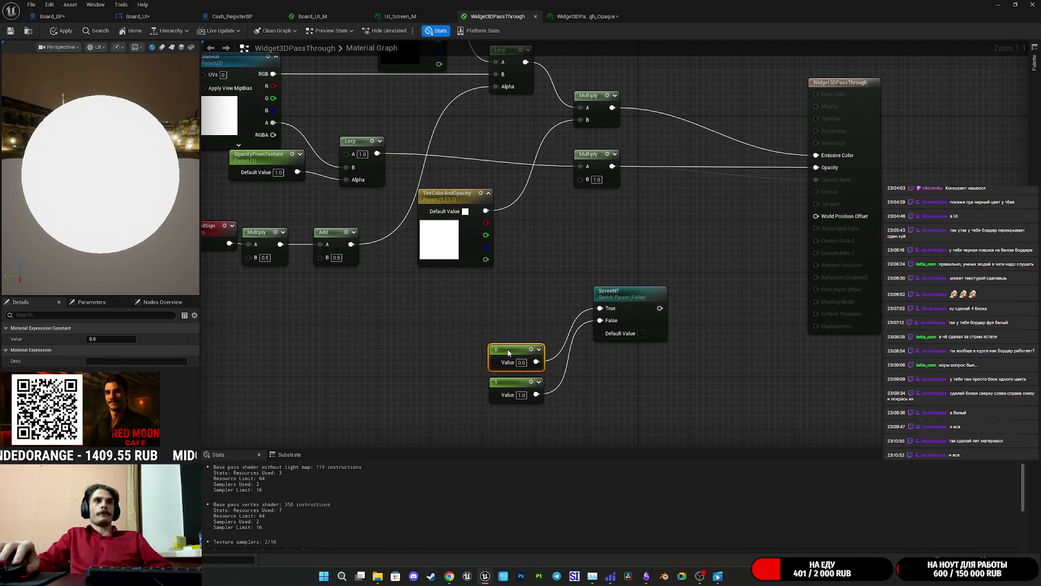
click(658, 390)
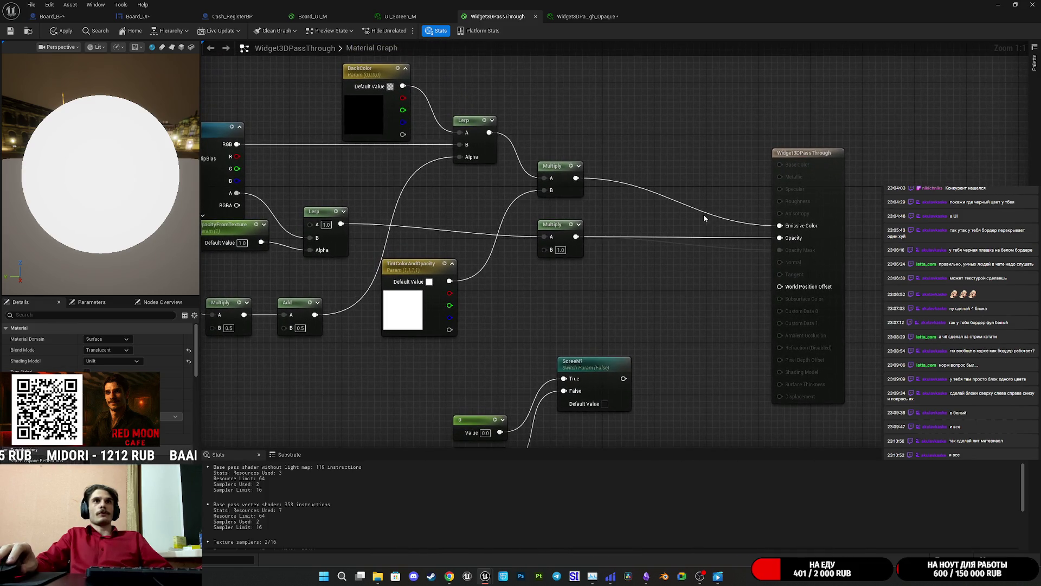
mouse_move(623, 378)
mouse_down()
mouse_move(760, 225)
mouse_move(789, 231)
mouse_up()
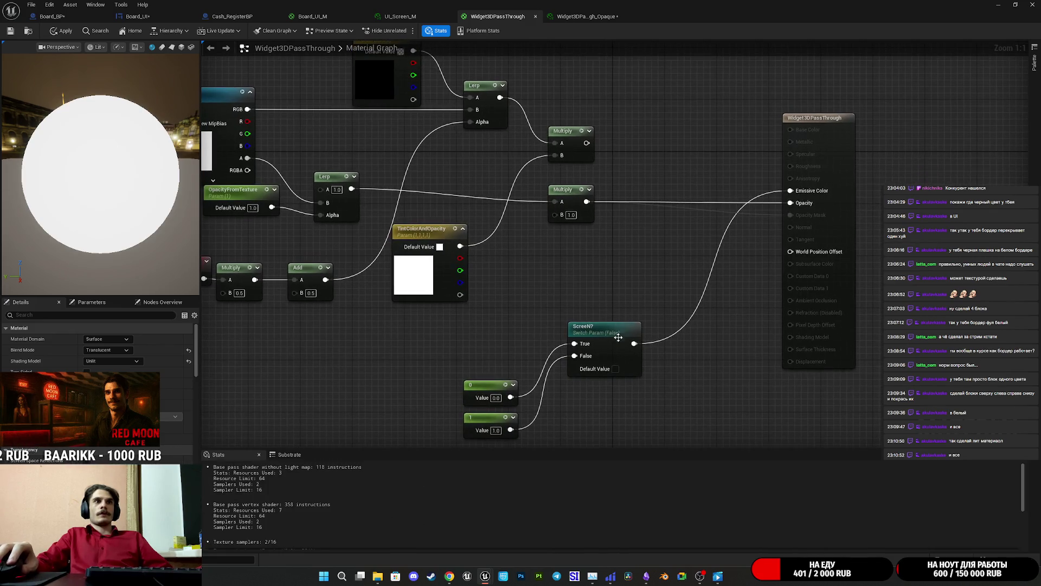
mouse_move(575, 355)
mouse_down()
mouse_move(624, 198)
mouse_move(587, 143)
mouse_up()
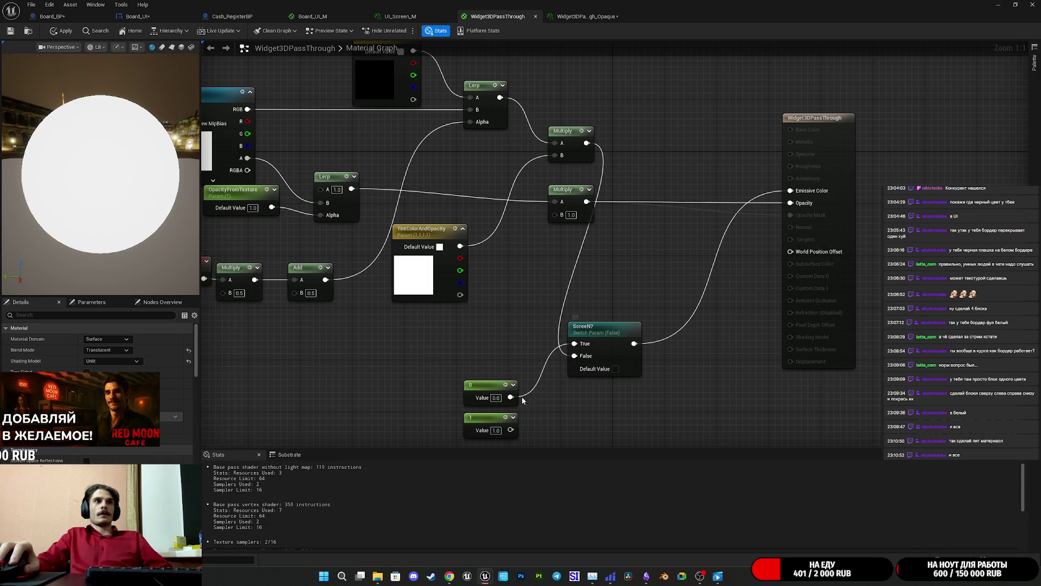
click(479, 422)
key(Delete)
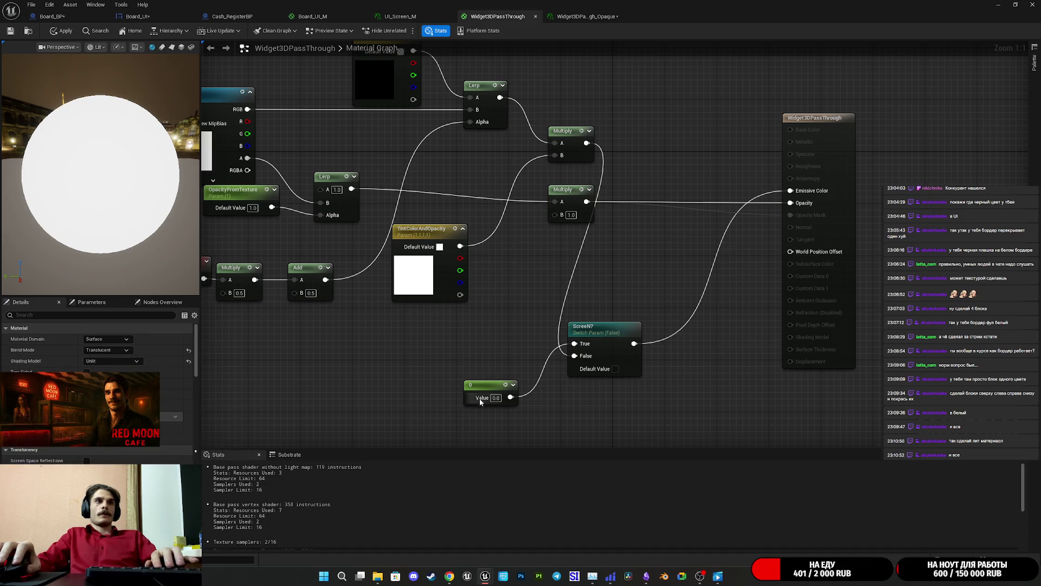
drag(472, 388, 510, 327)
shift+click(625, 328)
Move the nodes beside Multiply, then save Widget3DPassThrough and its Opaque instance
mouse_move(625, 327)
mouse_down()
mouse_move(697, 132)
mouse_move(697, 80)
mouse_up()
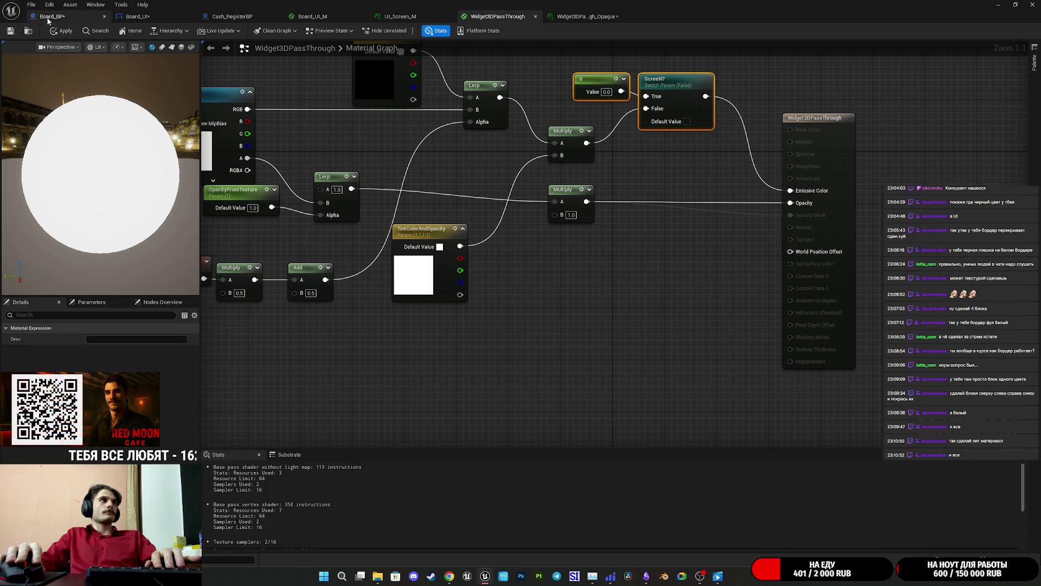
click(21, 33)
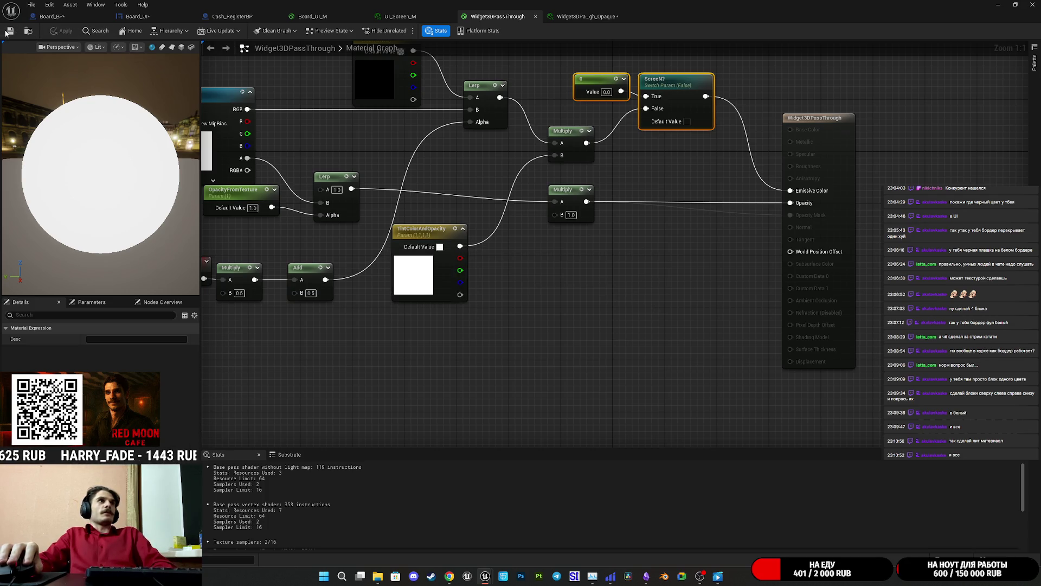
click(580, 17)
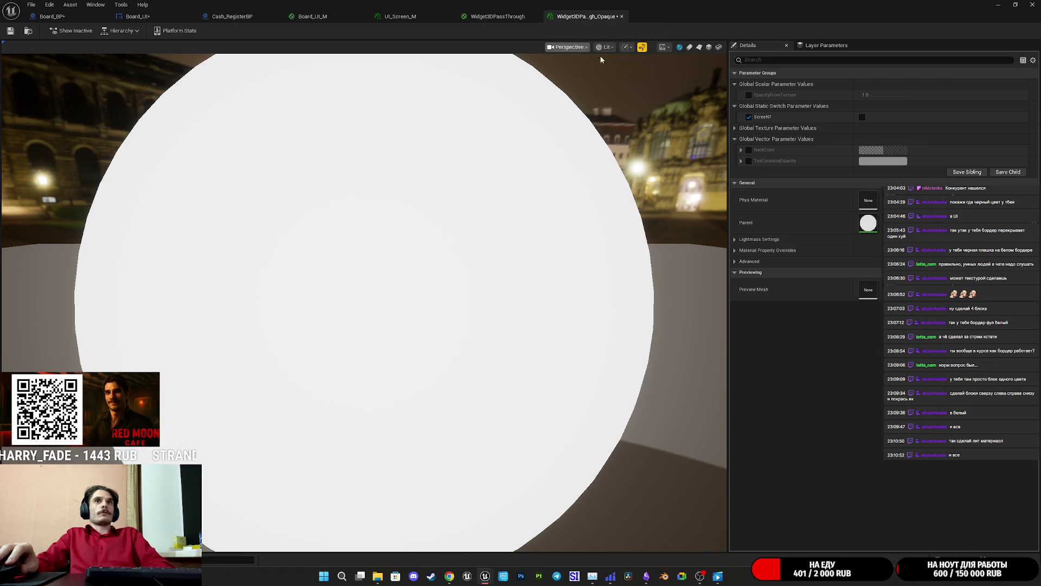
click(11, 31)
Check the UI_Screen_M instance preview, then return to the Board_BP blueprint
click(400, 16)
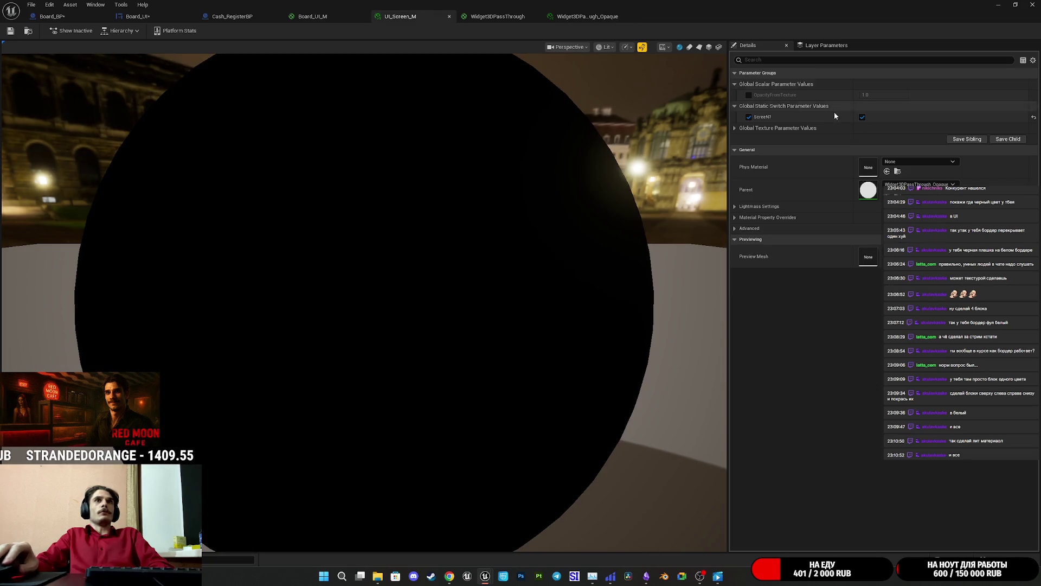
mouse_move(432, 288)
mouse_down()
mouse_move(432, 330)
mouse_move(380, 271)
mouse_move(74, 64)
mouse_up()
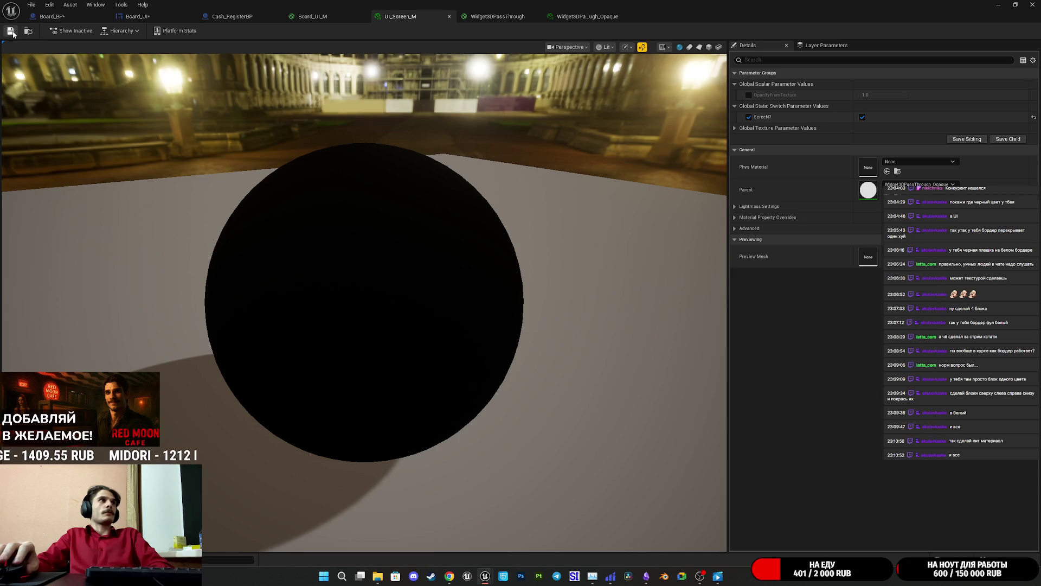
click(68, 18)
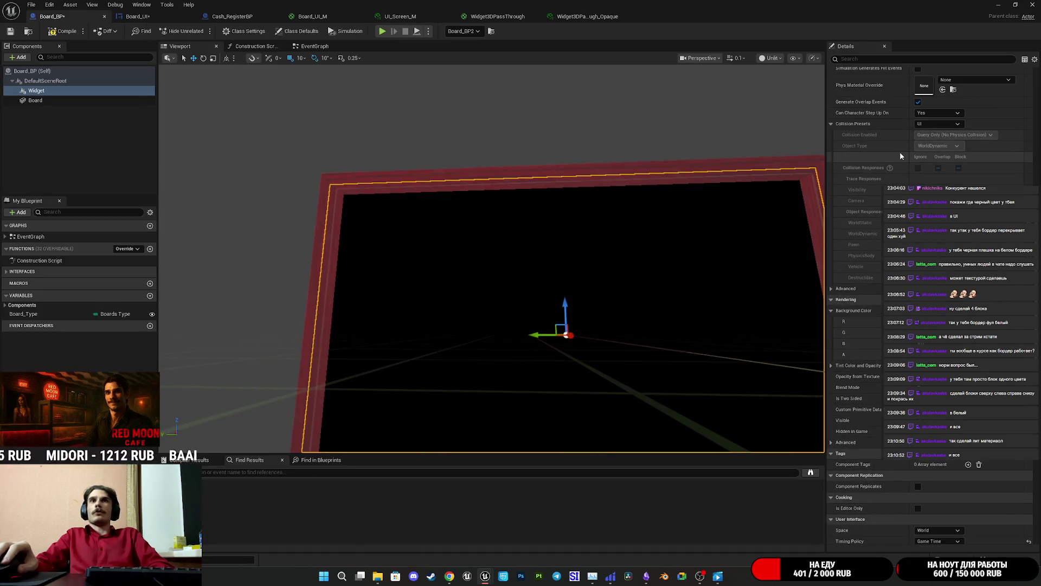
Scroll through the Widget component's Details in Board_BP, then switch to the UI_Screen_M instance
scroll(900, 151, up, 6)
scroll(922, 217, up, 4)
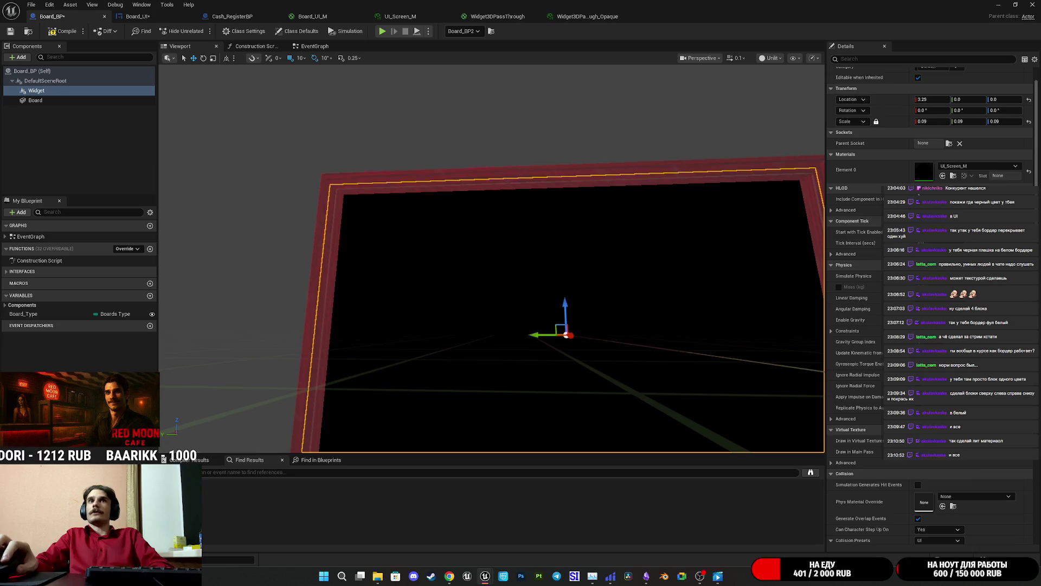
scroll(922, 271, down, 10)
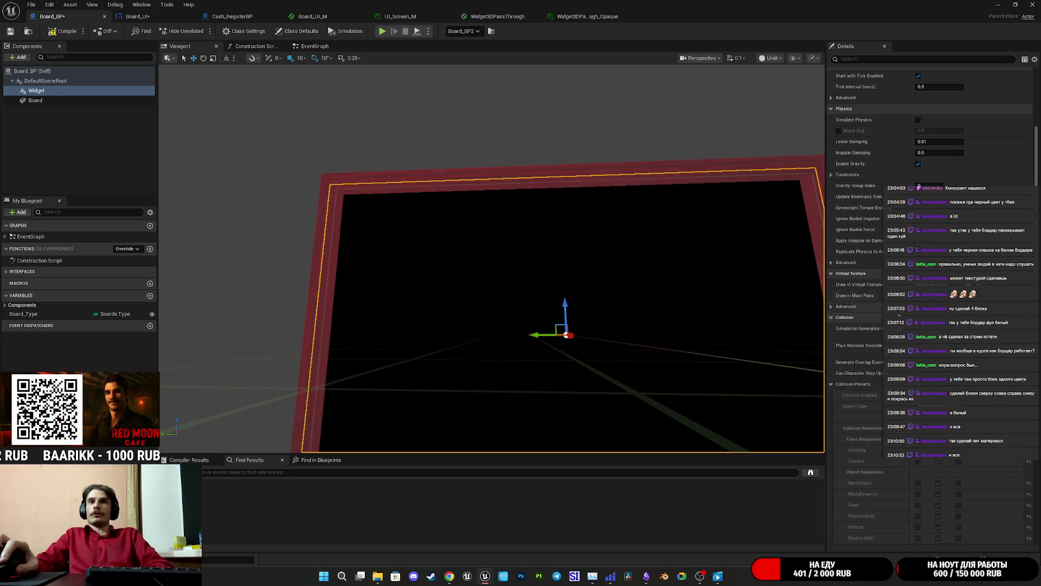
scroll(922, 325, down, 5)
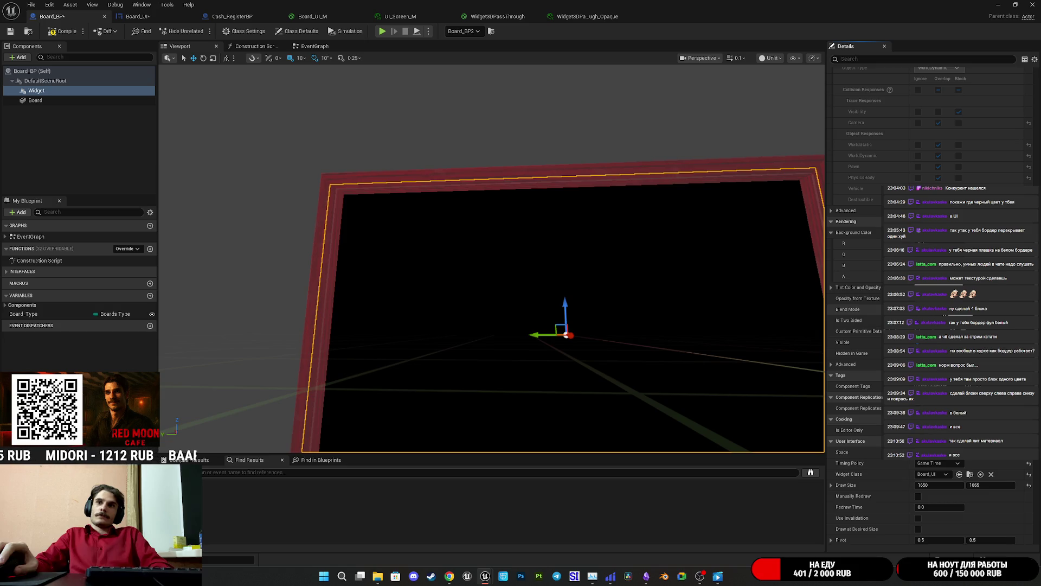
scroll(857, 304, up, 10)
scroll(857, 304, up, 5)
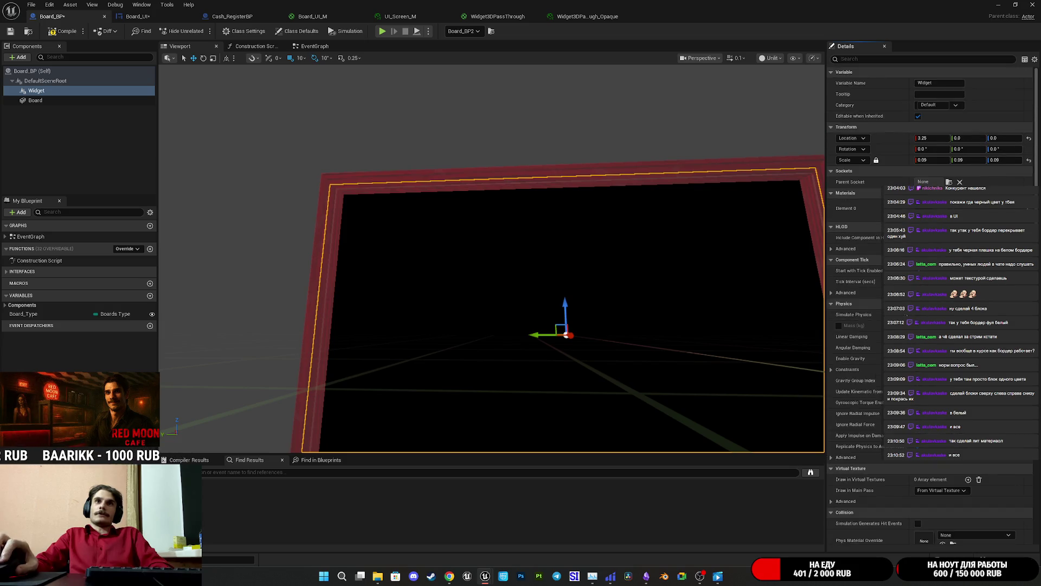
scroll(857, 304, down, 15)
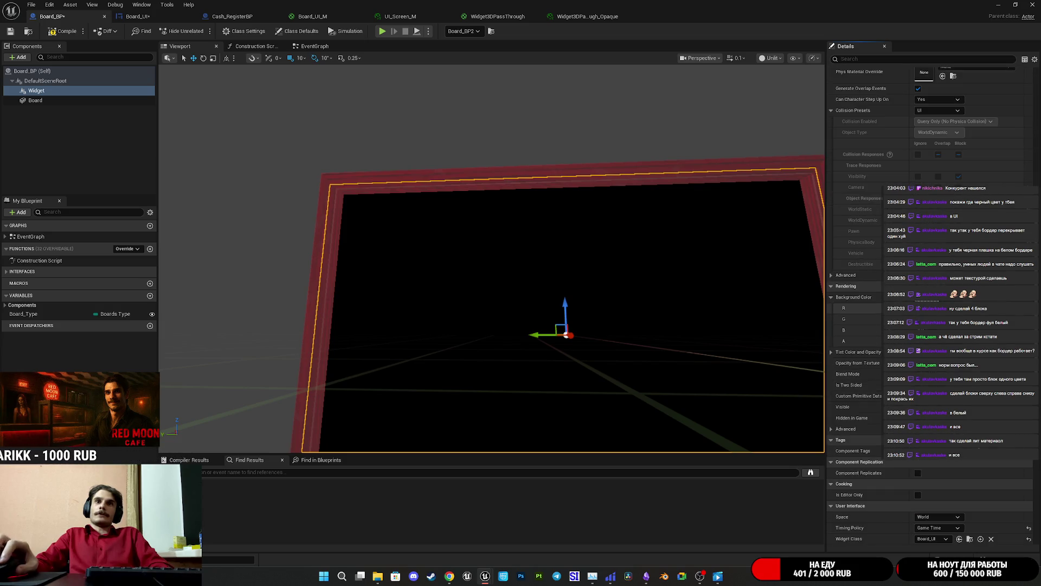
scroll(930, 303, down, 10)
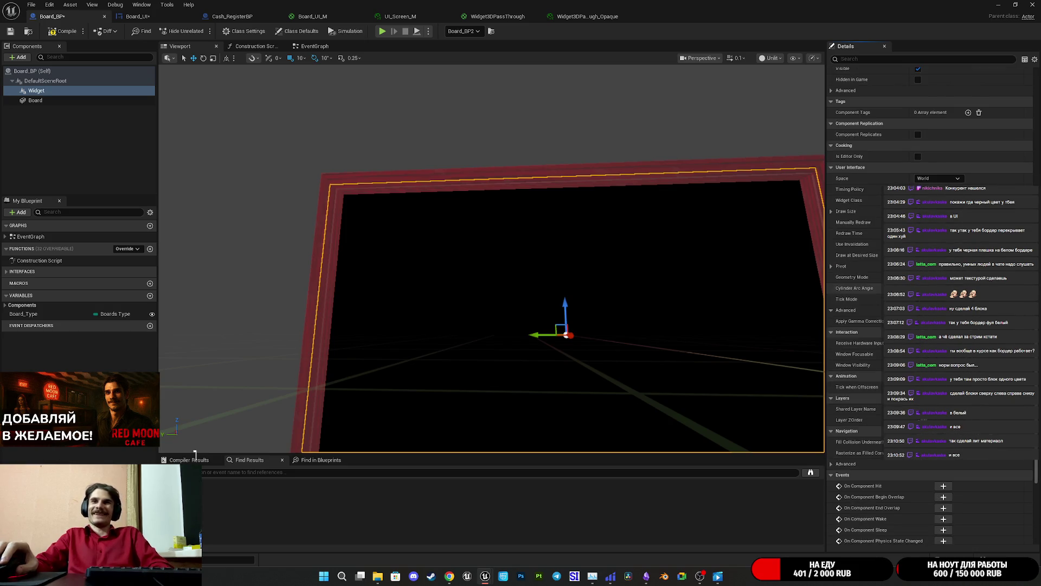
scroll(930, 303, up, 6)
scroll(930, 304, up, 2)
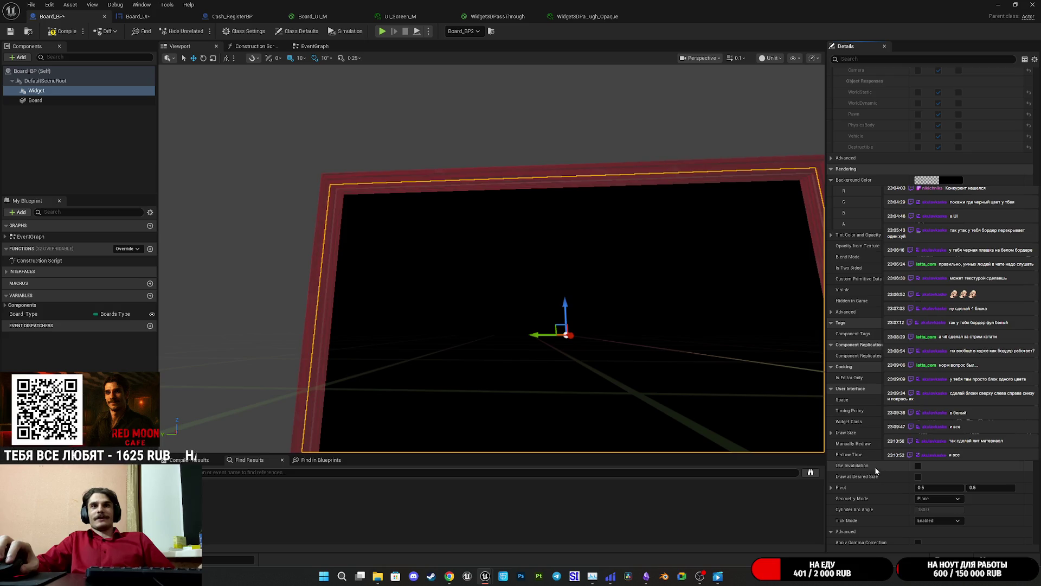
scroll(875, 488, down, 1)
scroll(883, 491, down, 10)
scroll(888, 487, down, 3)
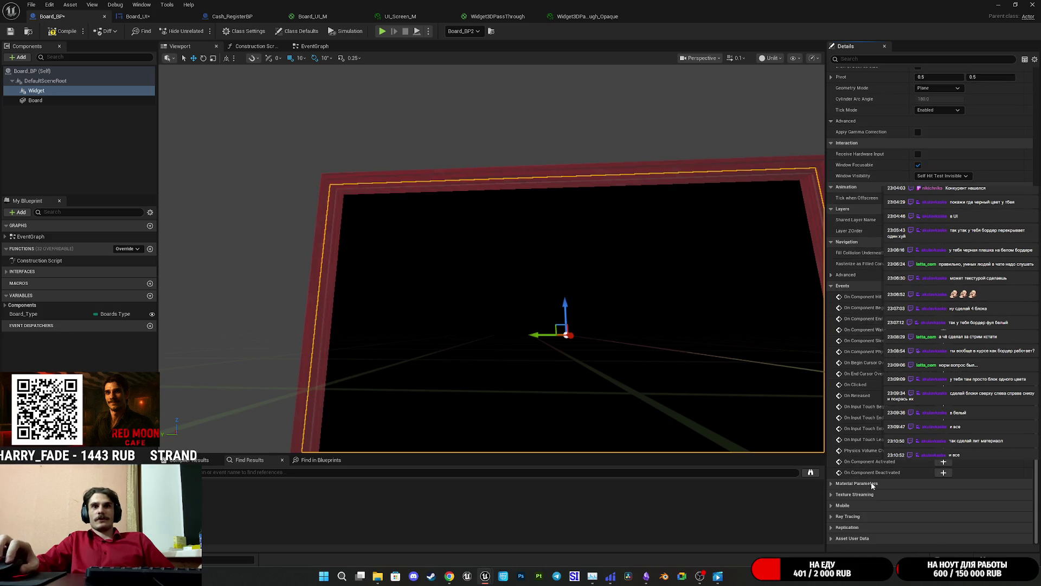
scroll(870, 496, up, 10)
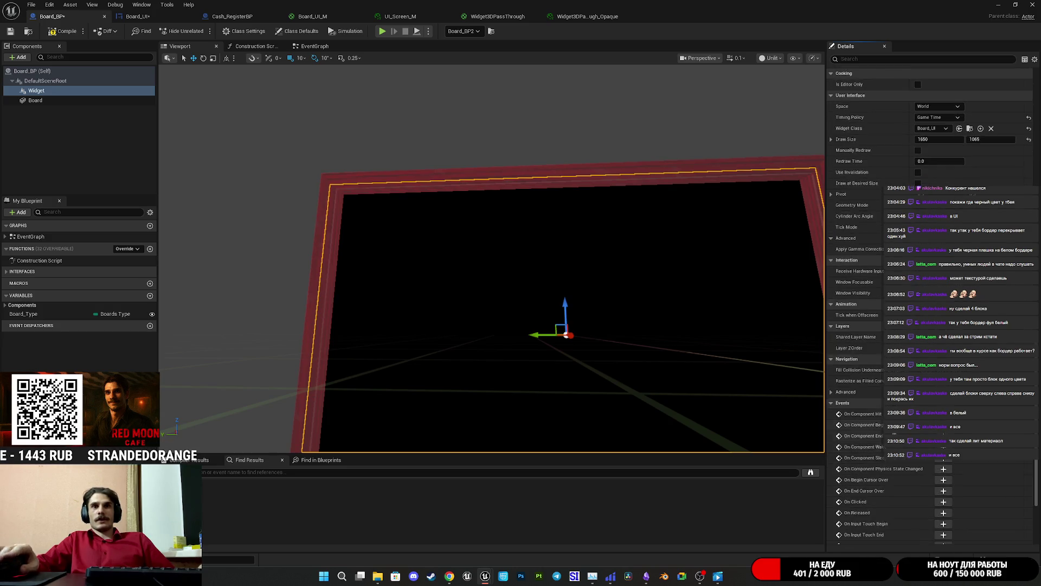
scroll(868, 353, up, 5)
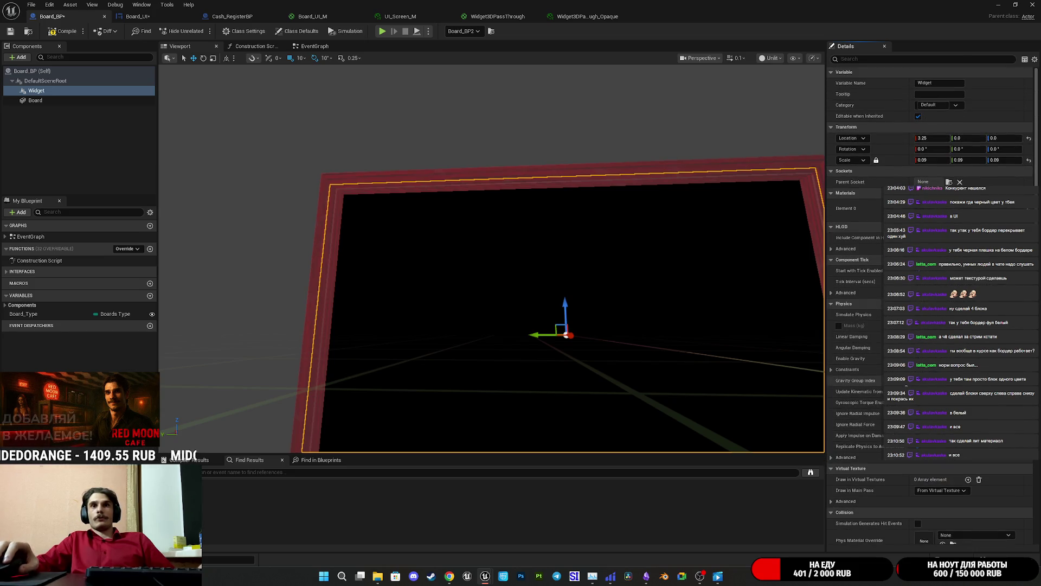
scroll(868, 325, down, 4)
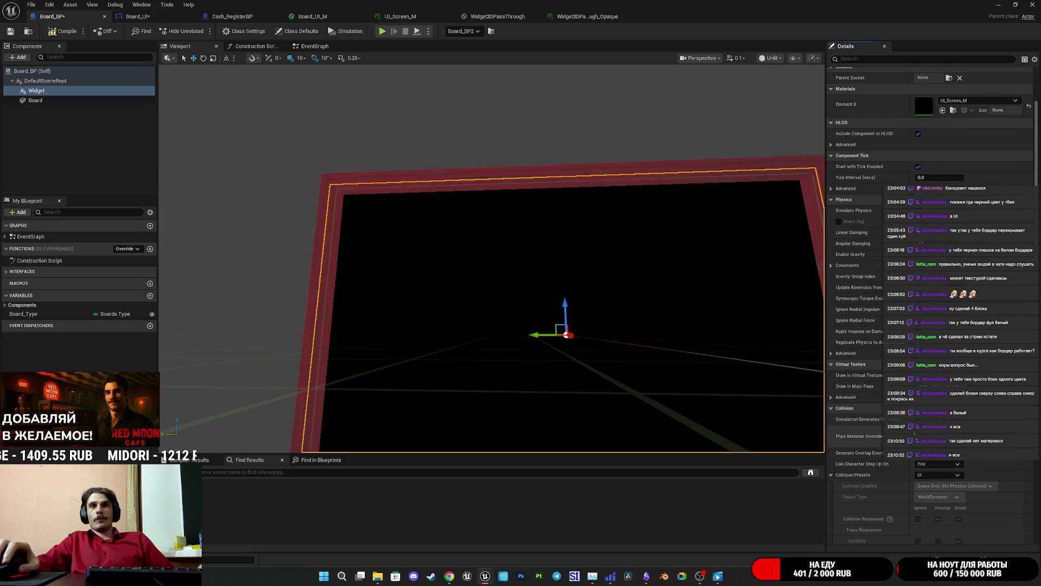
scroll(879, 390, up, 3)
scroll(879, 391, up, 1)
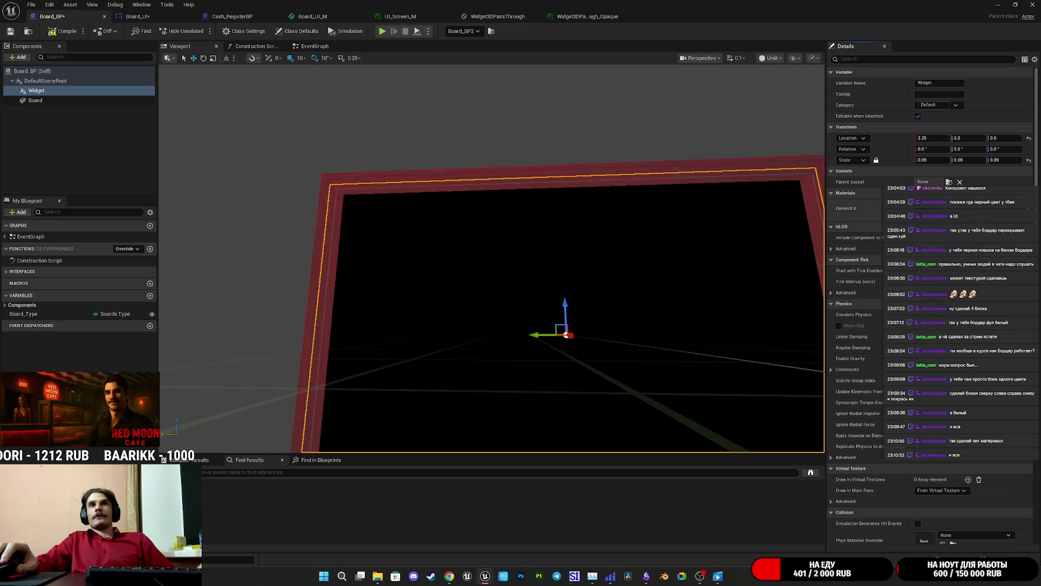
click(400, 16)
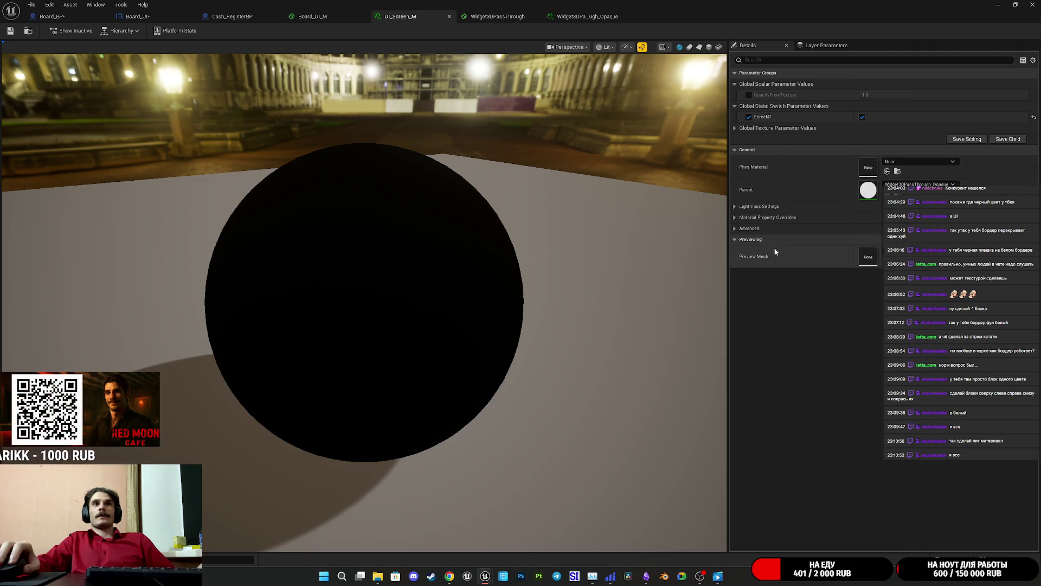
Override UI_Screen_M's Shading Model to Default Lit and save the instance
click(735, 217)
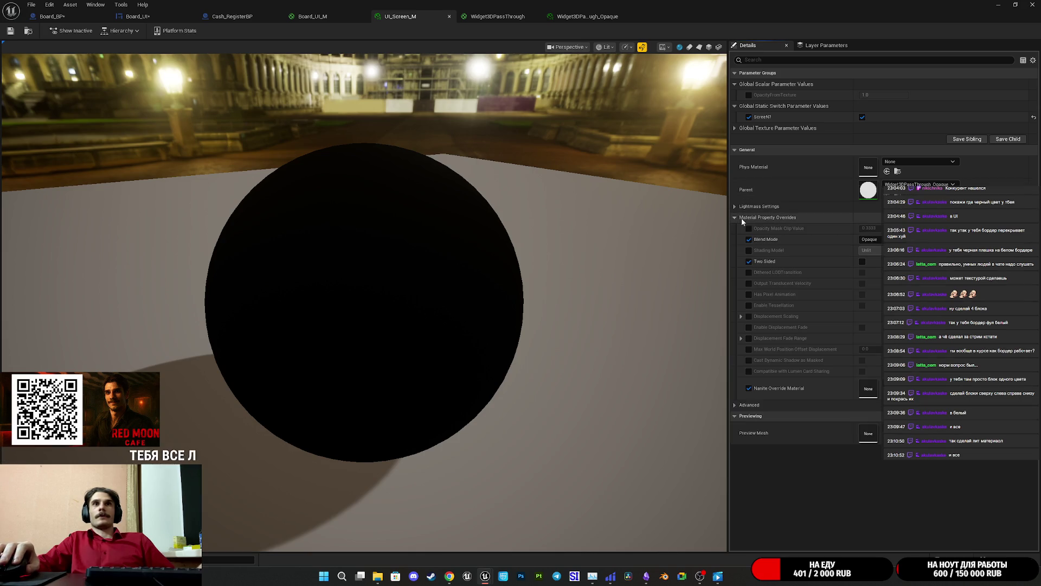
click(749, 250)
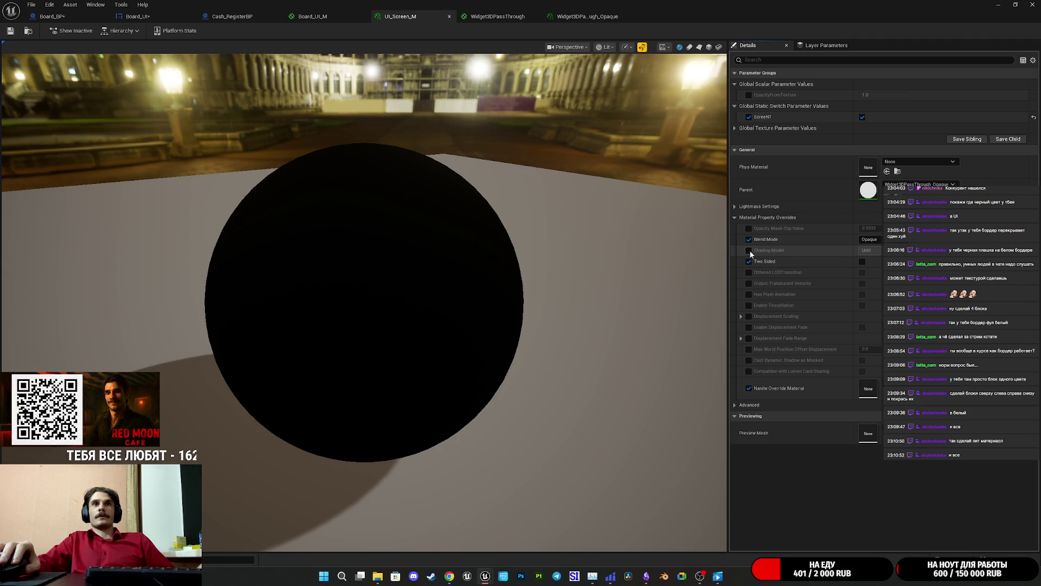
click(867, 250)
click(871, 266)
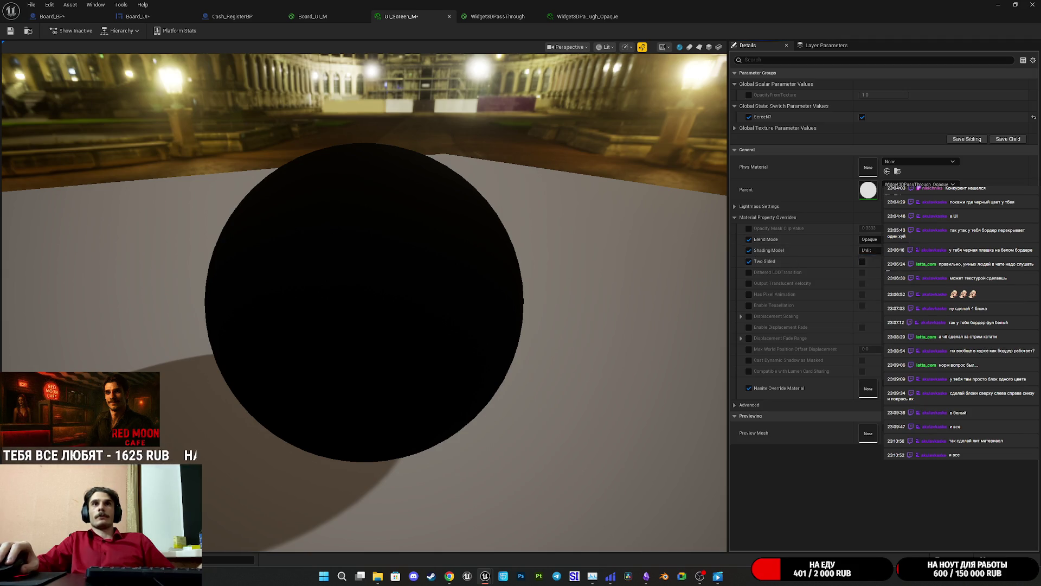
click(10, 32)
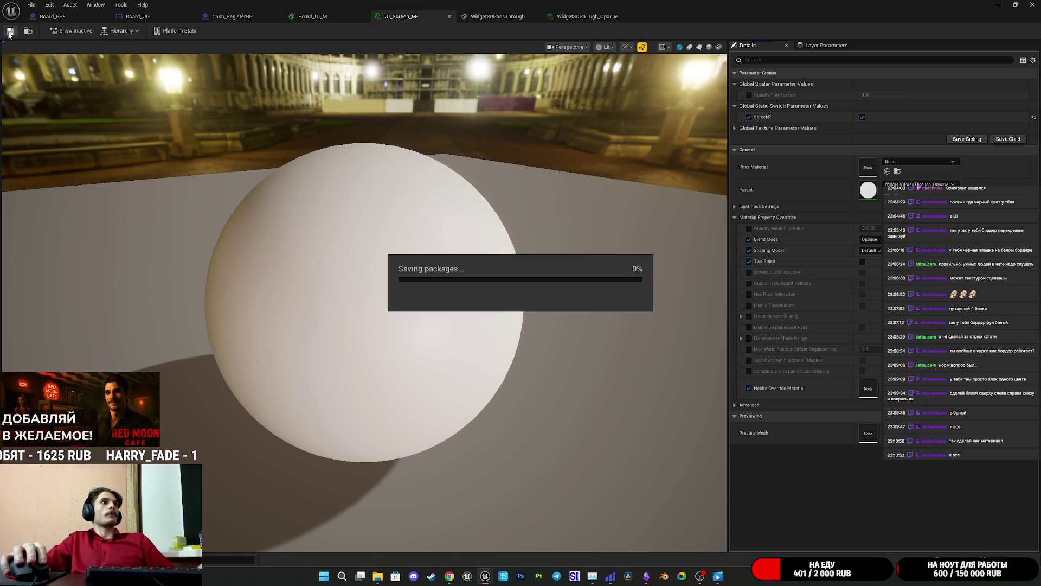
View the now light-grey board in Board_BP after checking the material tabs
click(68, 18)
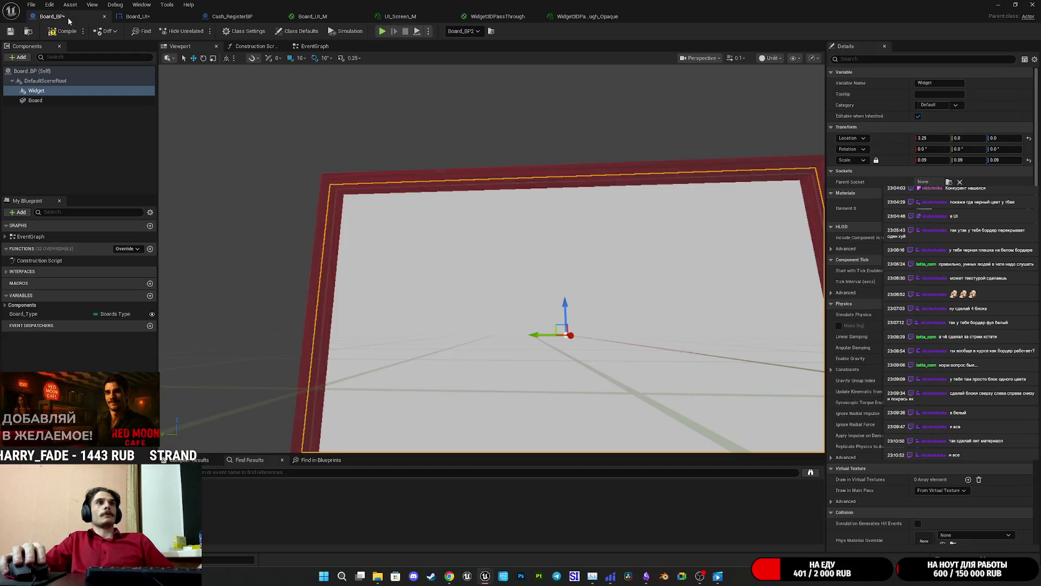
drag(488, 244, 496, 287)
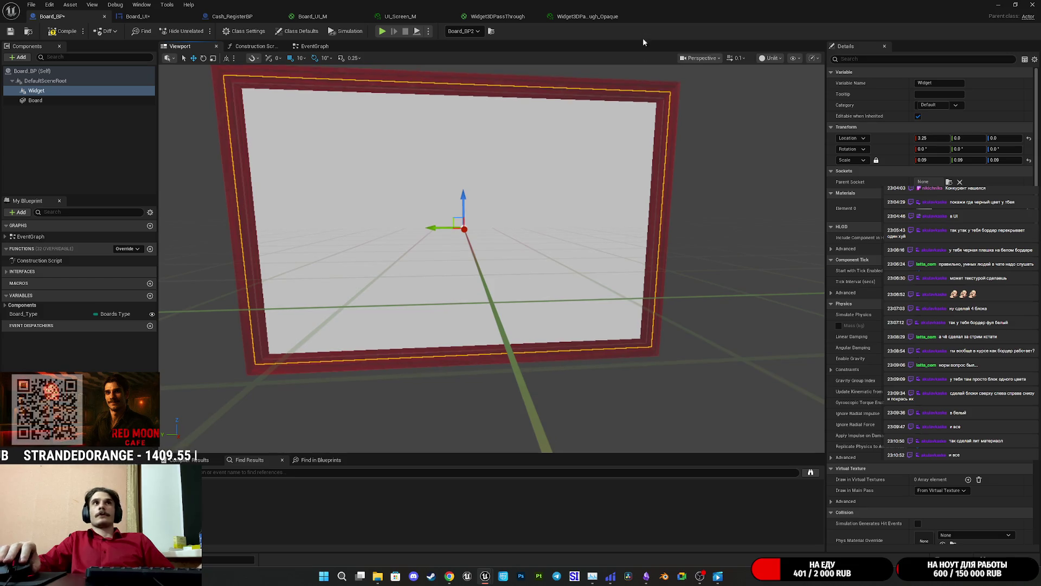
click(587, 16)
click(498, 16)
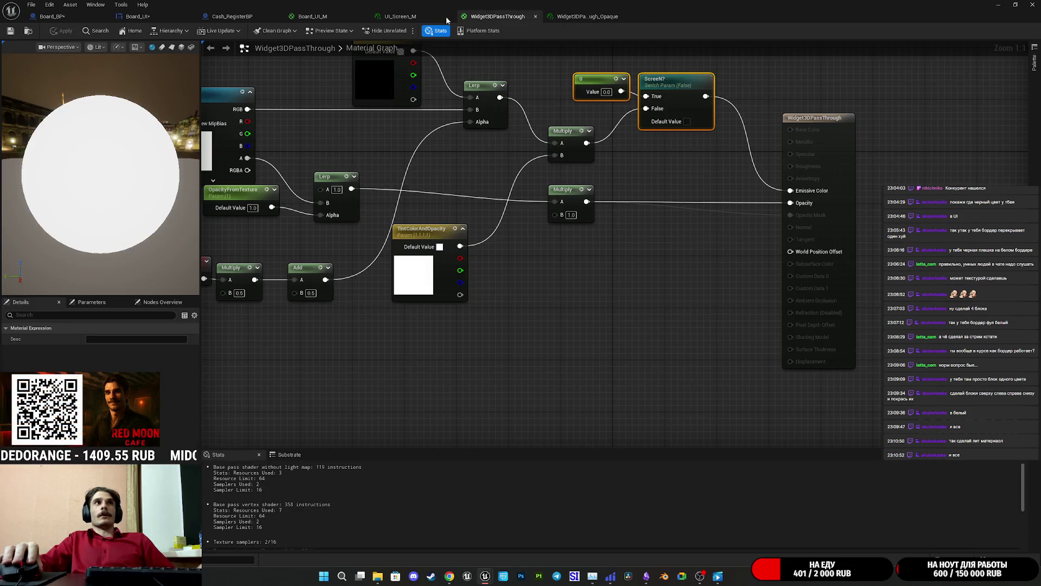
click(401, 16)
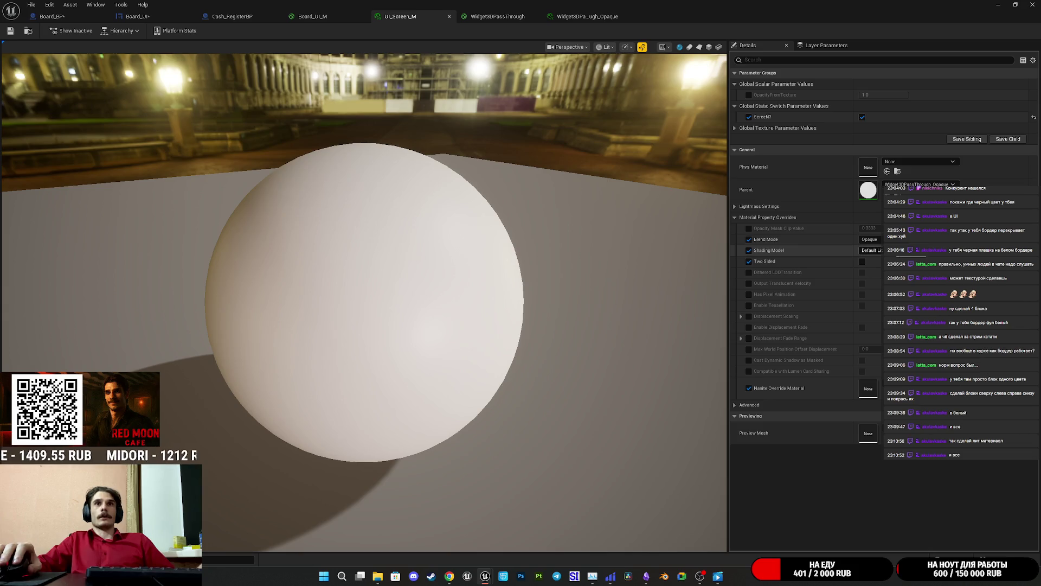
click(51, 16)
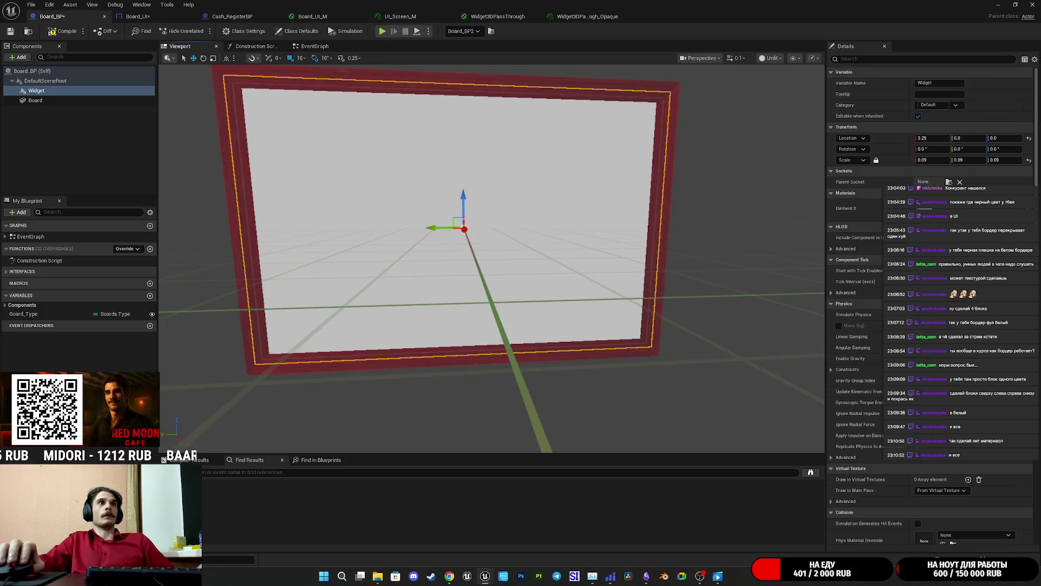
Select the board's Widget component, save Board_BP, and scroll through its Details
click(59, 91)
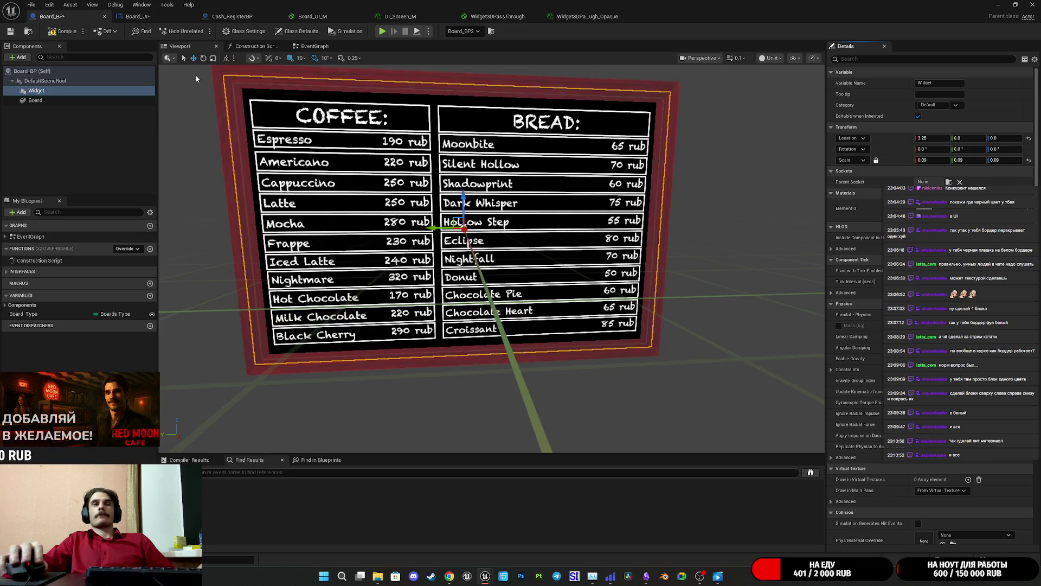
click(11, 31)
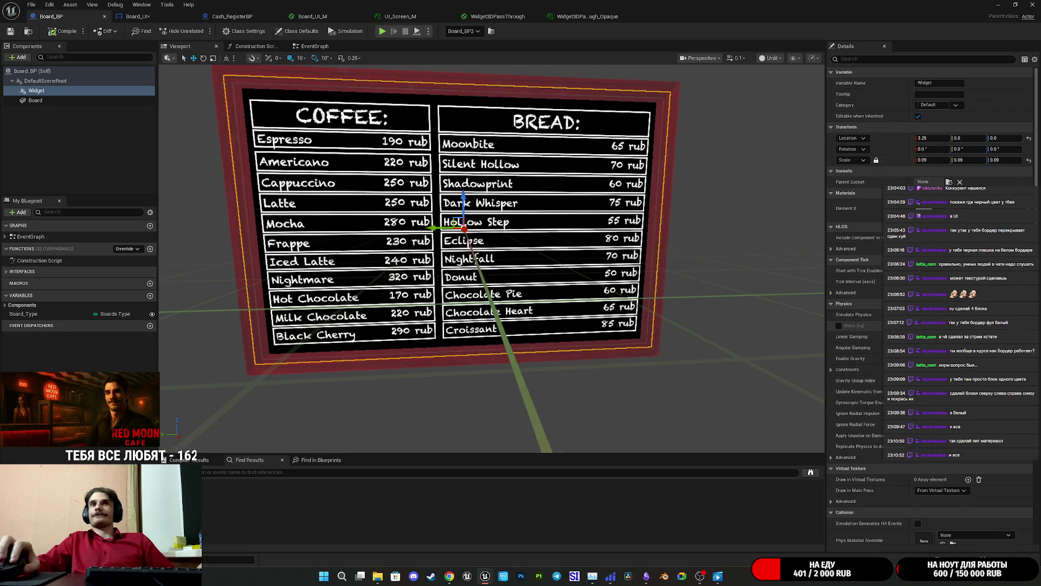
scroll(876, 281, down, 6)
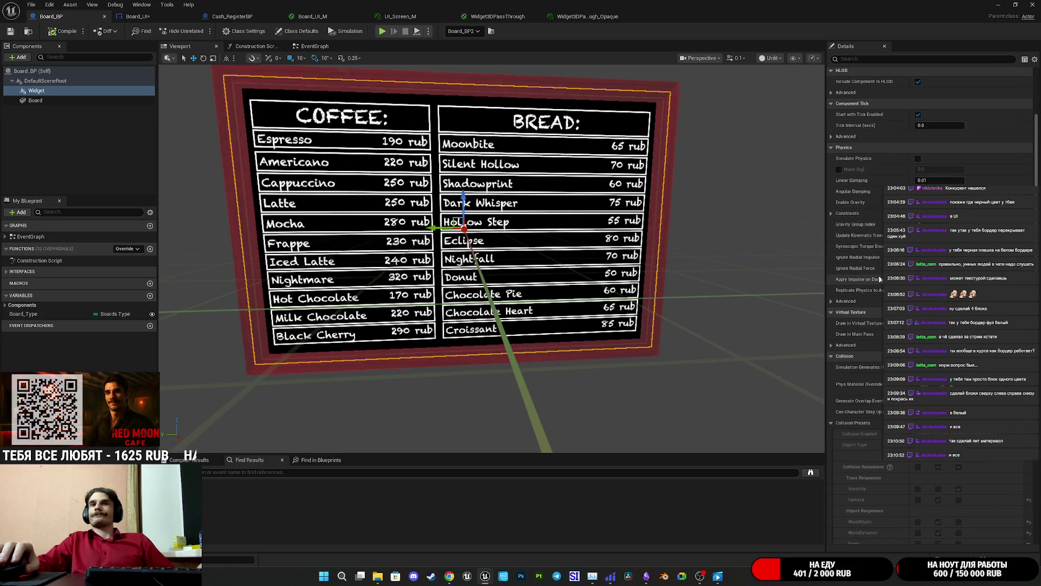
scroll(879, 275, down, 6)
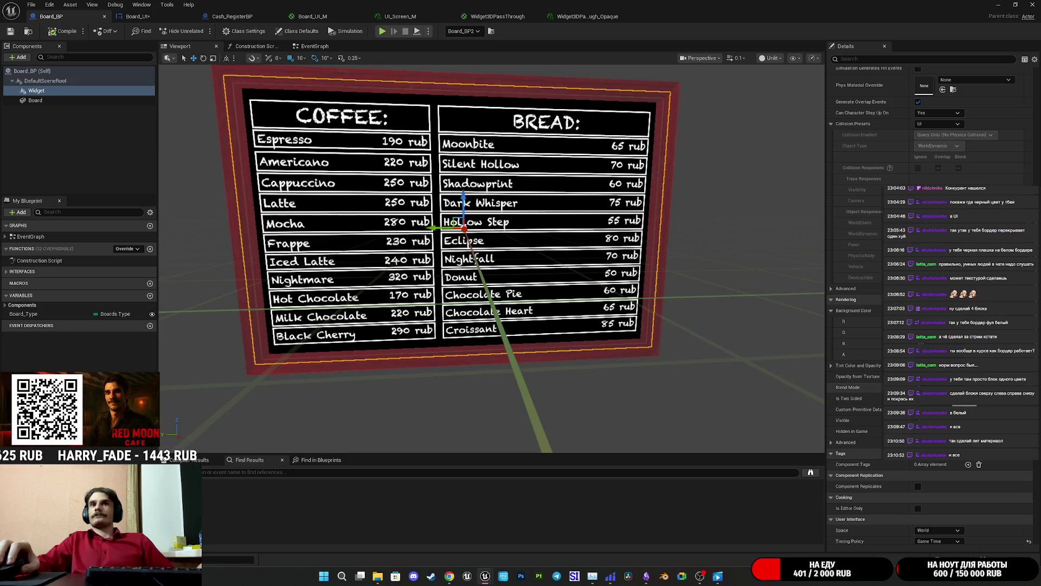
scroll(846, 402, down, 3)
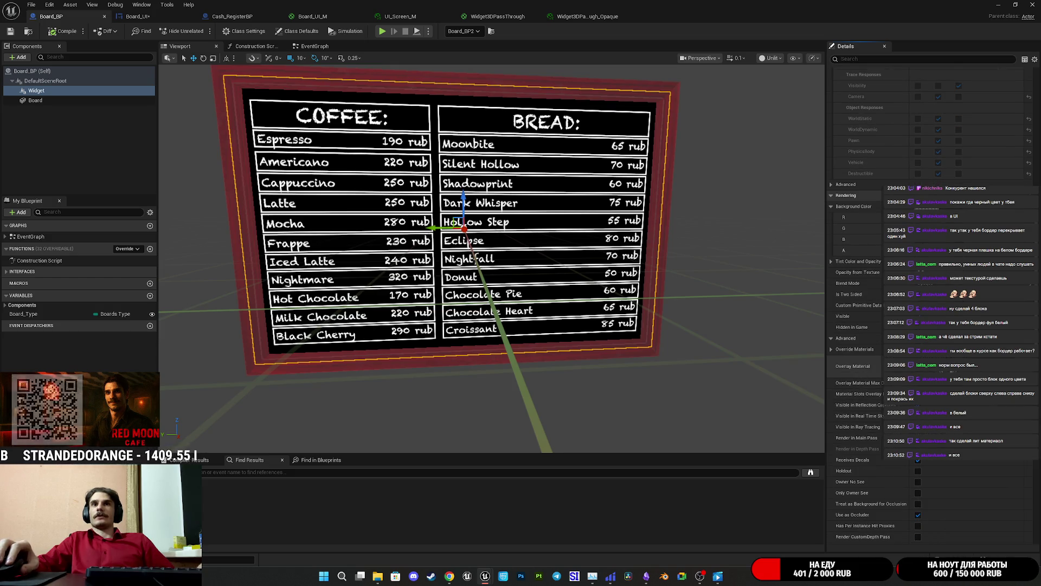
scroll(857, 393, down, 3)
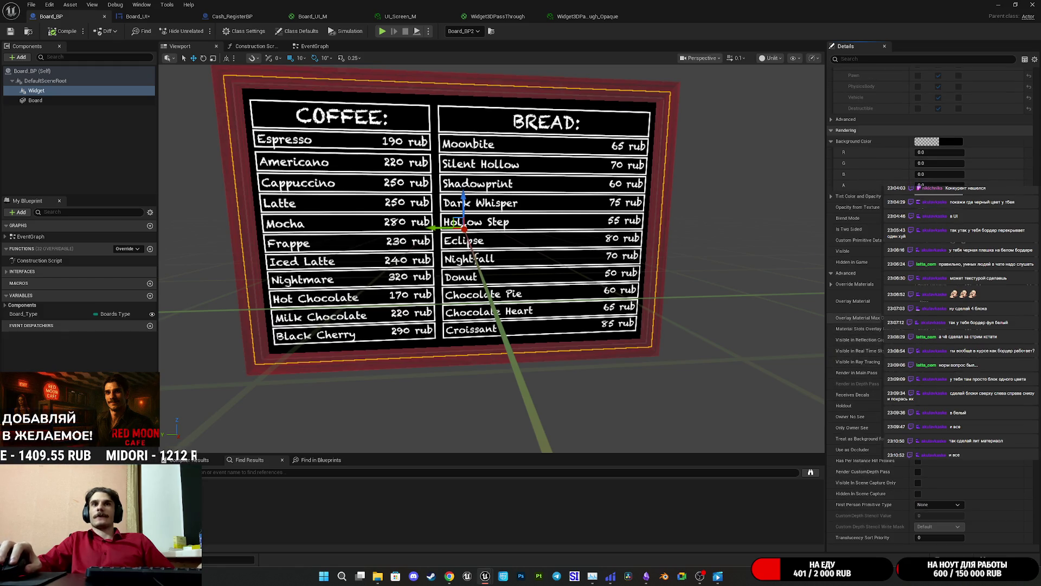
scroll(878, 344, down, 3)
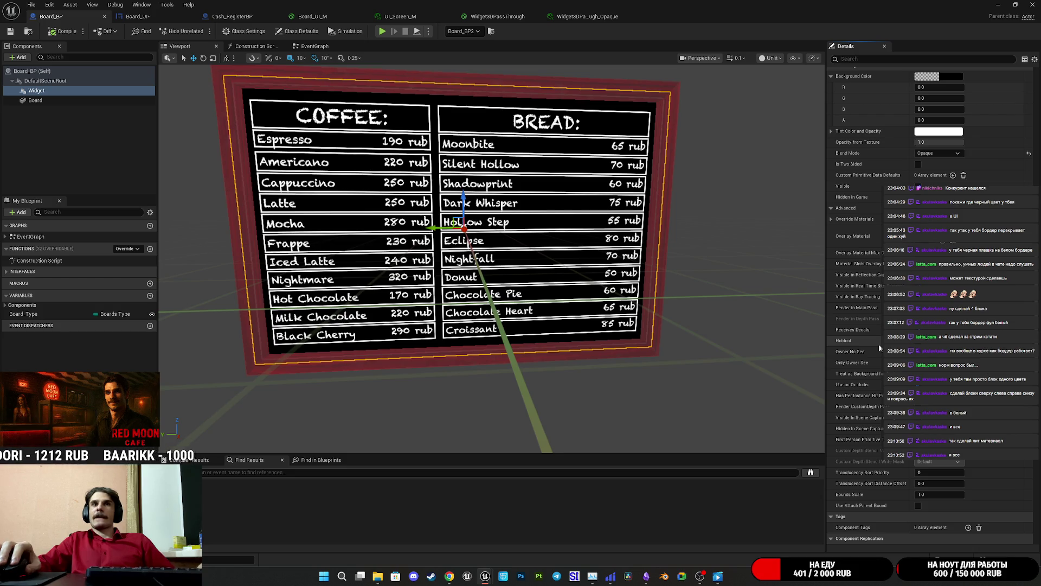
scroll(879, 347, up, 2)
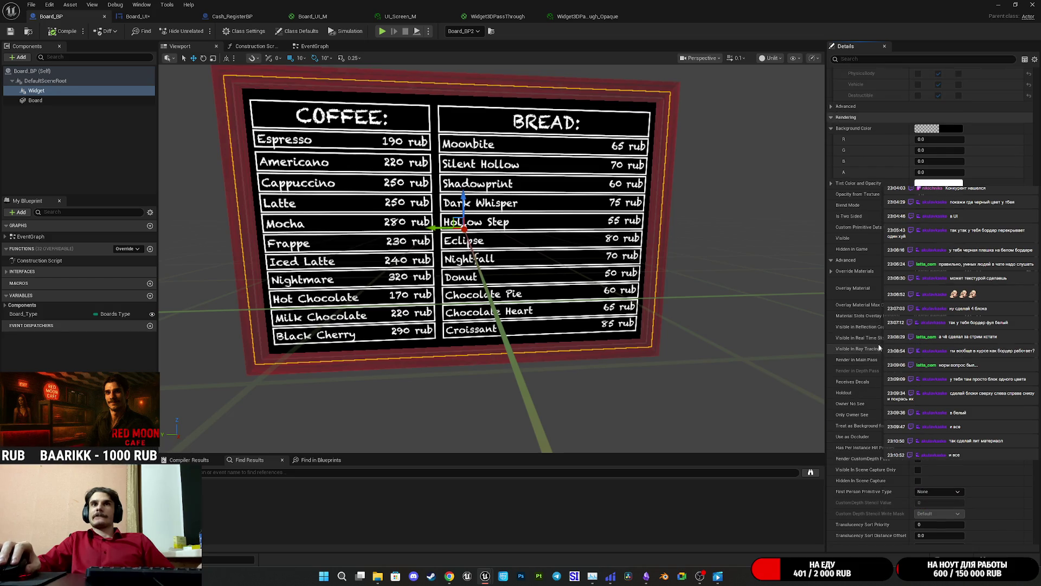
Toggle the widget's Override Materials and Advanced rendering sections, then switch to UI_Screen_M
click(831, 271)
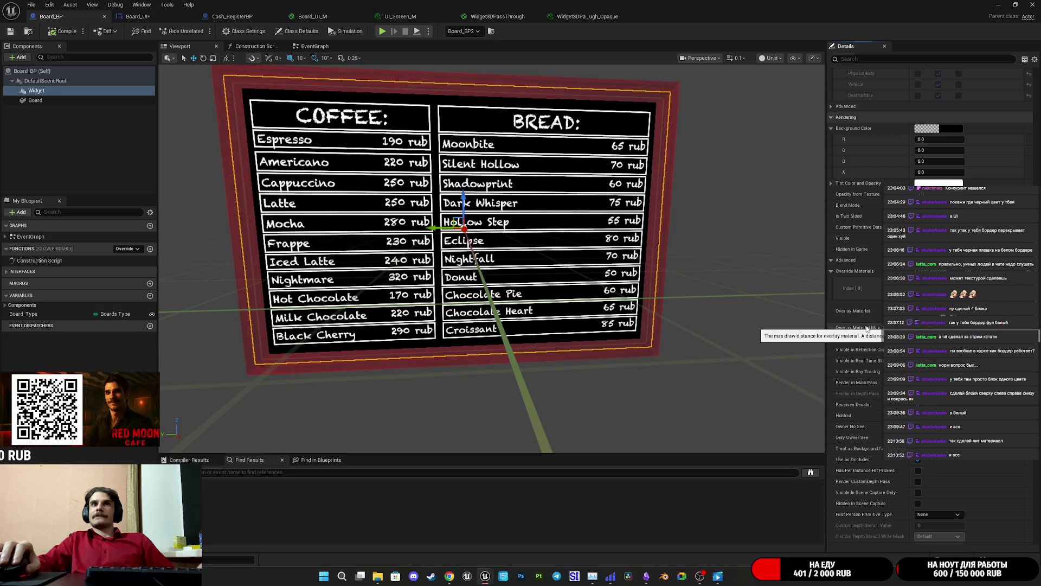
click(831, 271)
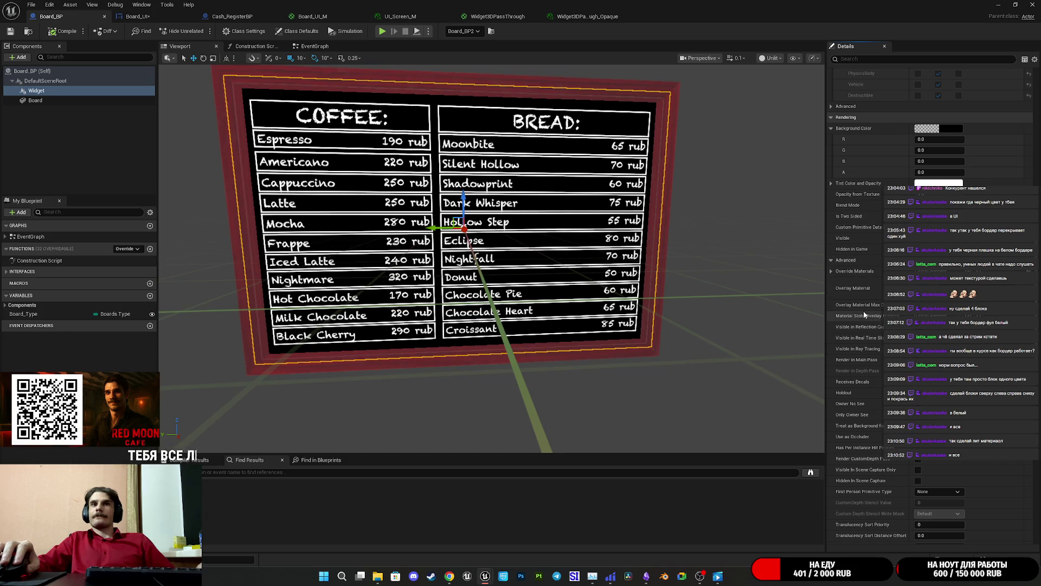
scroll(862, 321, down, 3)
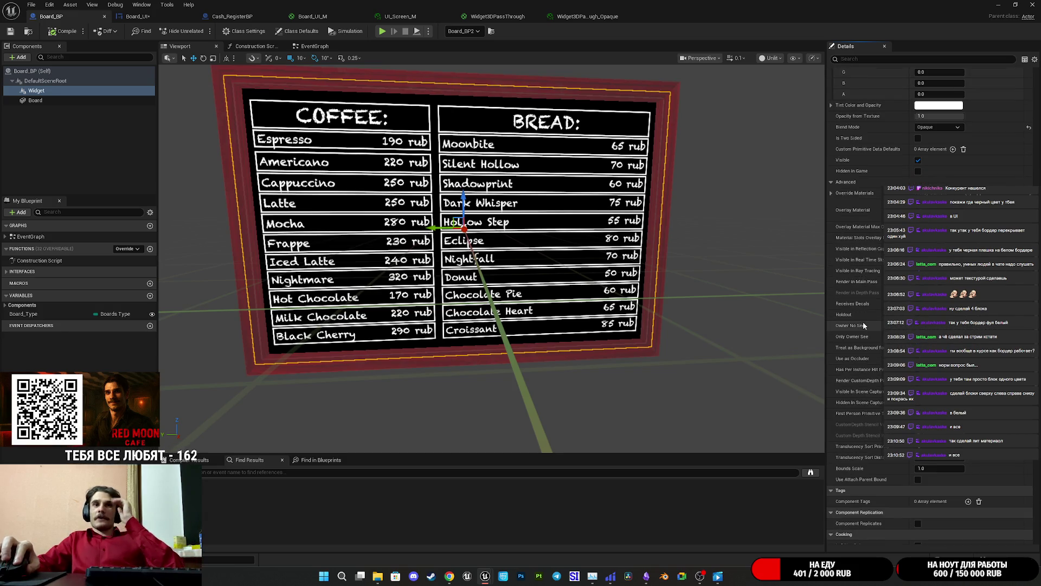
scroll(864, 304, up, 5)
scroll(856, 279, up, 1)
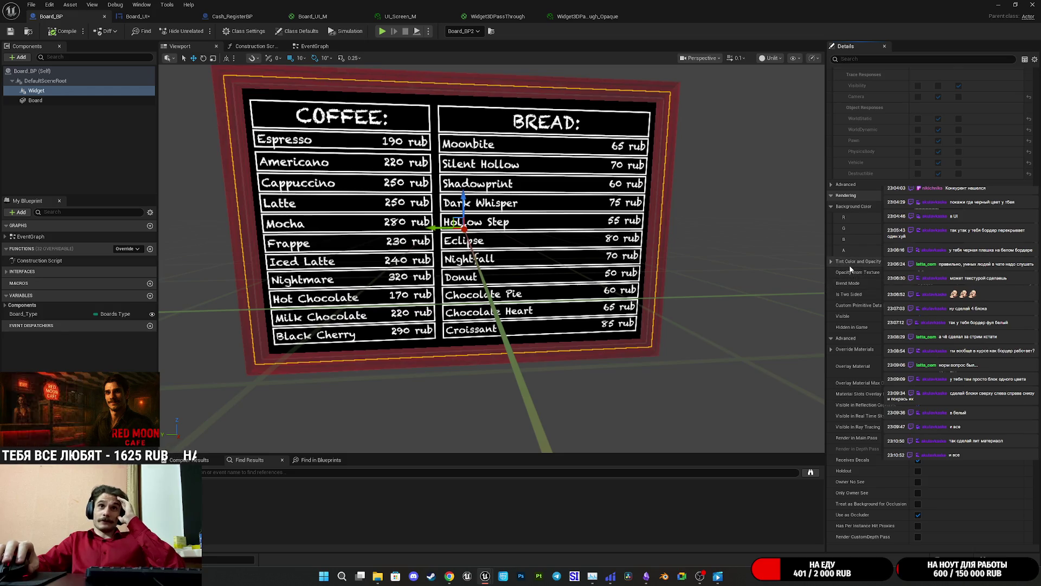
click(831, 339)
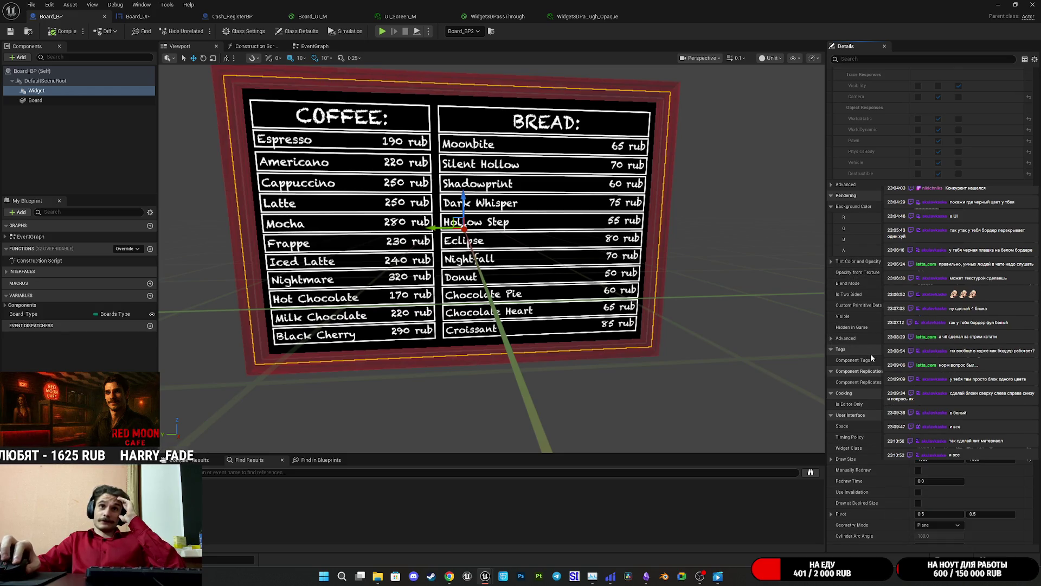
scroll(876, 355, down, 5)
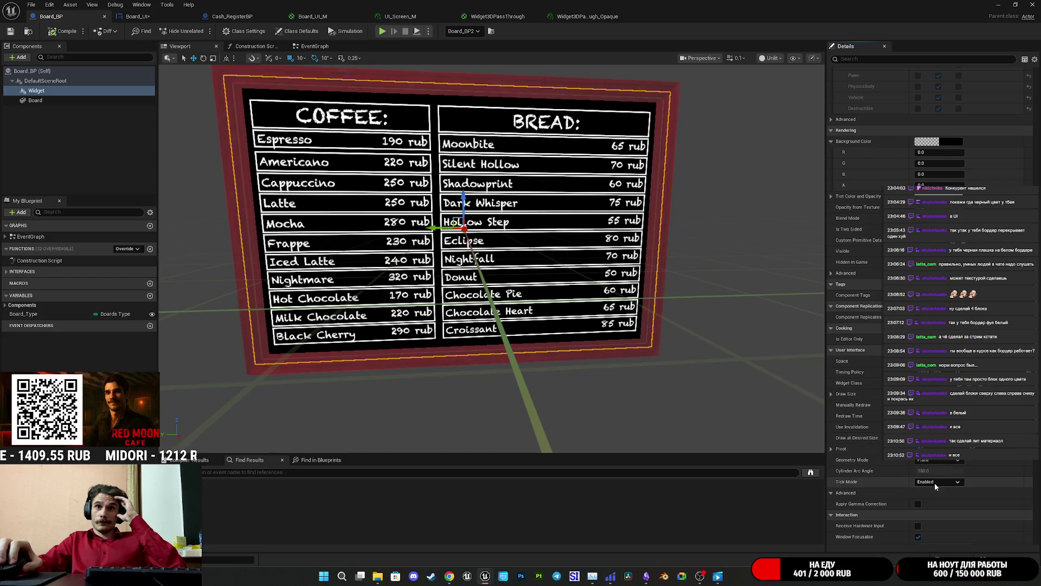
scroll(887, 488, down, 3)
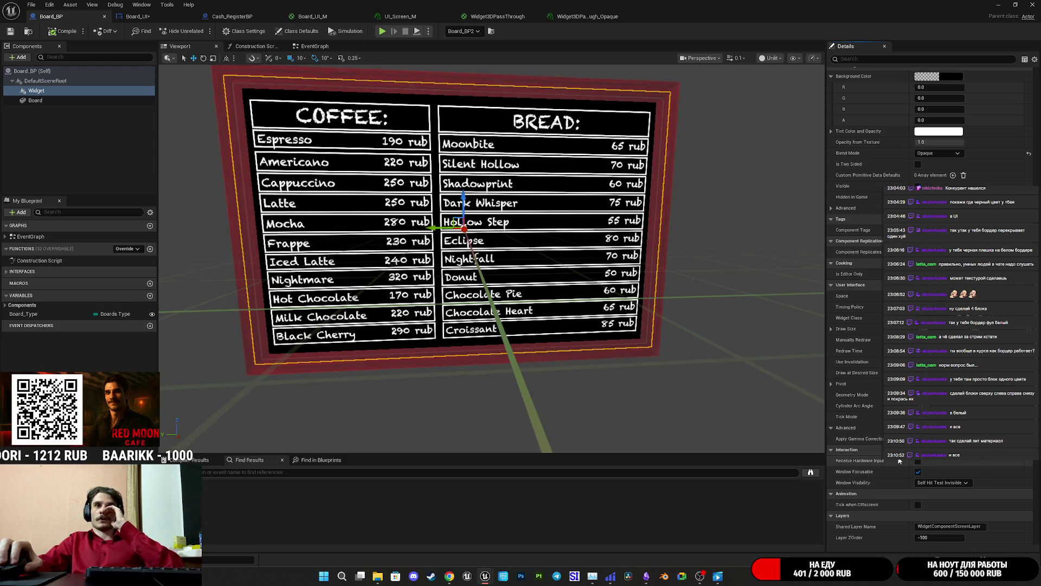
scroll(900, 461, down, 2)
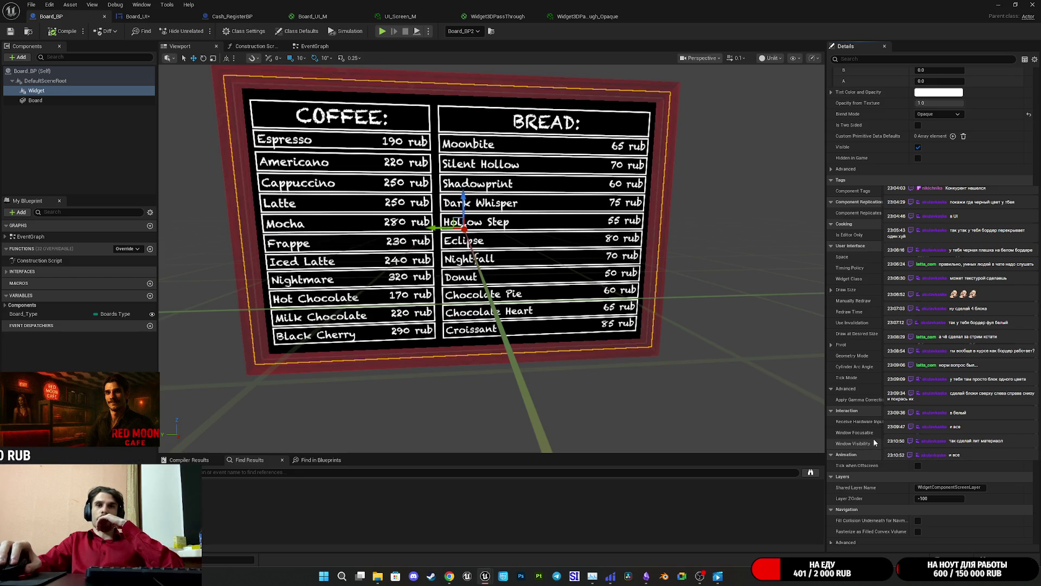
scroll(874, 442, down, 4)
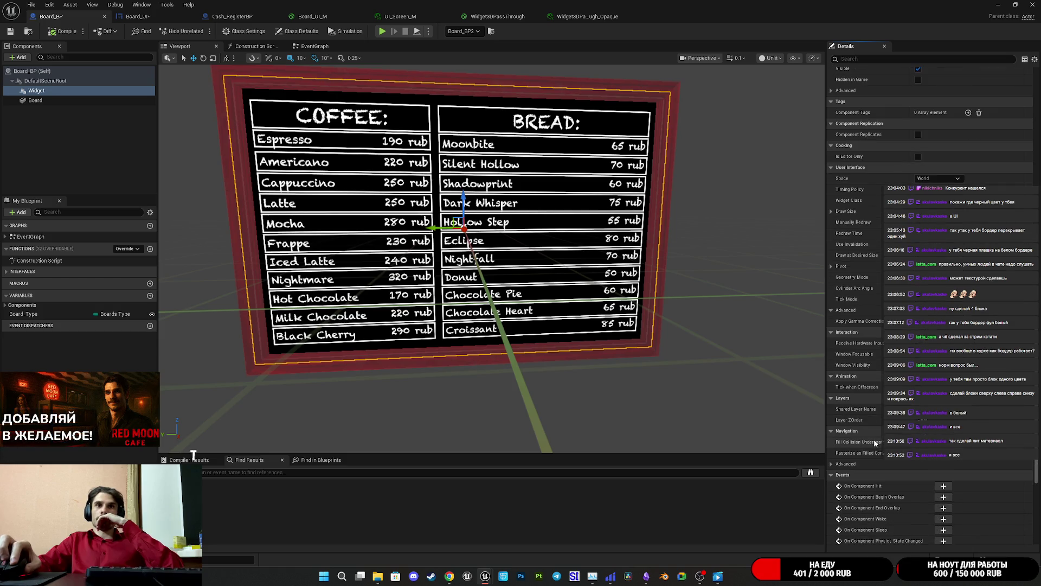
scroll(860, 458, down, 10)
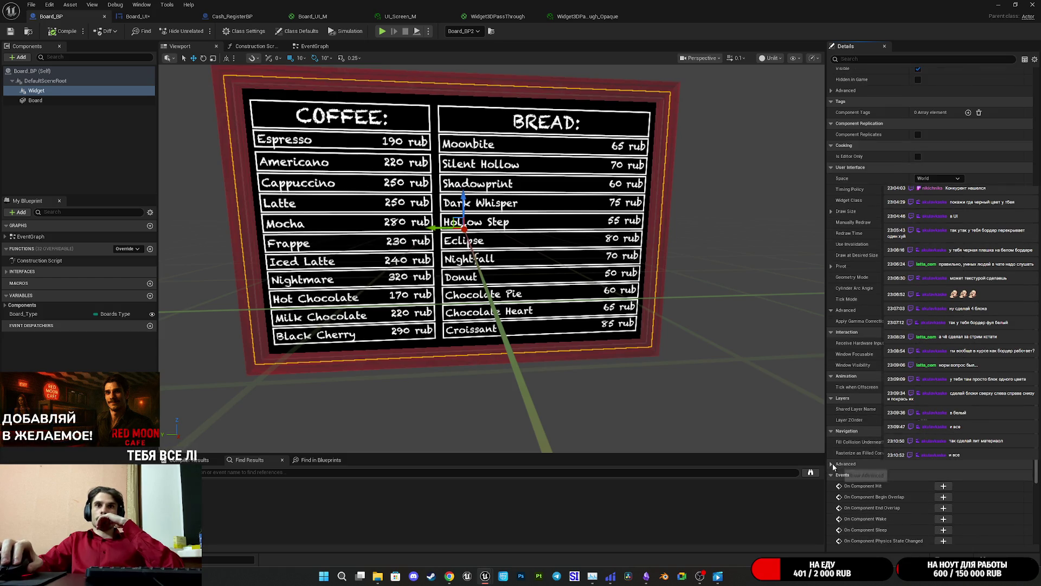
scroll(862, 456, up, 20)
scroll(863, 452, up, 9)
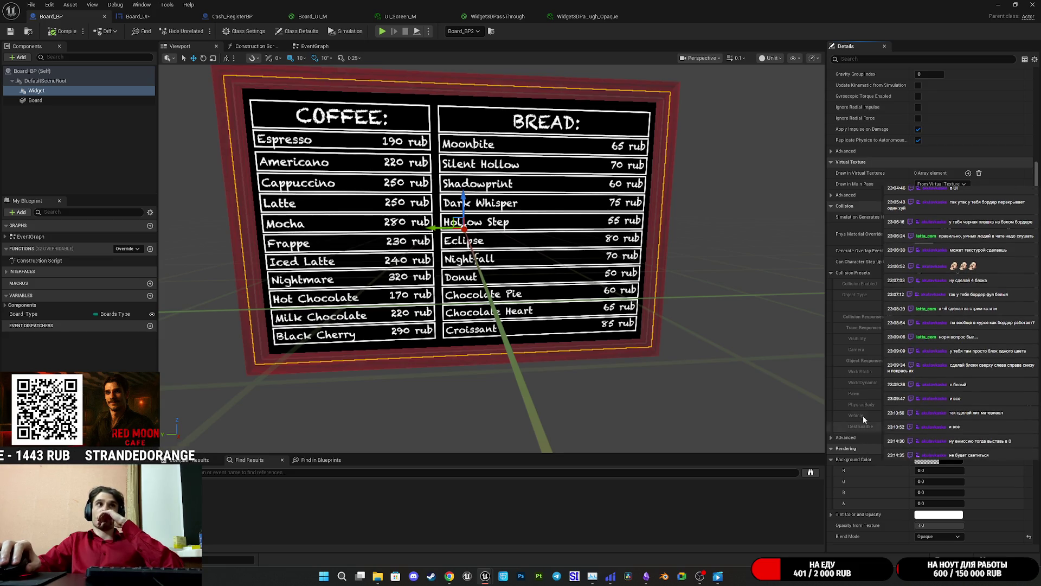
scroll(863, 238, up, 15)
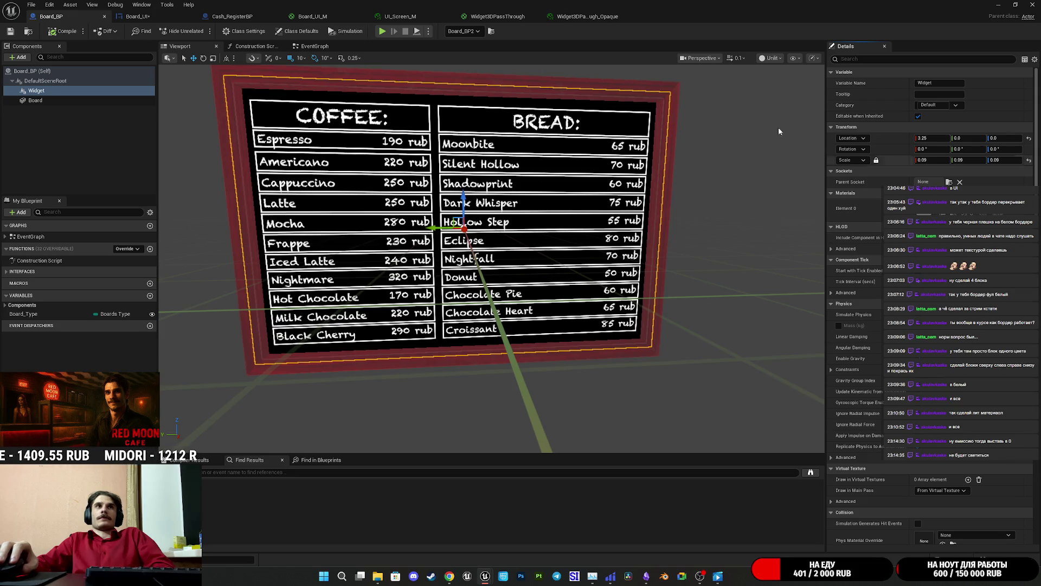
key(ctrl+Tab)
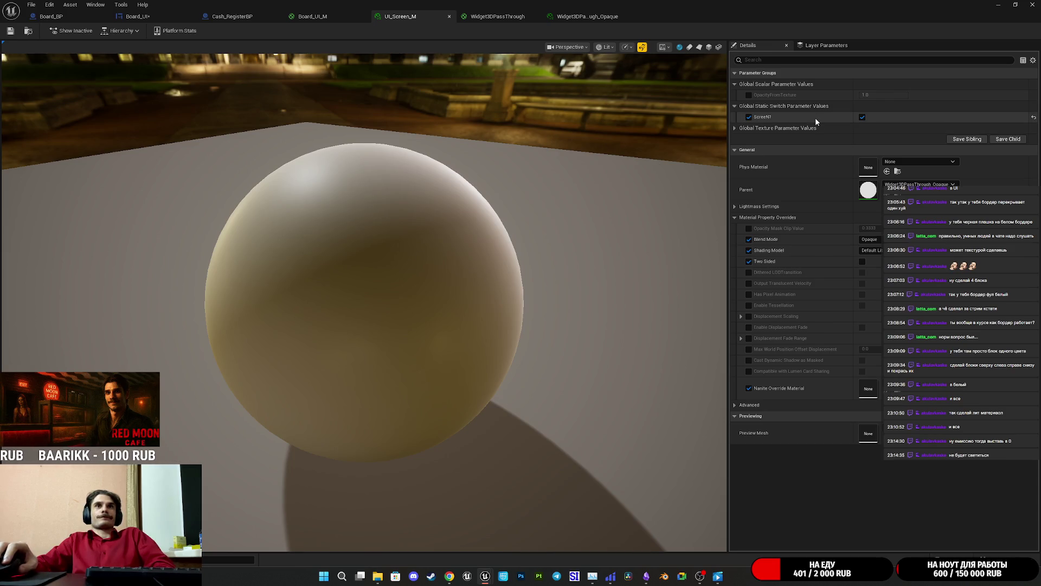
Tick ScreeN? in Widget3DPassThrough_Opaque, save it, and return to Board_BP
double_click(867, 190)
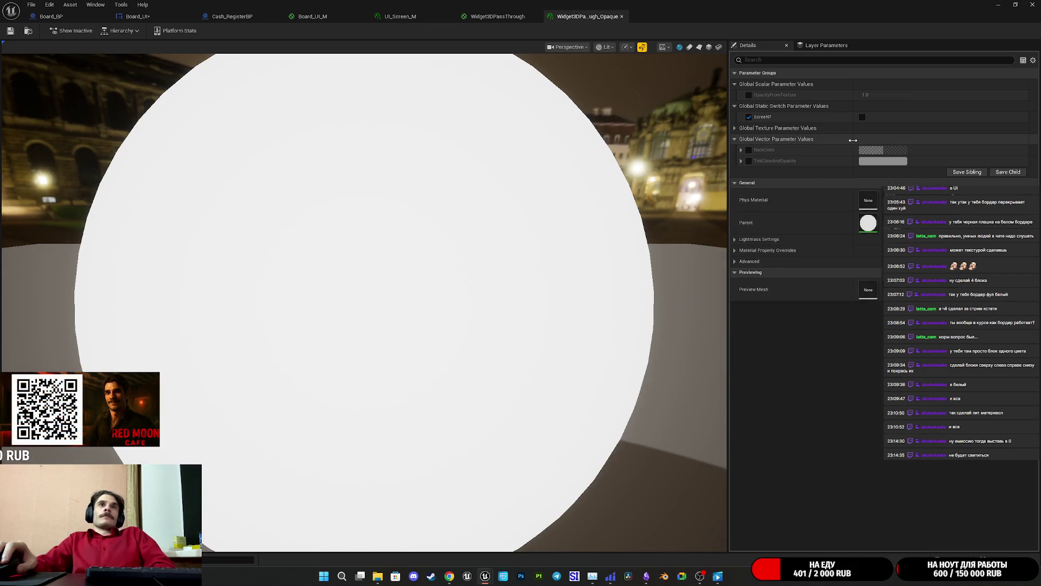
click(862, 117)
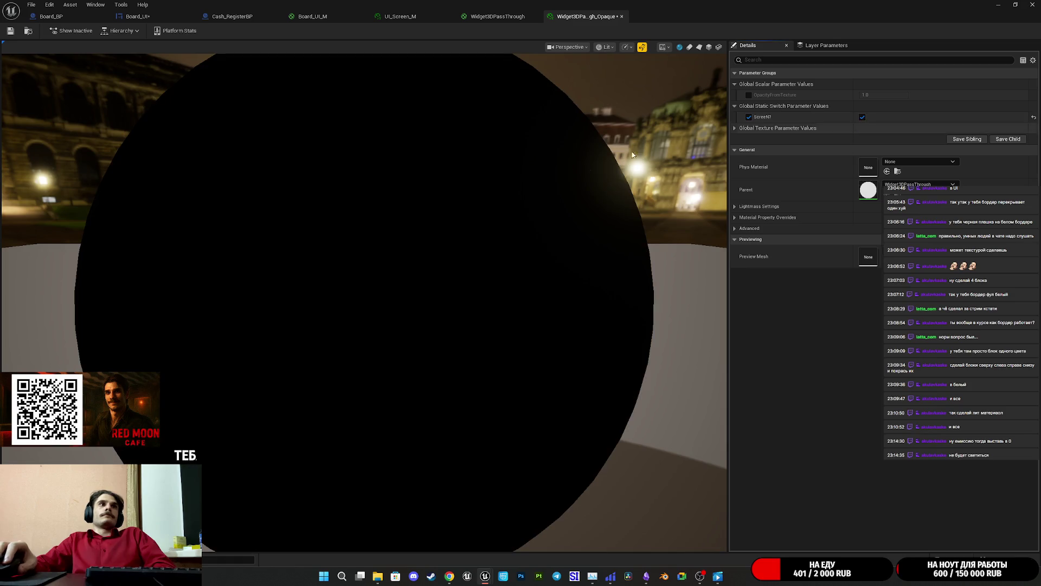
mouse_move(380, 298)
mouse_down()
mouse_move(314, 309)
mouse_move(315, 336)
mouse_up()
mouse_move(303, 184)
mouse_down()
mouse_move(293, 179)
mouse_move(303, 184)
mouse_up()
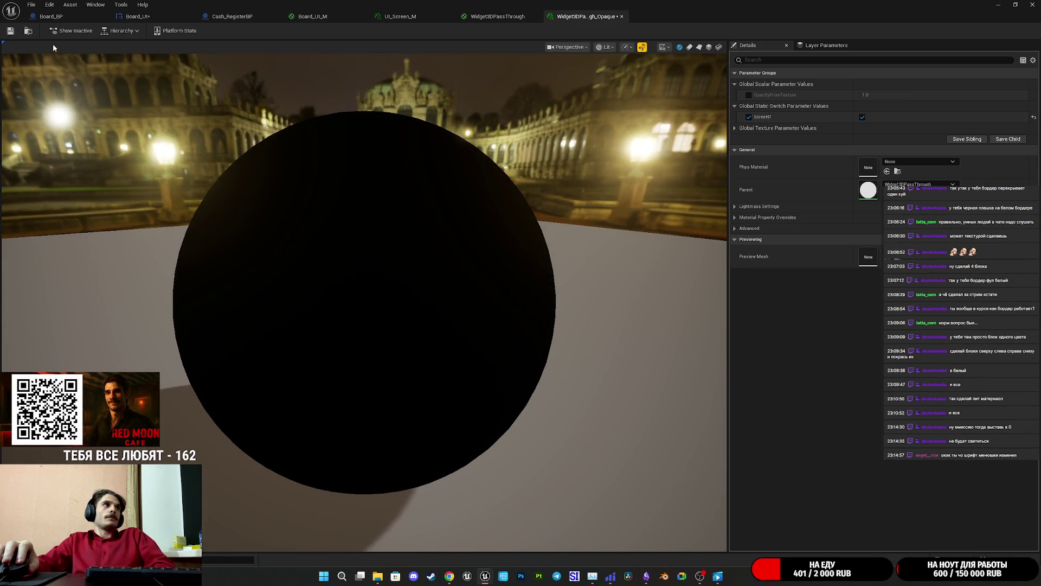
click(8, 31)
click(50, 16)
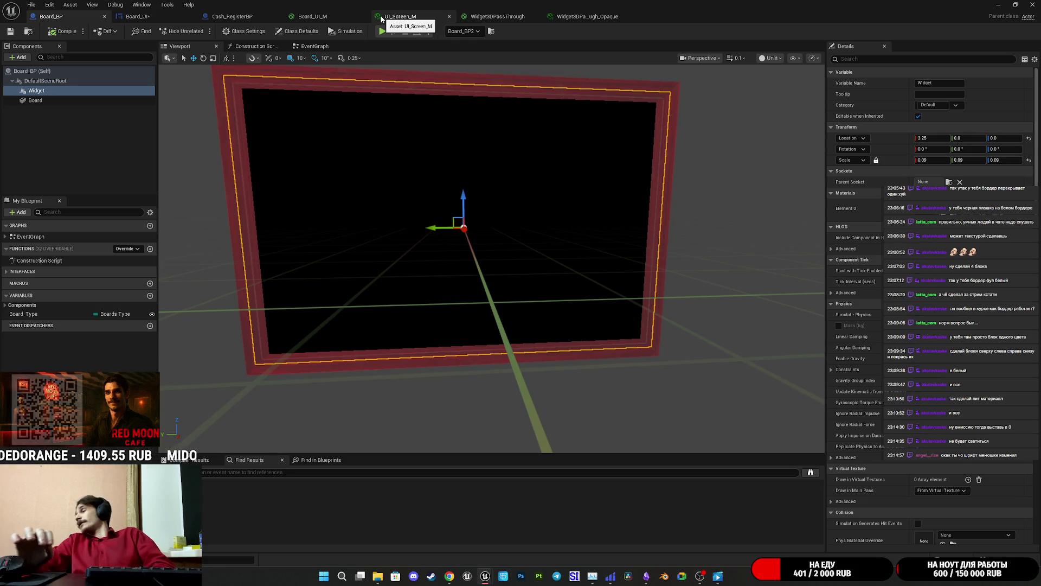
Cycle through the material tabs to the Widget3DPassThrough graph and pan to its output node
click(395, 16)
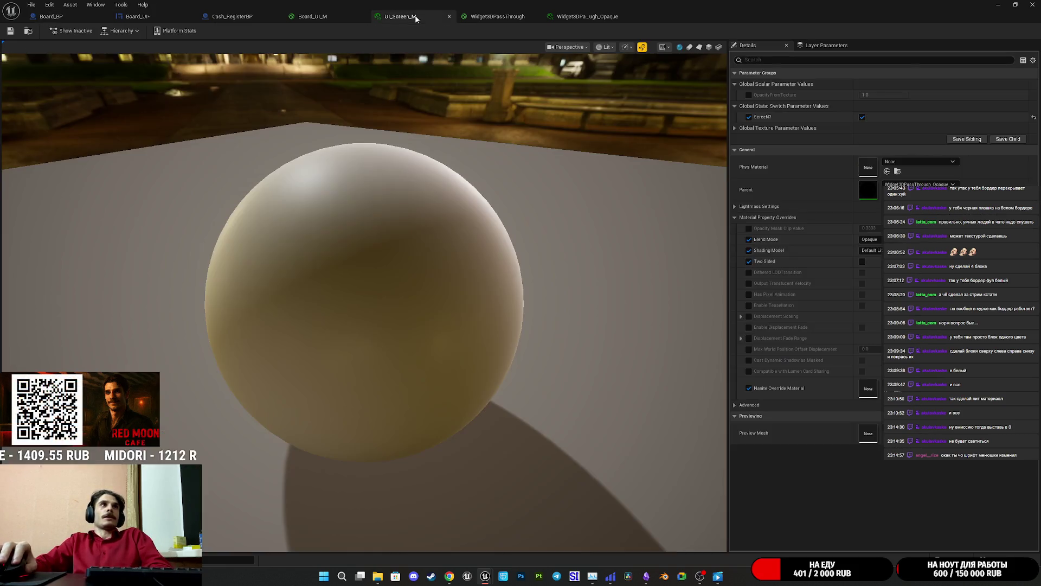
click(340, 17)
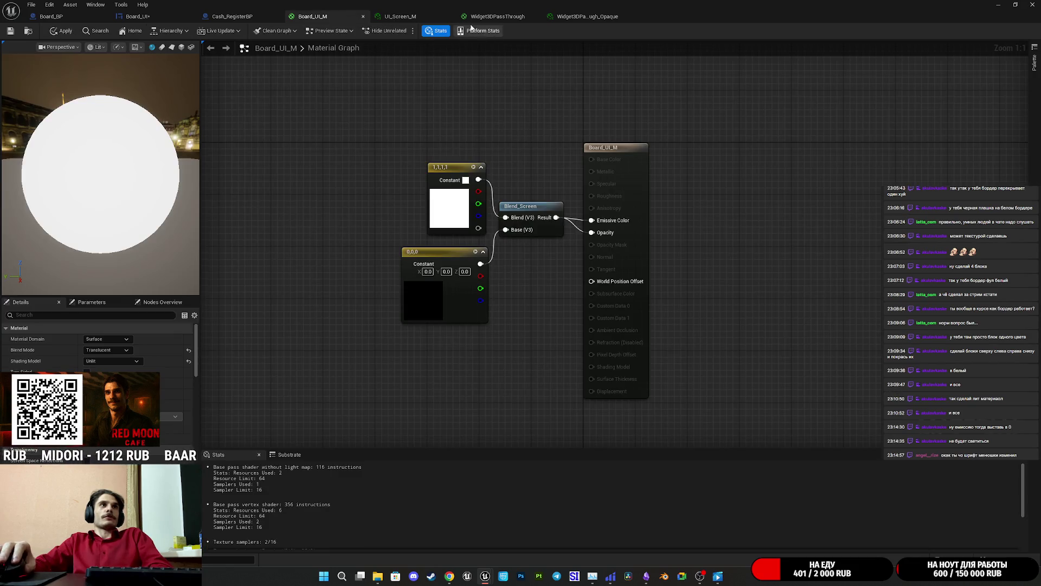
click(508, 16)
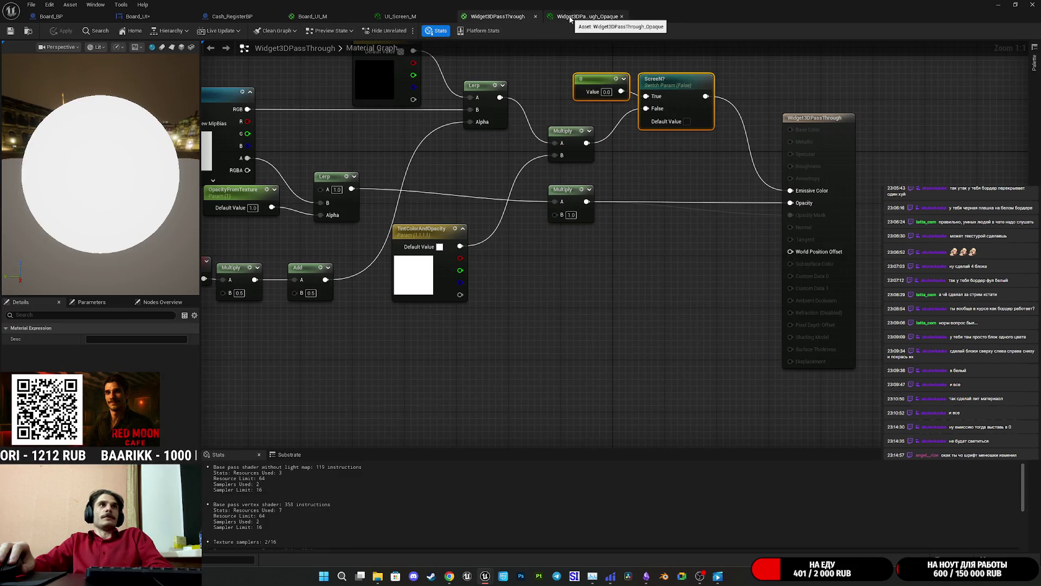
click(563, 17)
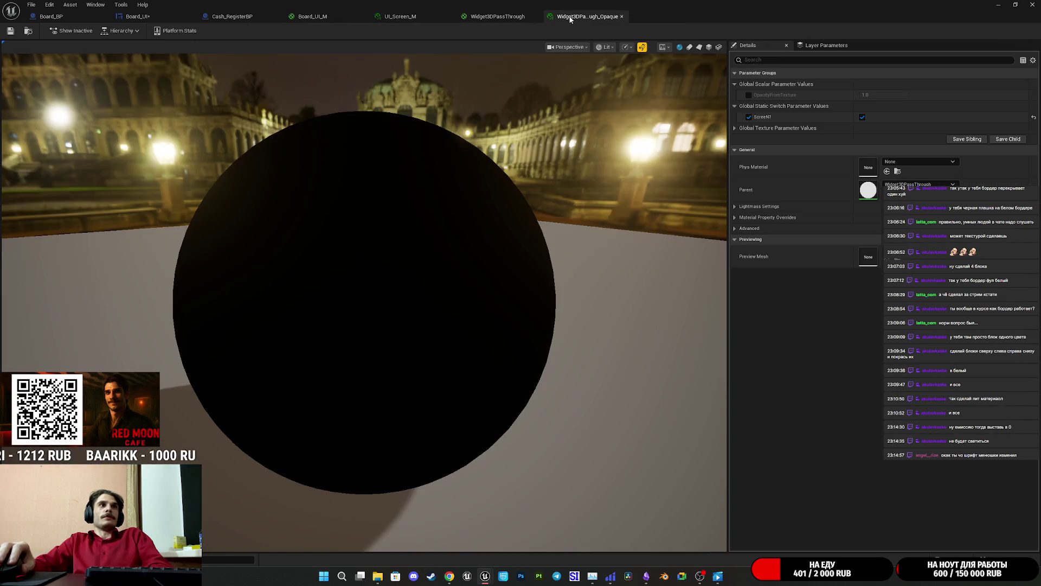
click(490, 14)
scroll(761, 219, up, 2)
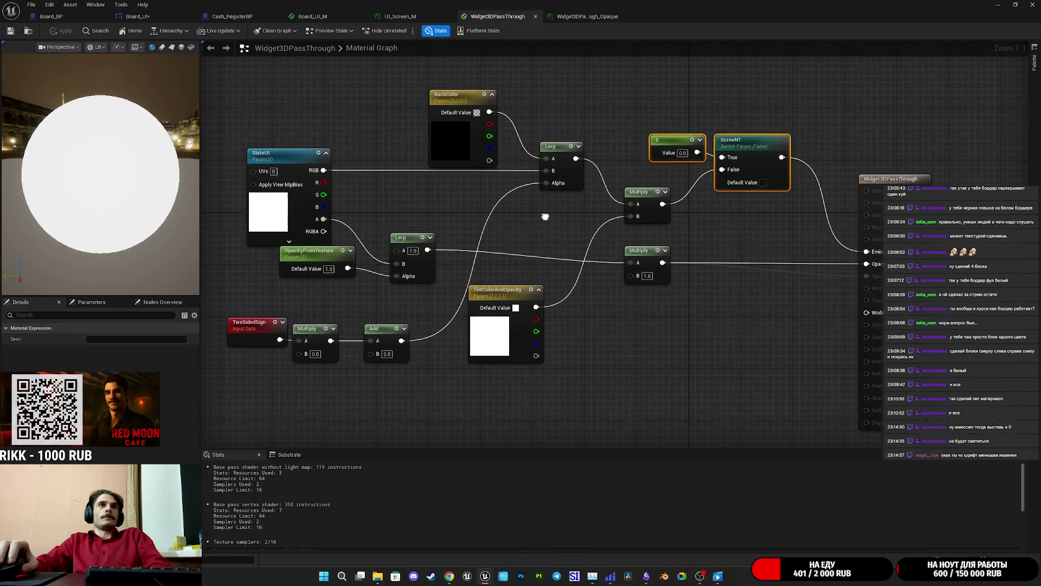
click(761, 223)
drag(761, 223, 700, 228)
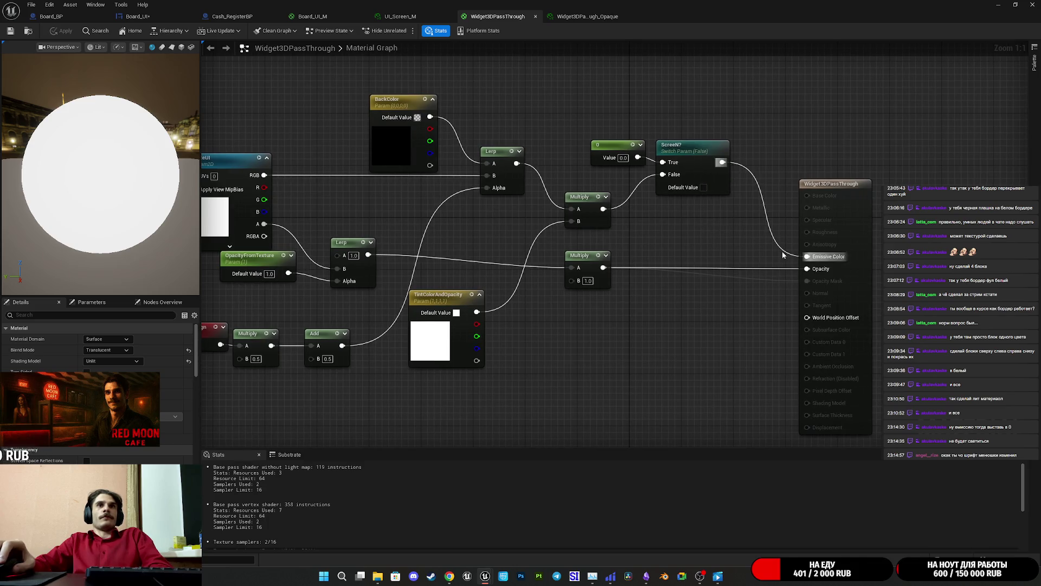
Tidy the 0 constant, select the Widget3DPassThrough output node, and open the Opaque instance
drag(606, 148, 580, 103)
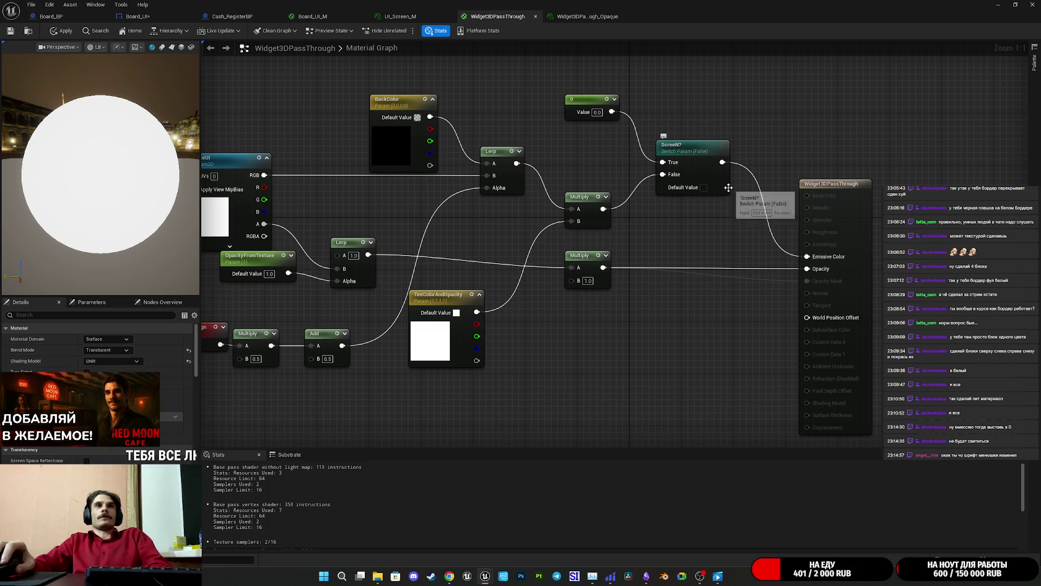
mouse_move(735, 203)
mouse_down()
mouse_move(698, 204)
mouse_move(691, 234)
mouse_move(675, 174)
mouse_move(706, 213)
mouse_move(684, 196)
mouse_move(689, 187)
mouse_move(691, 215)
mouse_up()
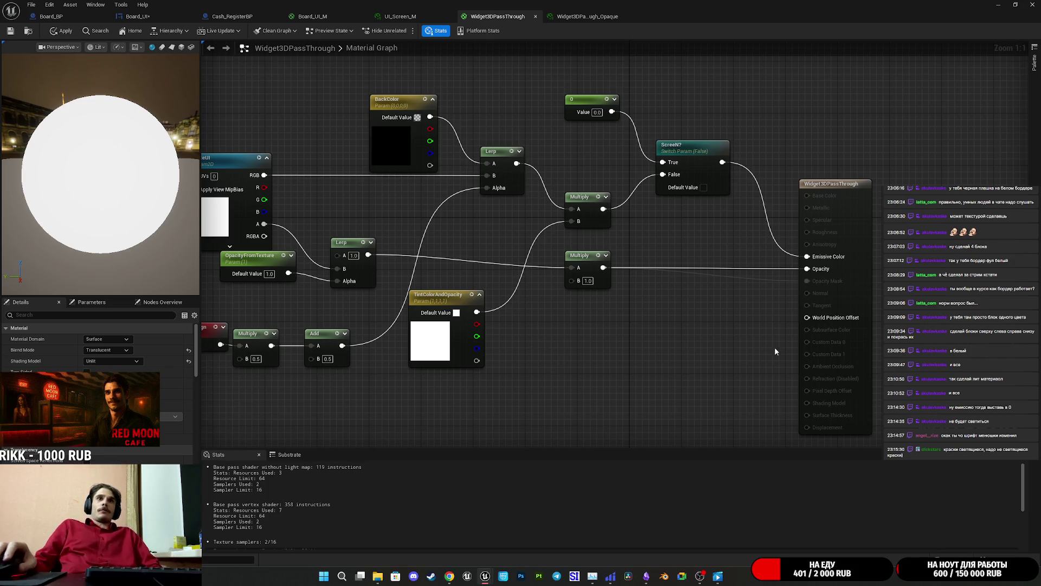
click(852, 293)
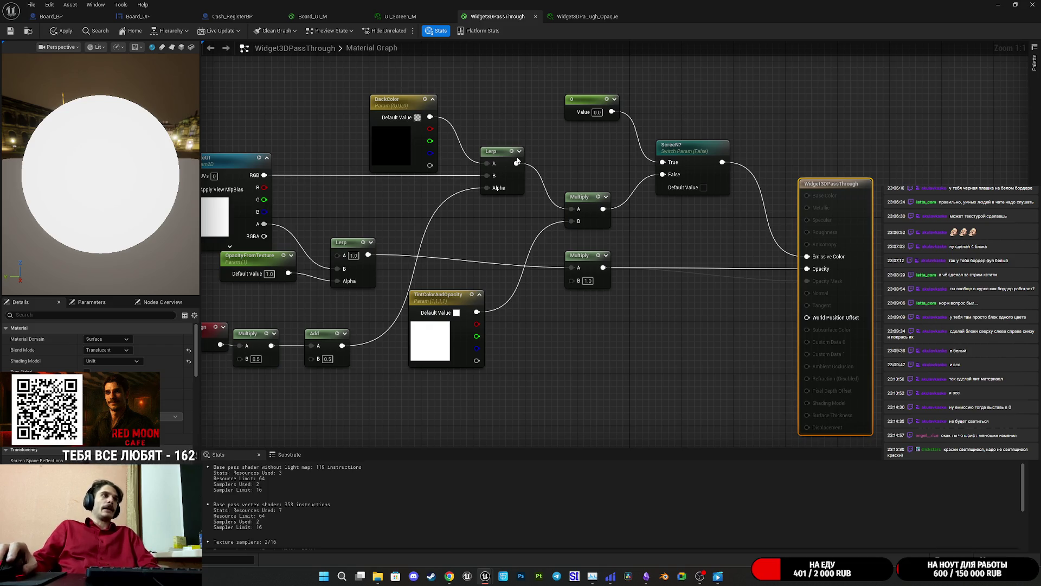
click(582, 18)
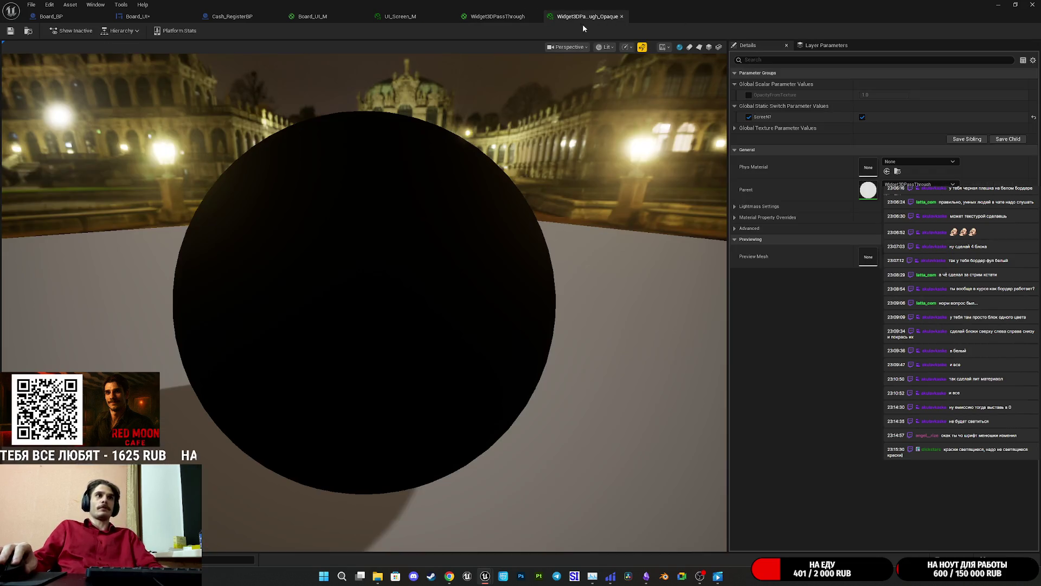
Confirm the Opaque instance's Blend Mode override stays Opaque and review its texture parameters
click(735, 230)
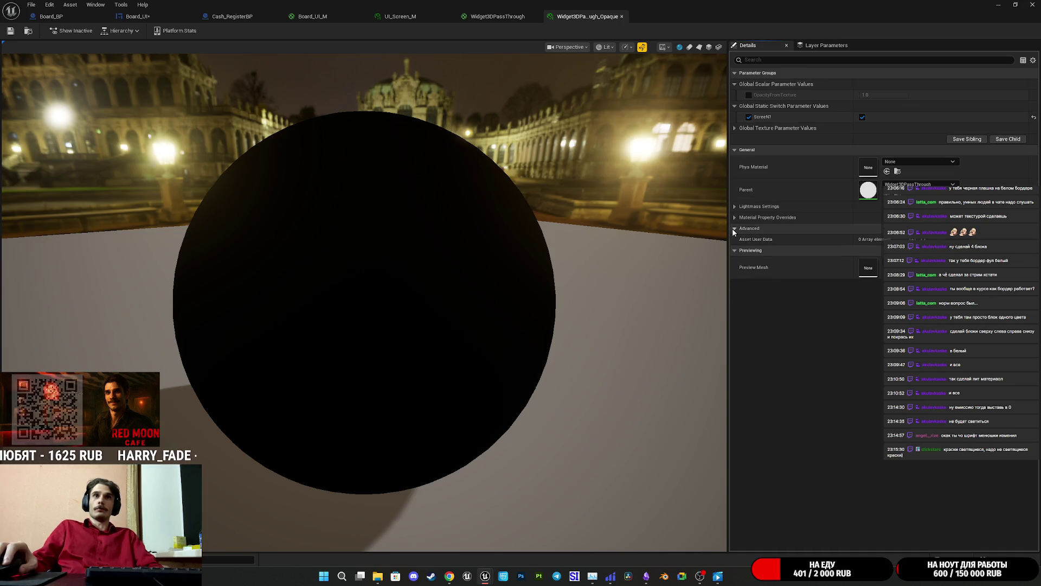
click(734, 228)
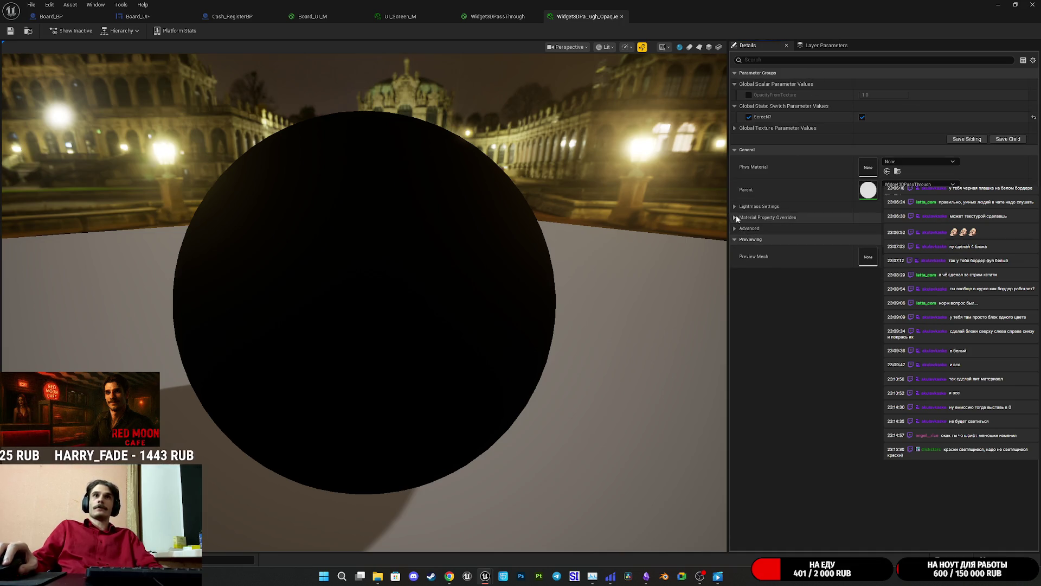
click(736, 217)
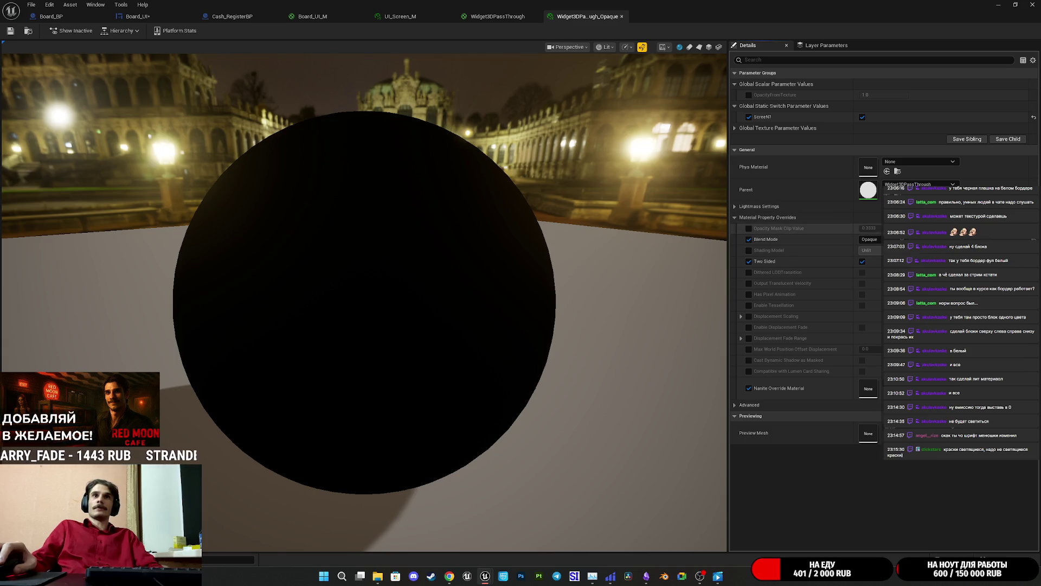
click(881, 241)
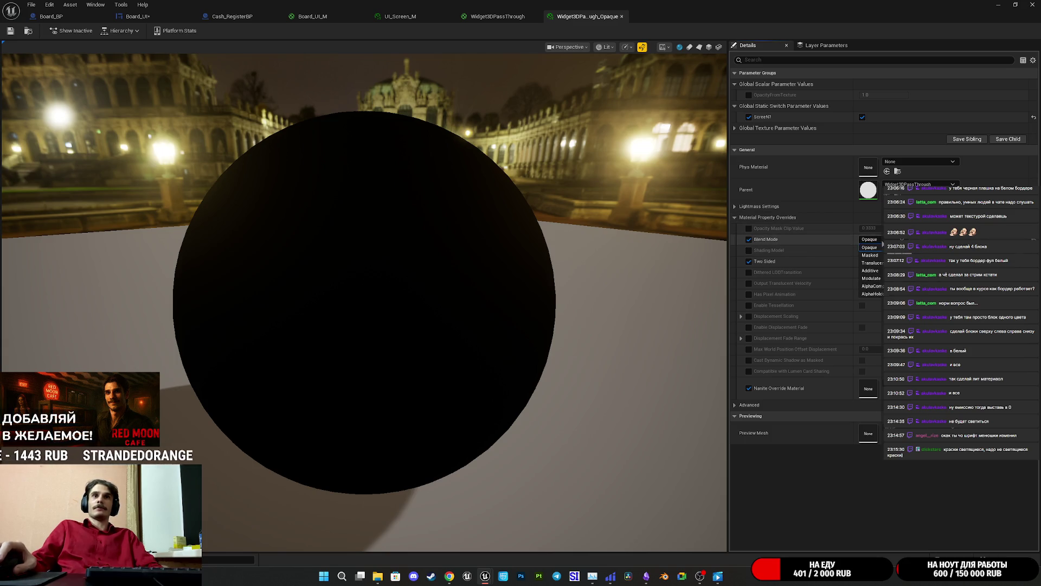
click(883, 244)
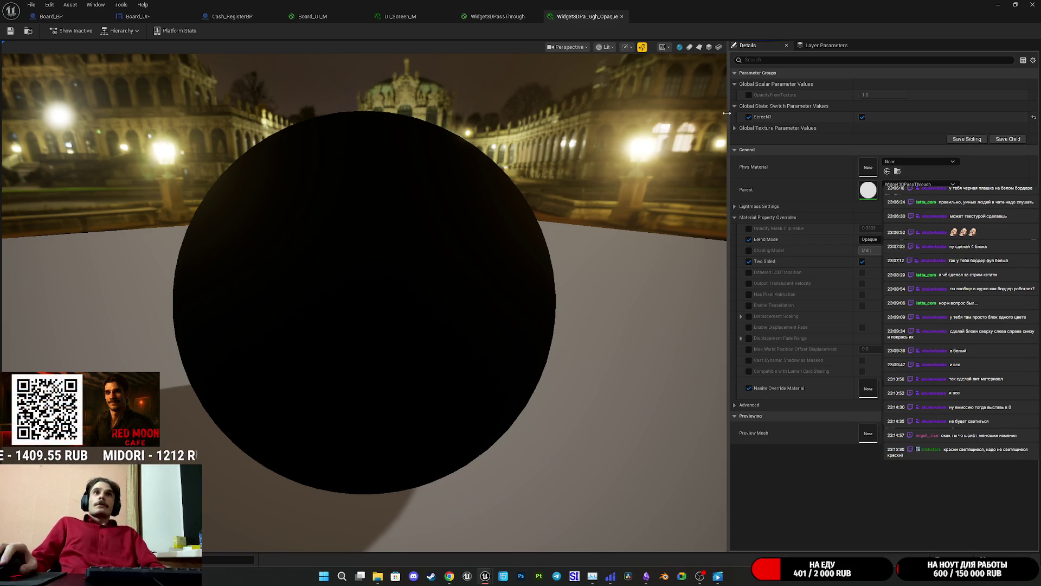
click(740, 130)
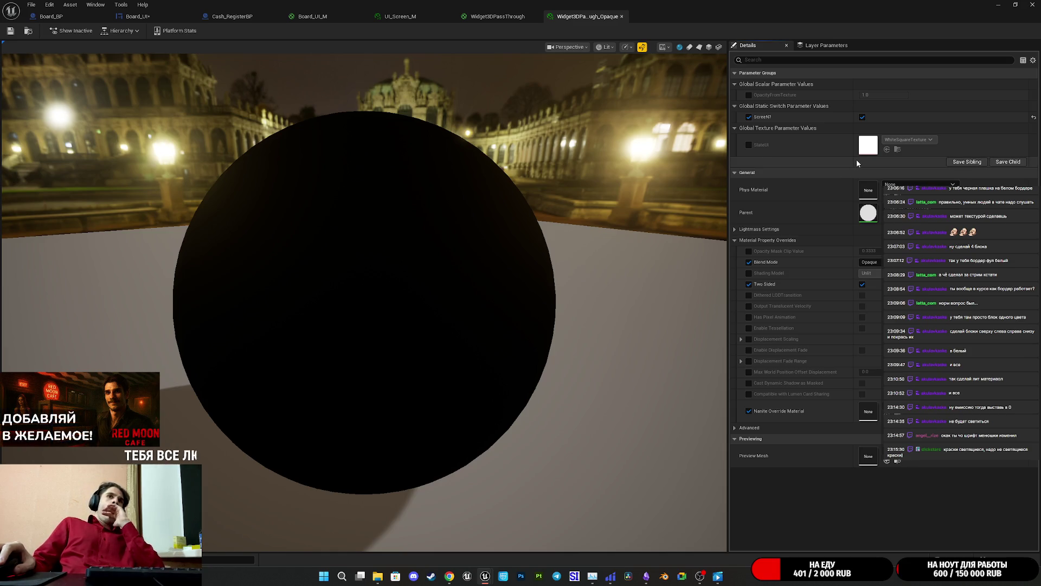
click(494, 16)
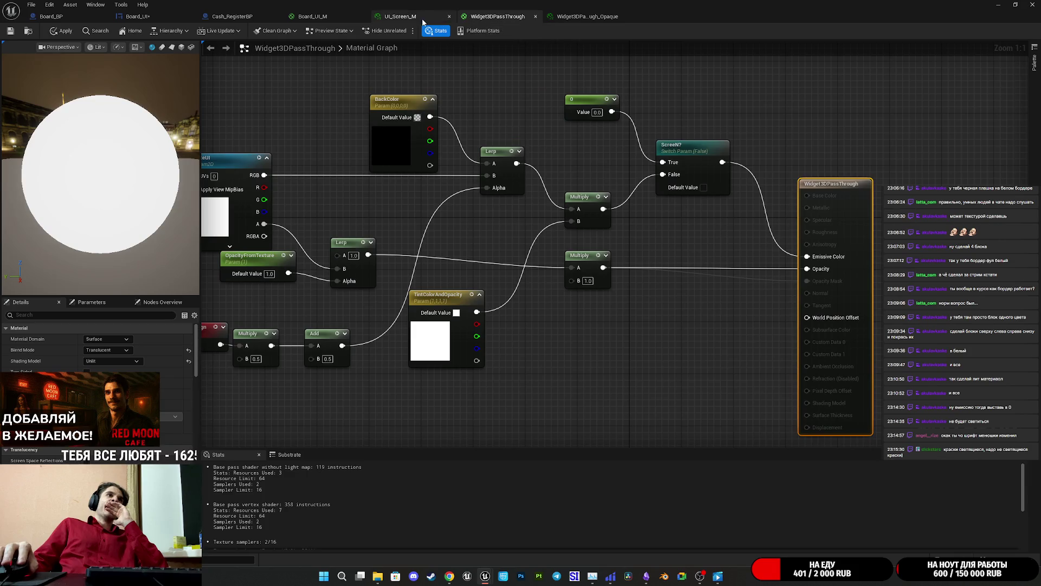
Pan across the Widget3DPassThrough graph, then Alt+Tab to the Twitch stream manager in Chrome
drag(706, 111, 699, 130)
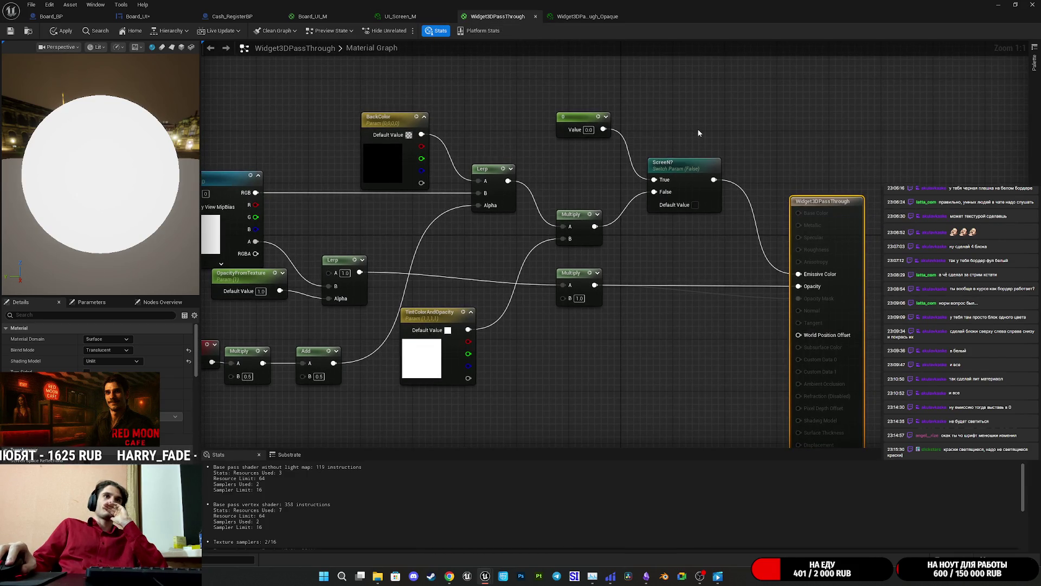
drag(654, 292, 709, 282)
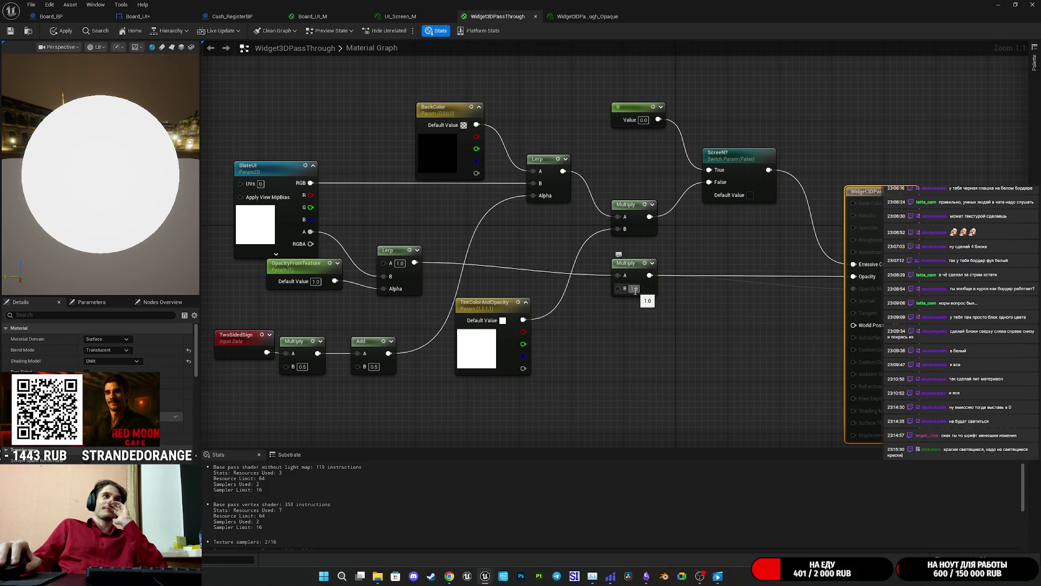
drag(601, 314, 656, 309)
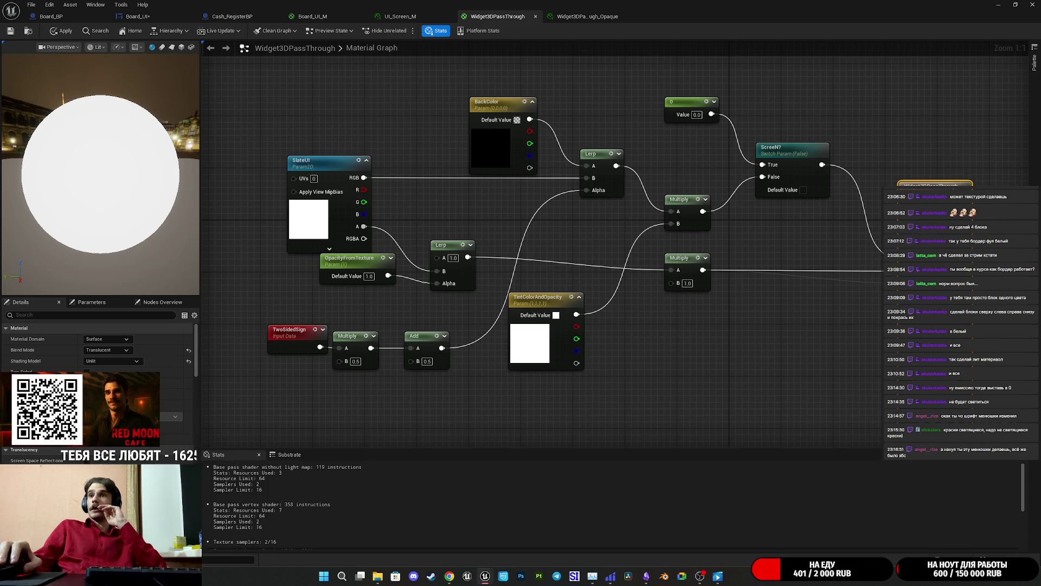
key(alt+Tab)
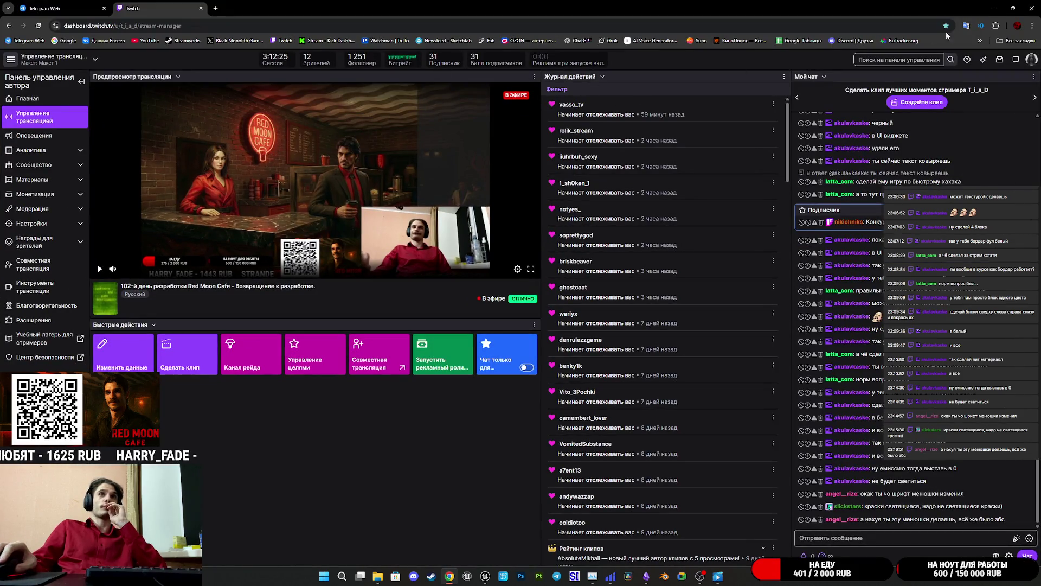
From the avatar menu's Channel page, play the latest broadcast under Videos and seek ahead
click(1032, 59)
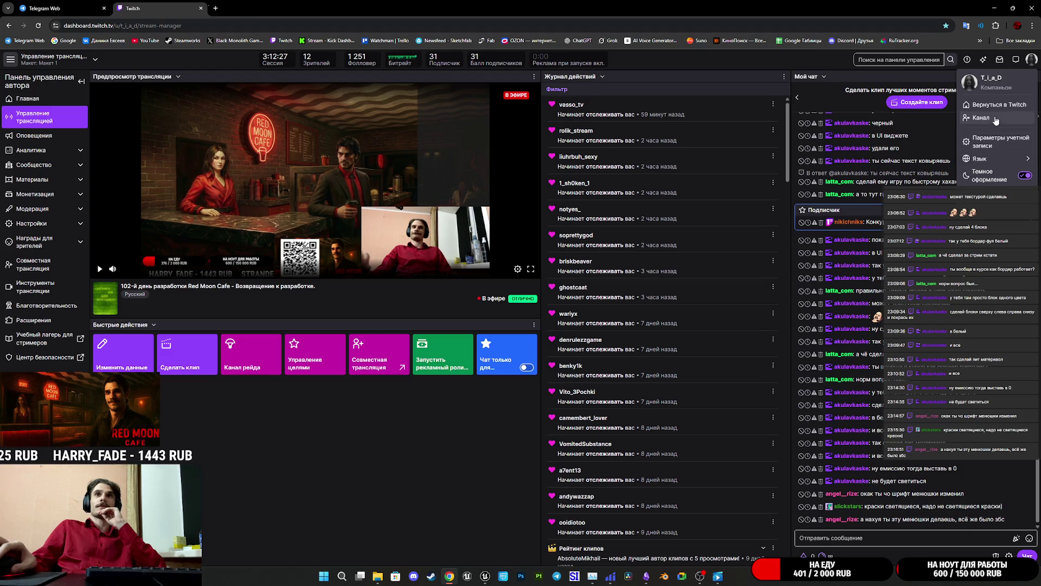
click(981, 118)
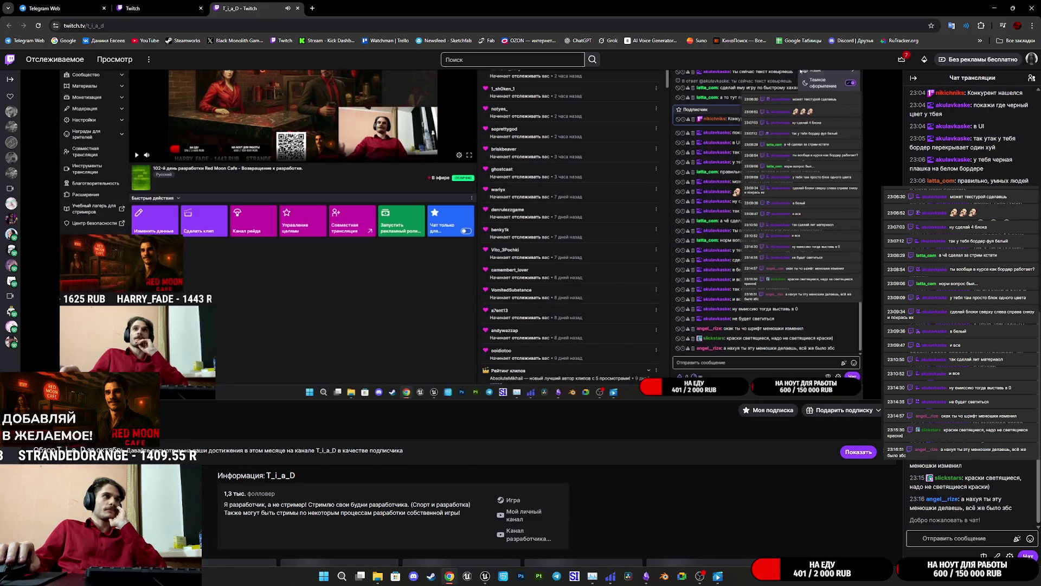
scroll(171, 445, down, 4)
scroll(172, 445, up, 4)
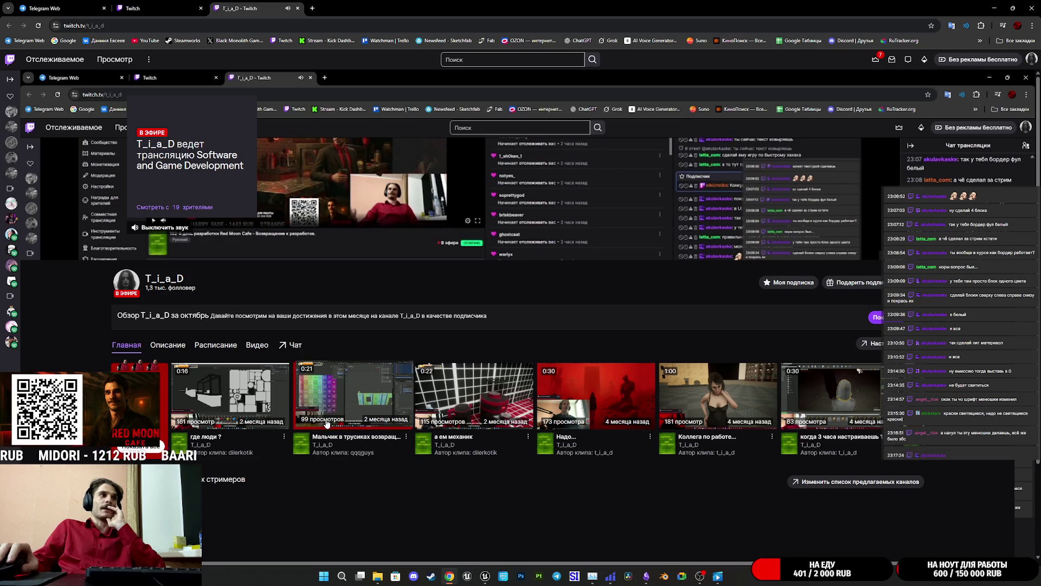
click(257, 345)
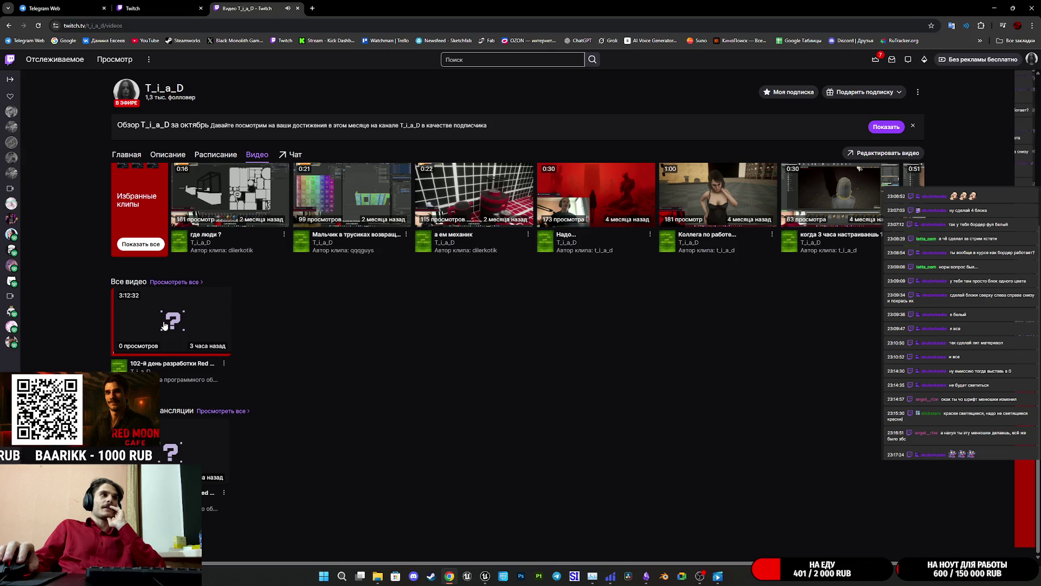
click(179, 331)
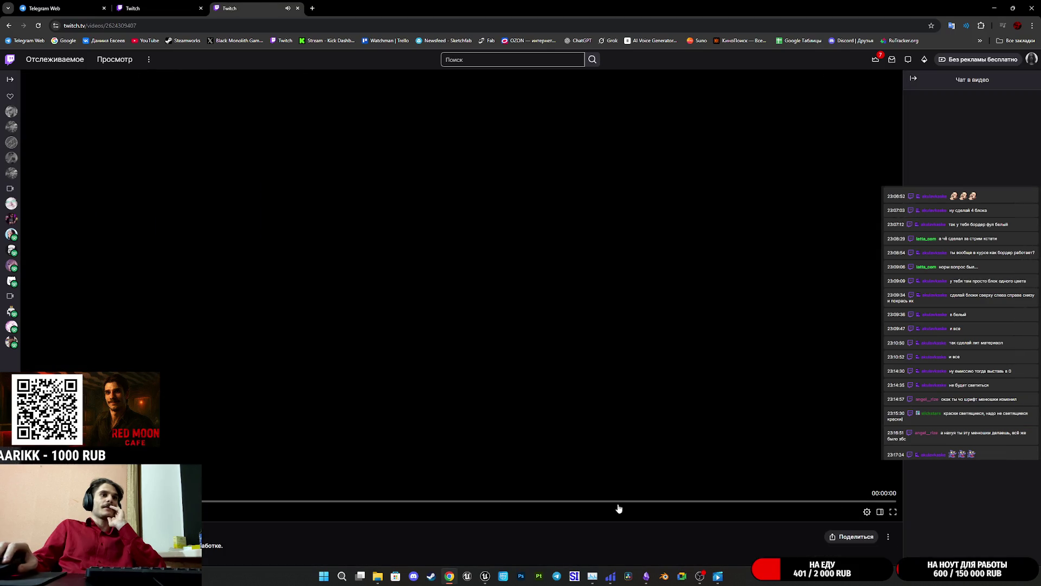
click(725, 502)
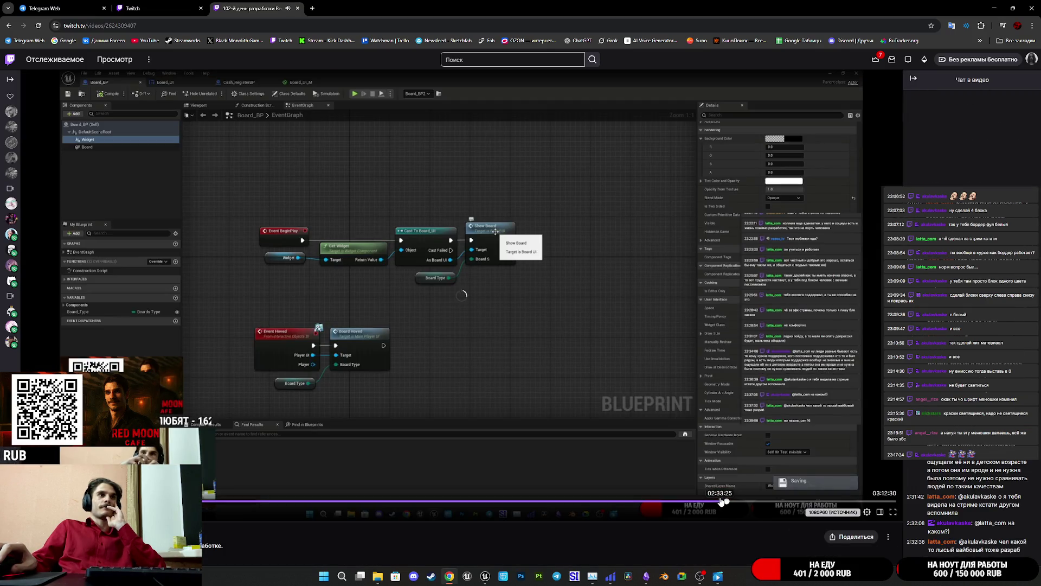
Skip the Twitch recording ahead to where the pass-through material is edited, and pause it
click(743, 502)
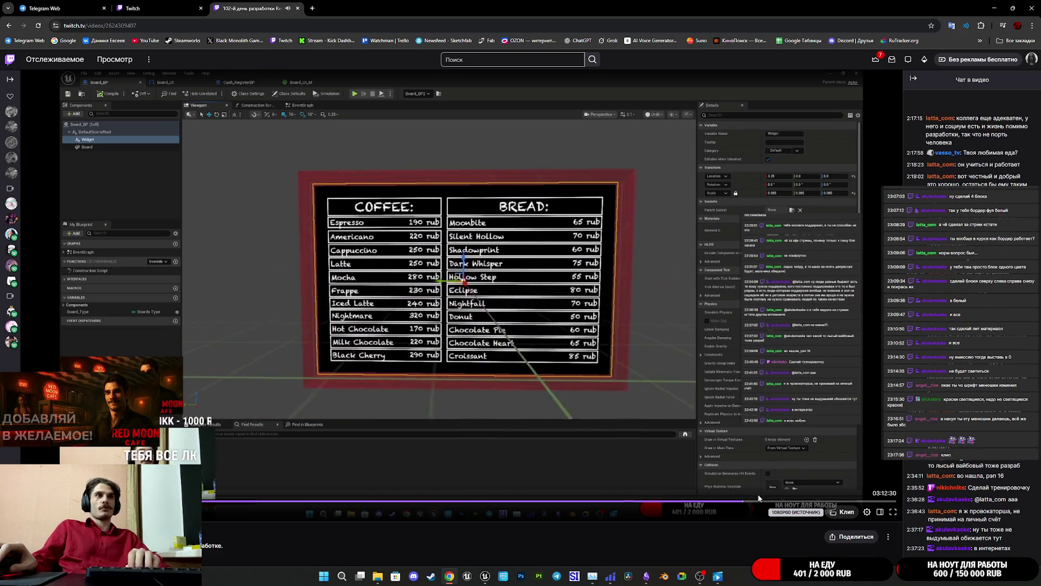
click(749, 502)
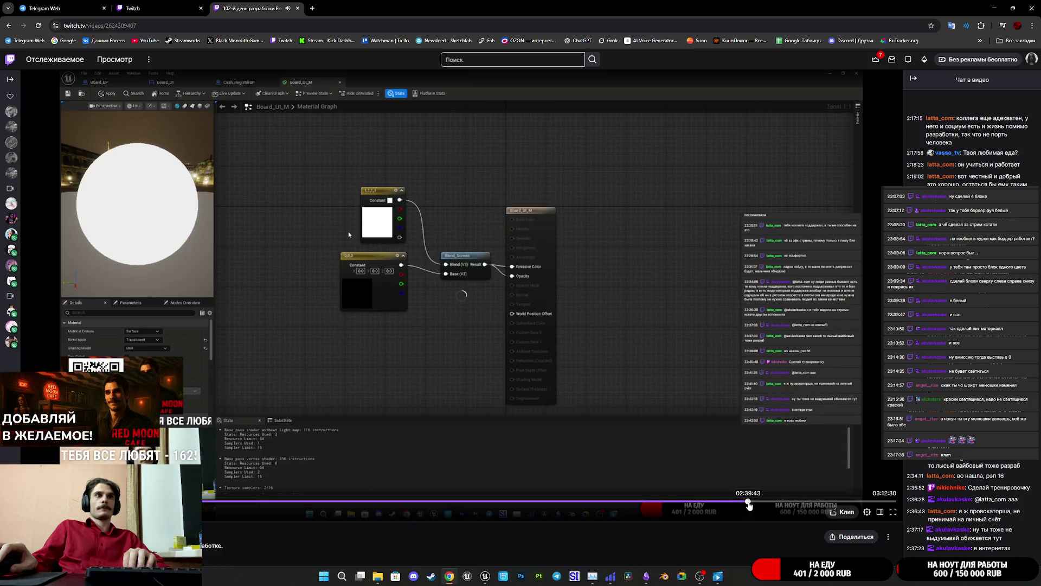
click(760, 502)
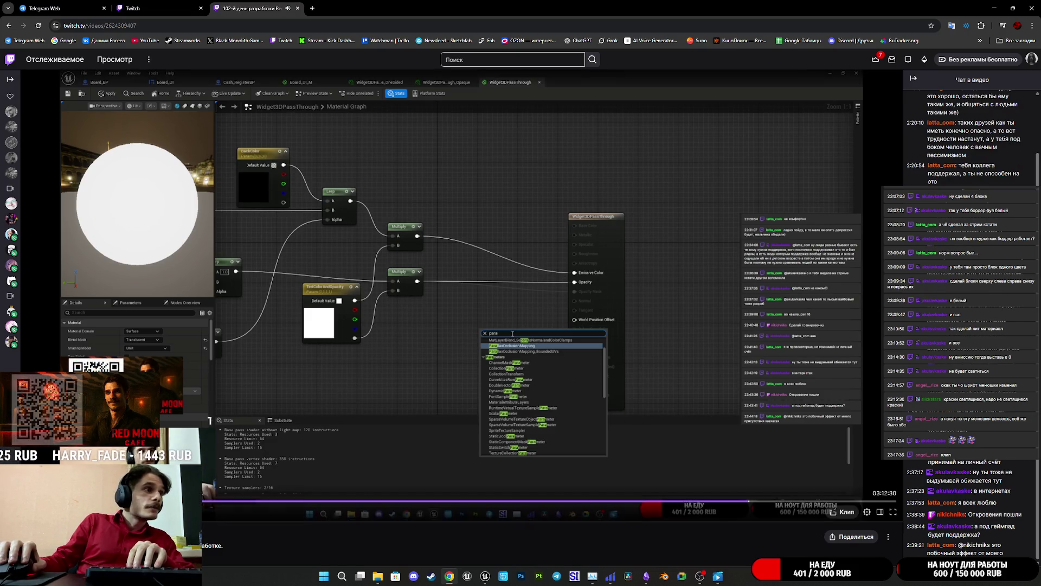
click(385, 284)
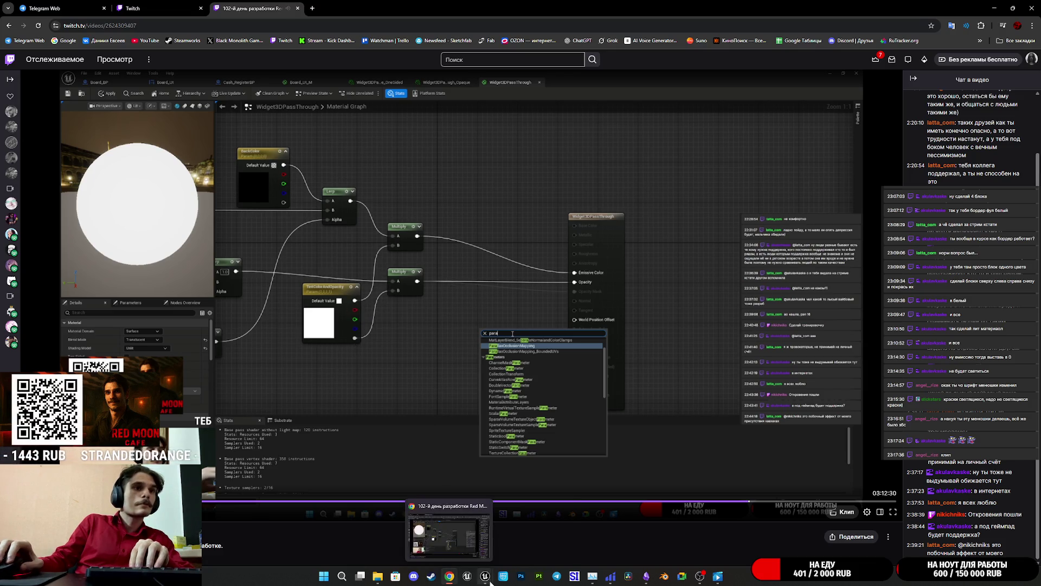
In Unreal, wire TintColorAndOpacity's alpha into the lower Multiply's B input
mouse_move(486, 576)
click(526, 532)
mouse_move(577, 362)
mouse_down()
mouse_move(695, 301)
mouse_move(672, 283)
mouse_up()
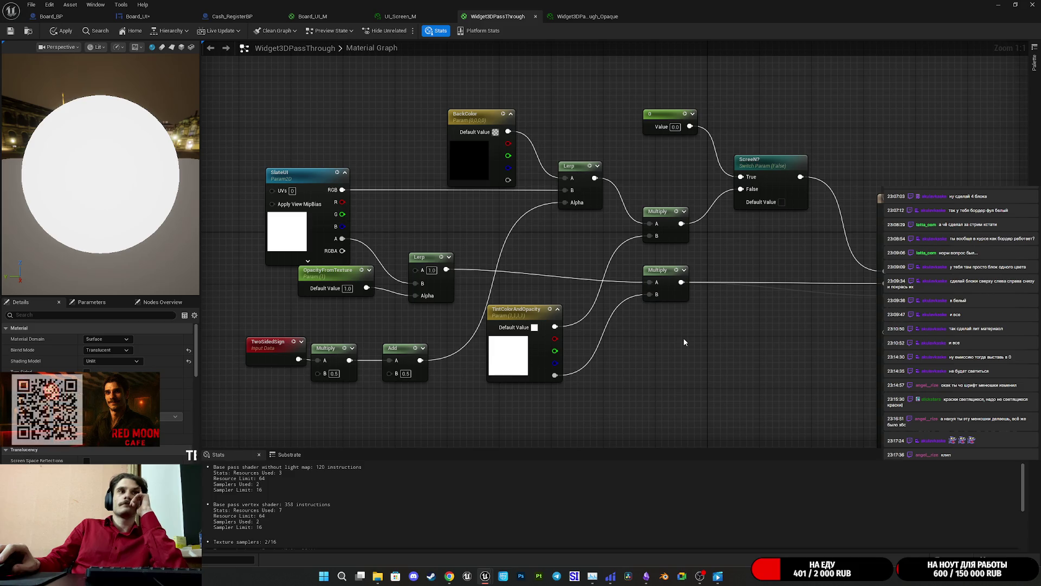
Resume and watch a later part of the recording, then return to the Unreal material editor
mouse_move(449, 576)
click(436, 524)
click(448, 388)
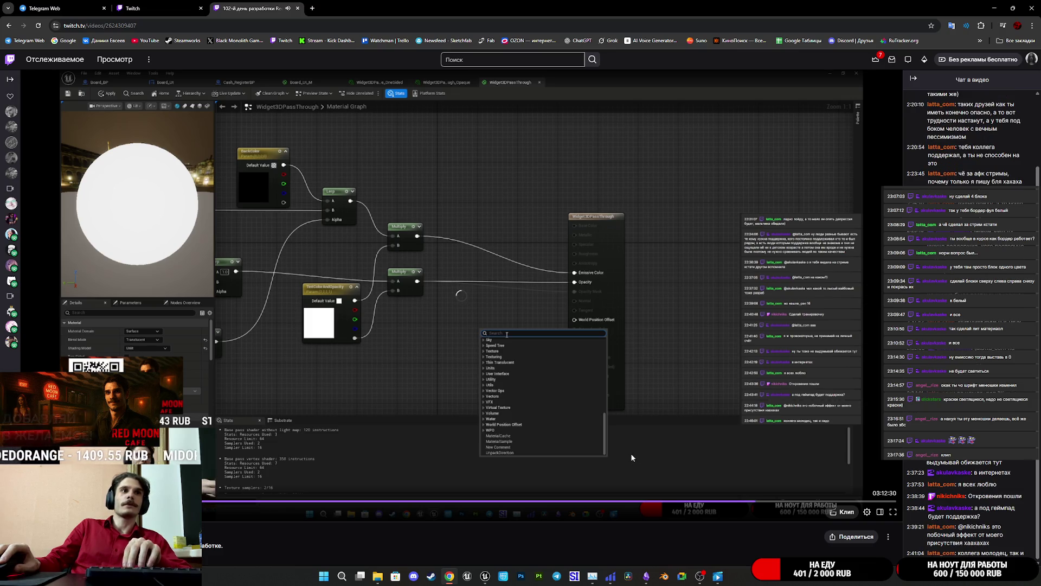
click(763, 502)
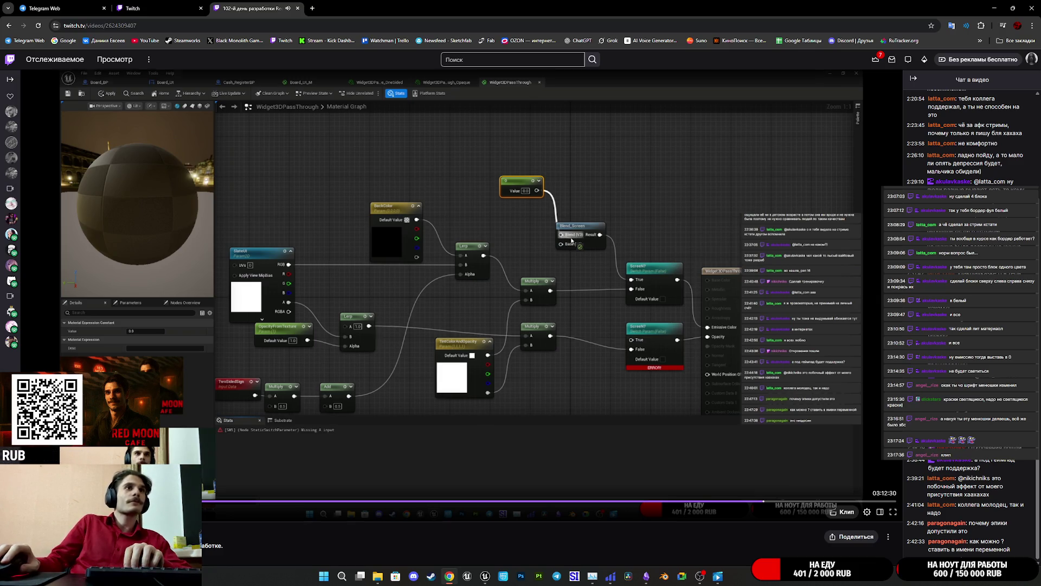
click(546, 419)
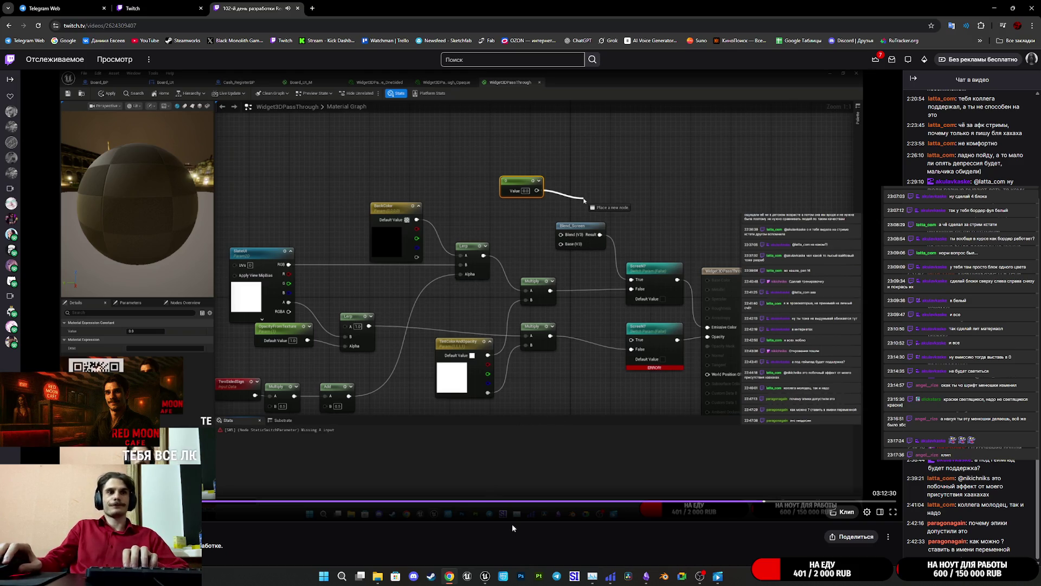
mouse_move(485, 576)
mouse_move(551, 526)
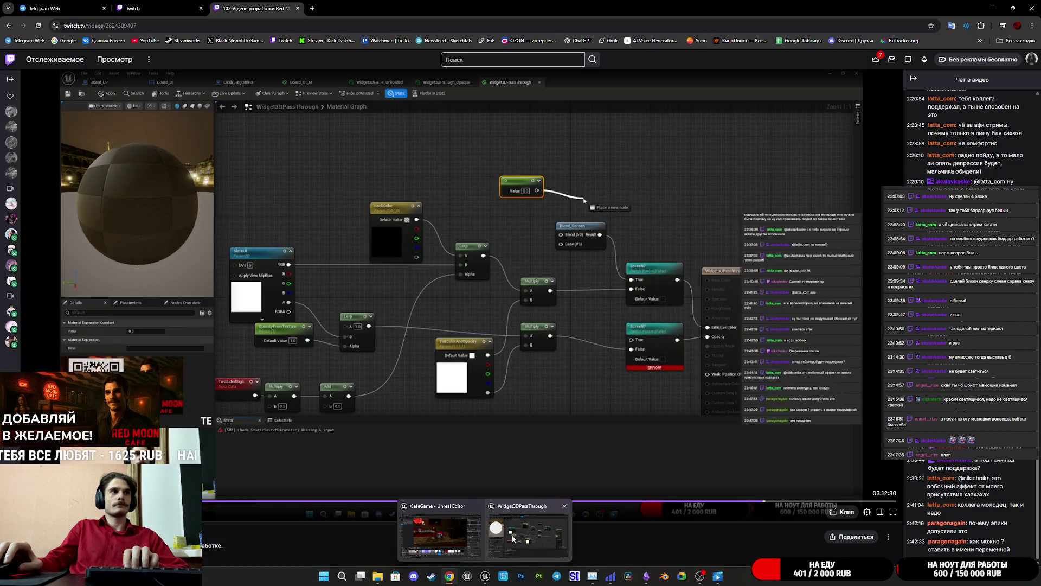
mouse_move(512, 538)
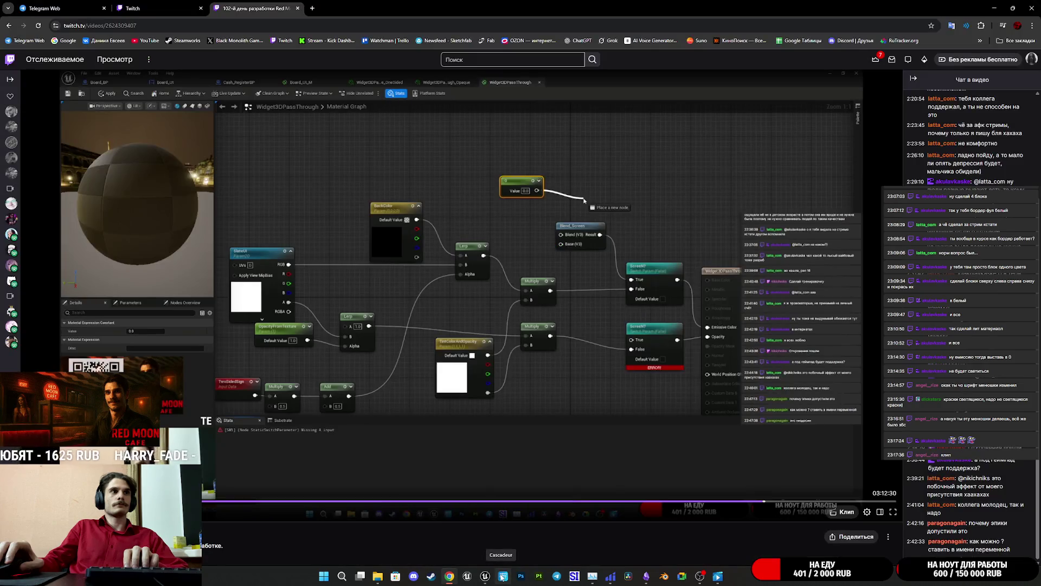
click(513, 538)
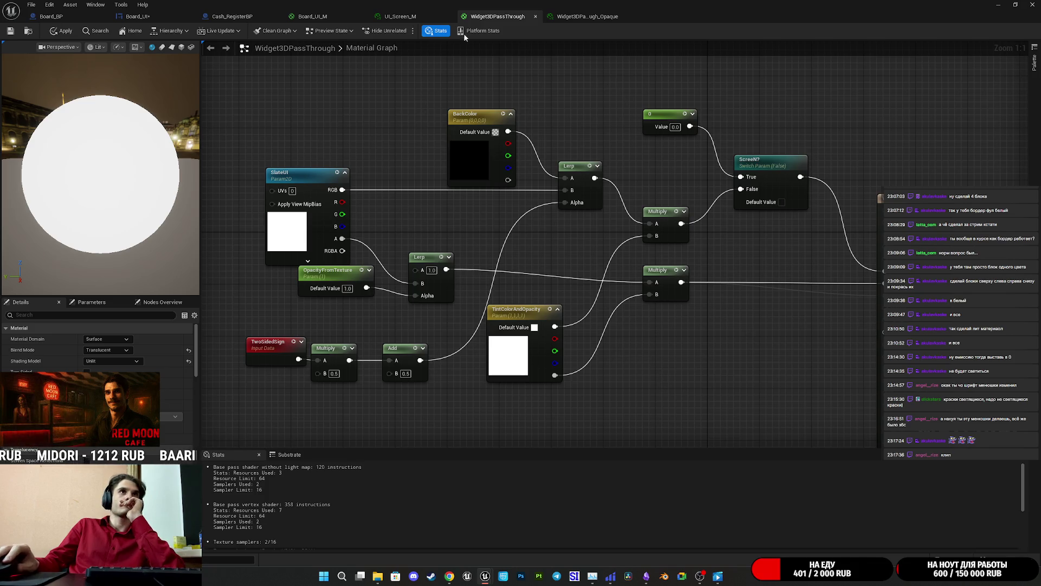
Wire the top Multiply into Emissive Color, delete the 0 constant and ScreenN switch, and apply
drag(741, 245, 579, 264)
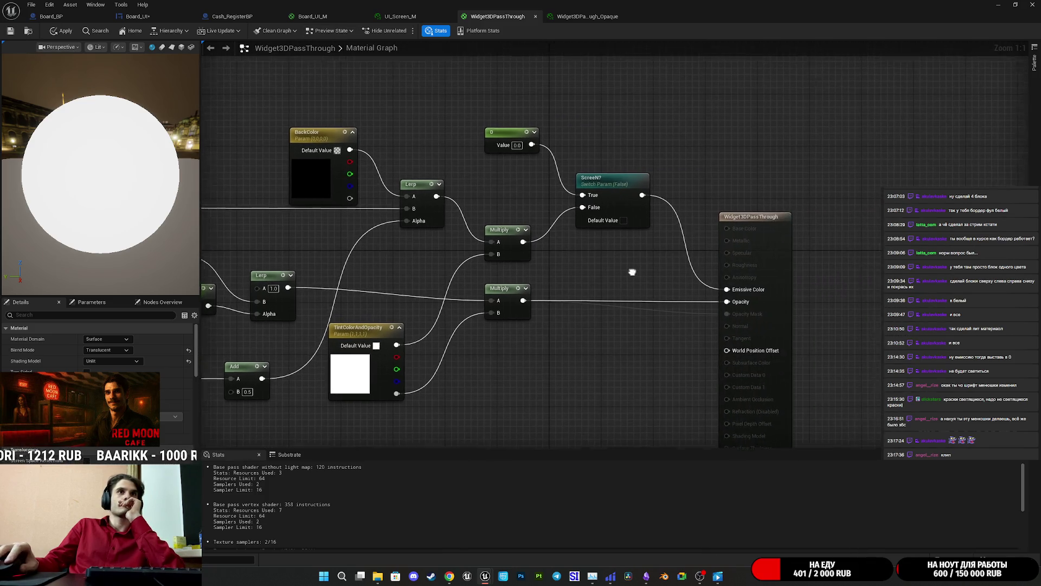
drag(519, 243, 751, 294)
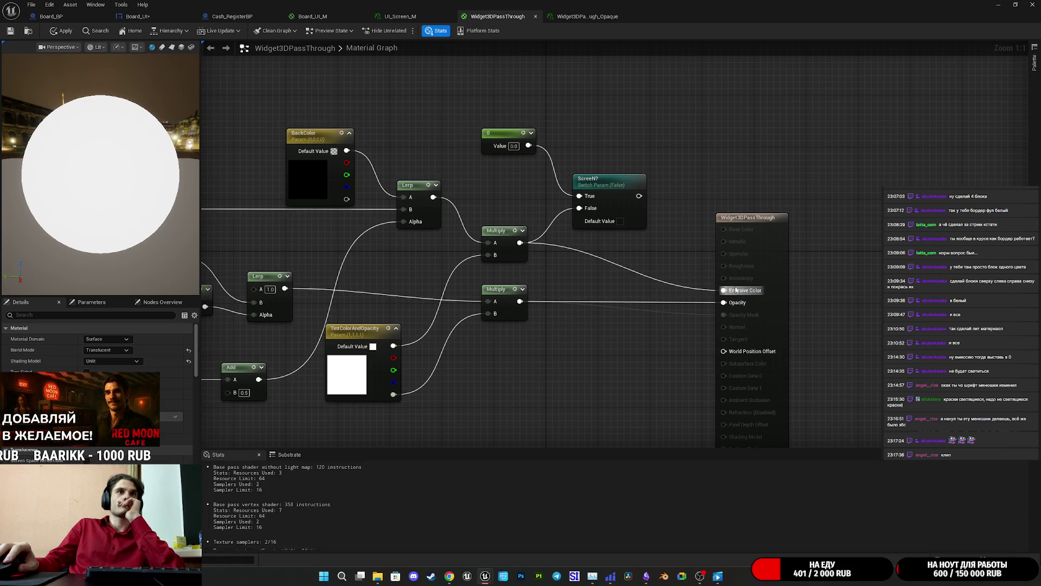
mouse_move(633, 240)
mouse_down()
mouse_move(535, 127)
mouse_move(539, 134)
mouse_up()
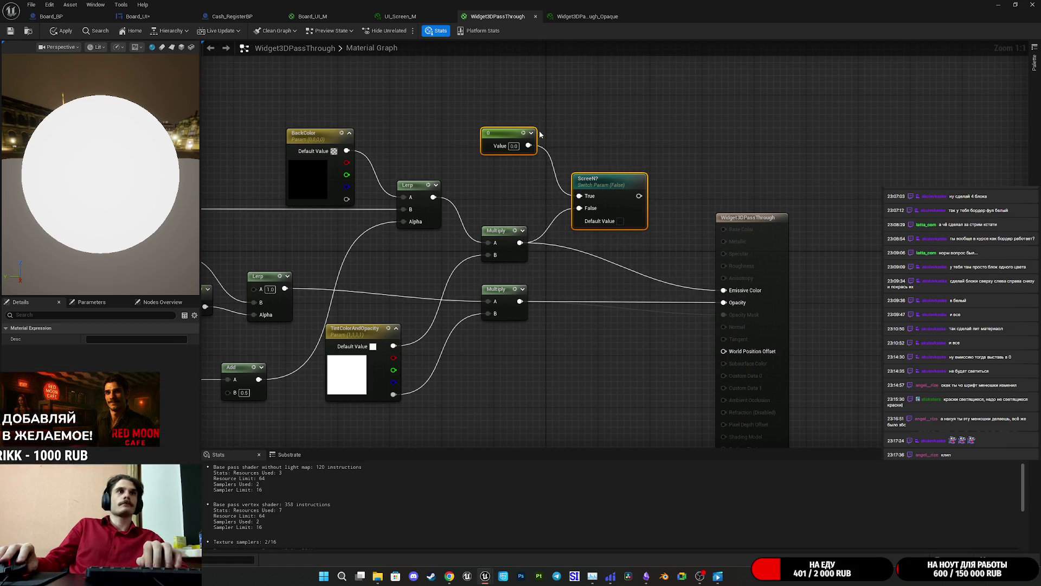
key(Delete)
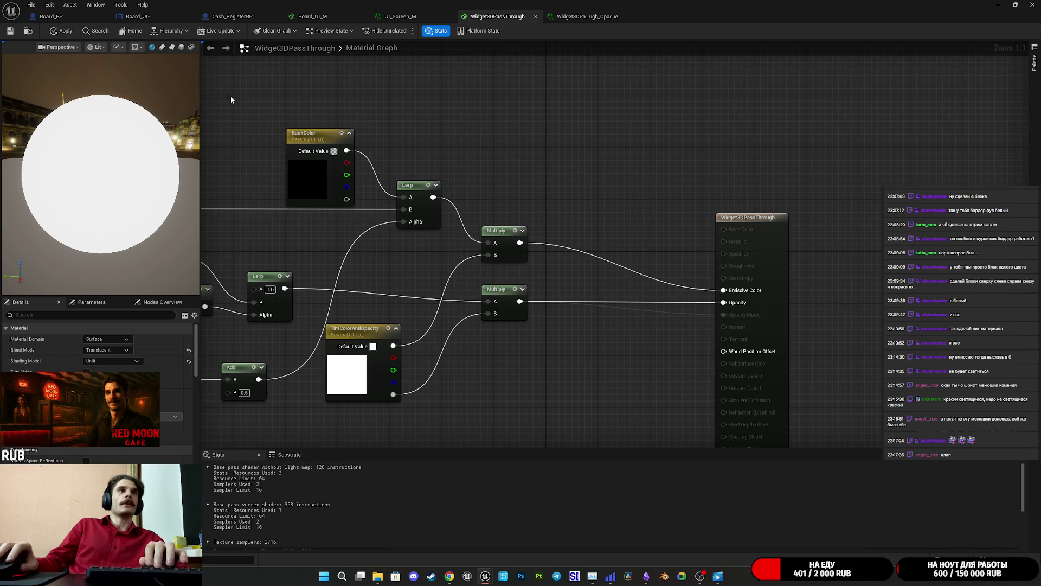
click(9, 31)
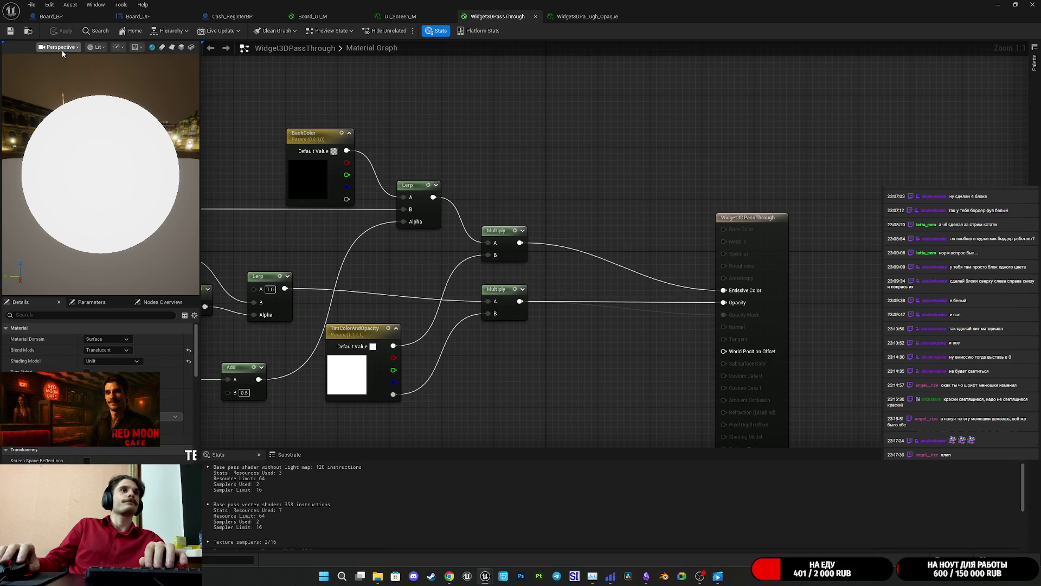
Close the graph and set UI_Screen_M's Blend Mode override to Translucent
middle_click(499, 18)
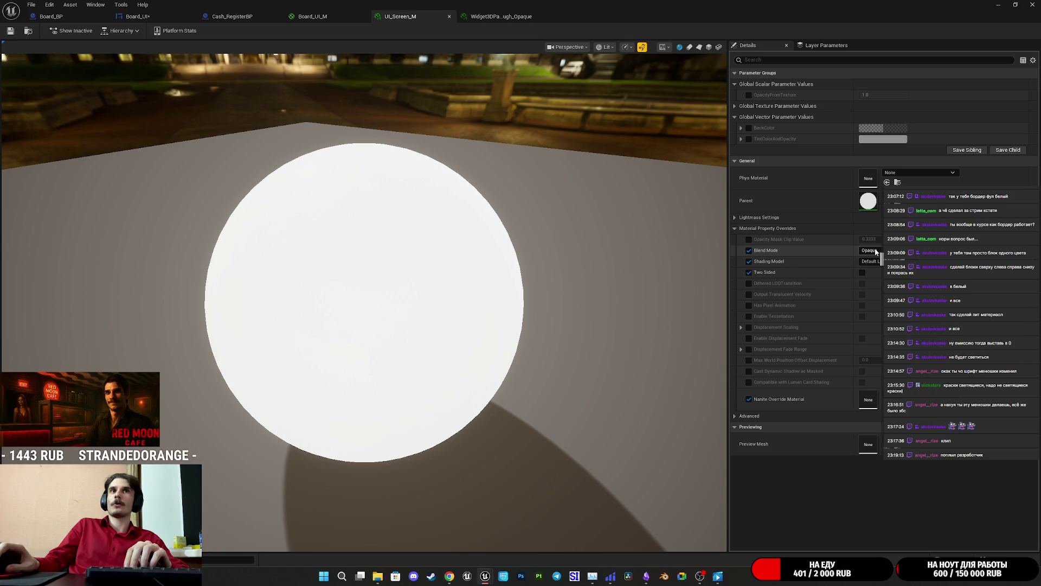
click(871, 261)
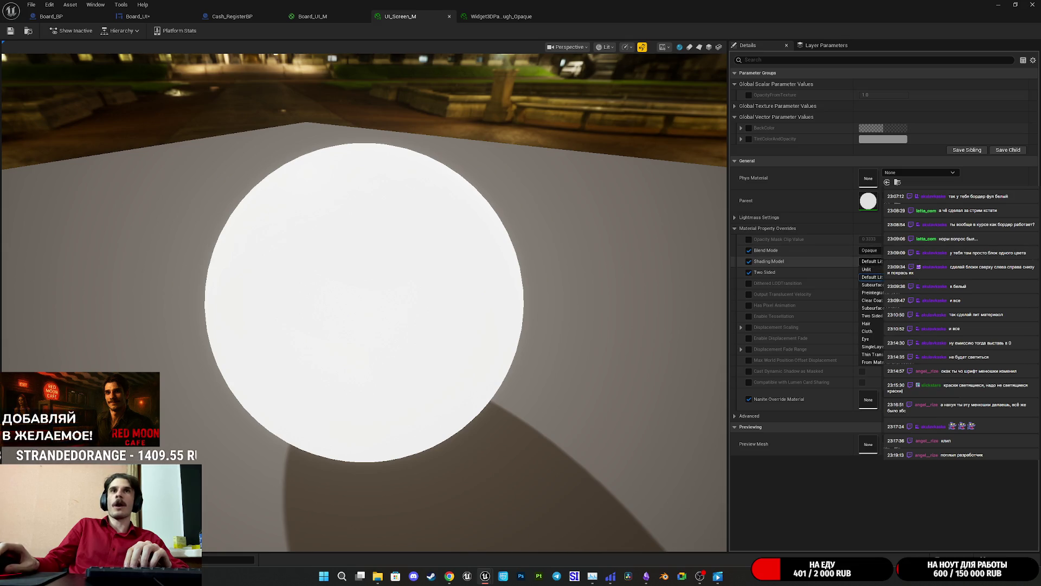
click(868, 277)
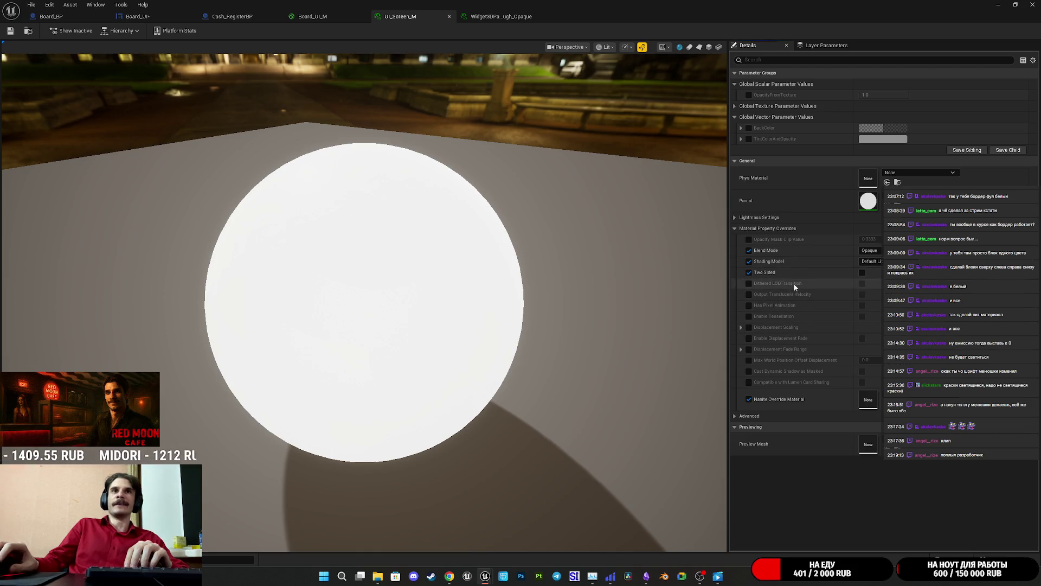
click(870, 250)
click(870, 250)
click(870, 250)
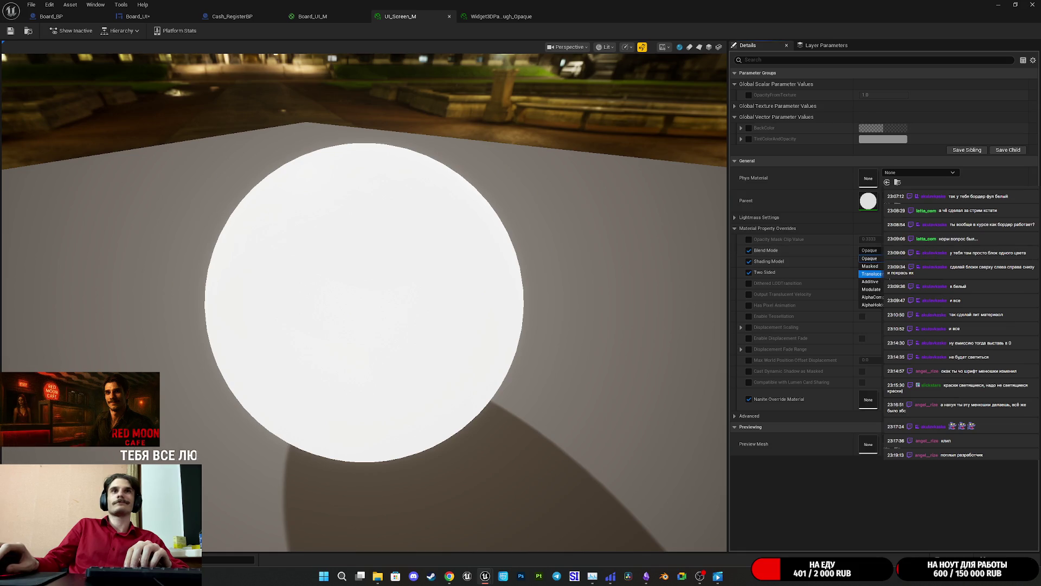
click(871, 273)
Check the preview sphere, save UI_Screen_M, and return to the Board_BP board
drag(163, 163, 2, 106)
click(11, 33)
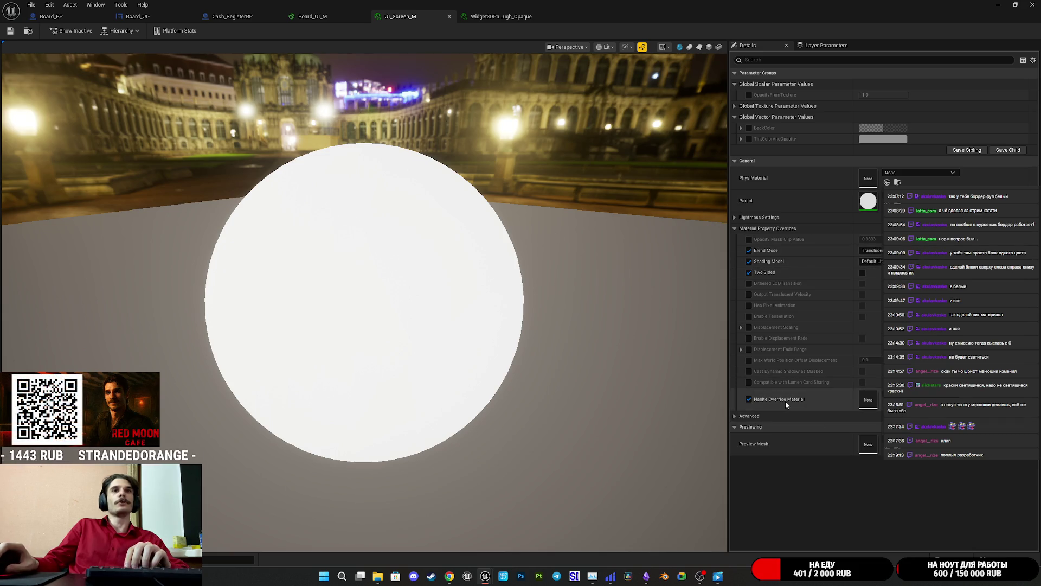
click(81, 17)
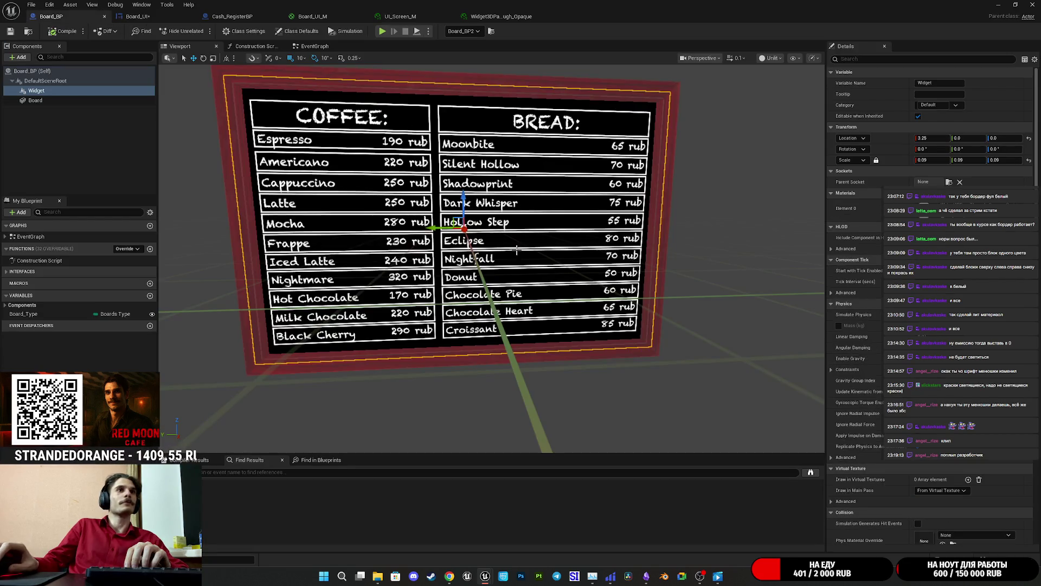
Frame the menu board and briefly view it in the level before restoring Board_BP
key(f)
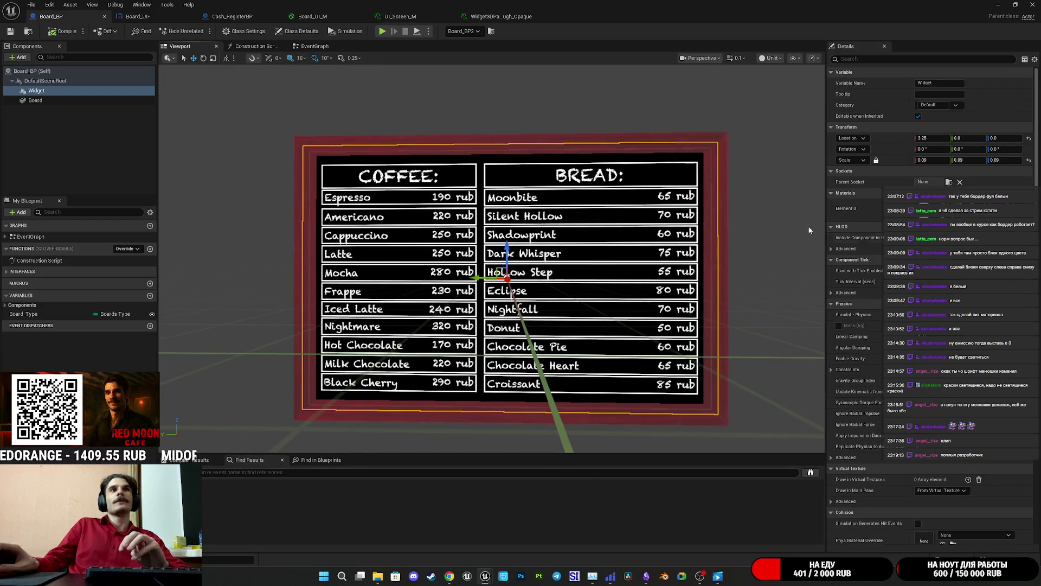
click(1015, 5)
click(999, 5)
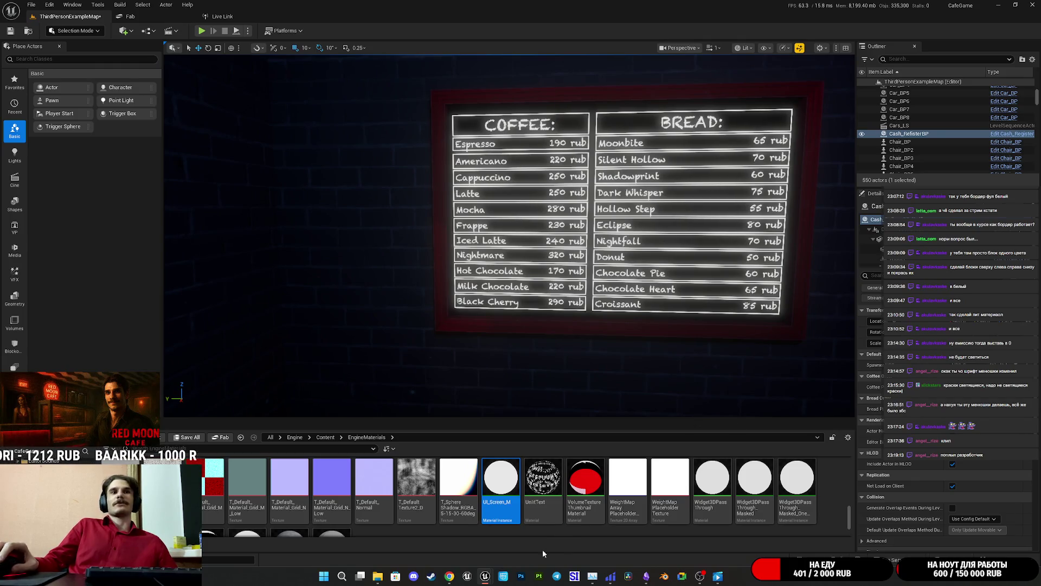
mouse_move(494, 581)
click(521, 526)
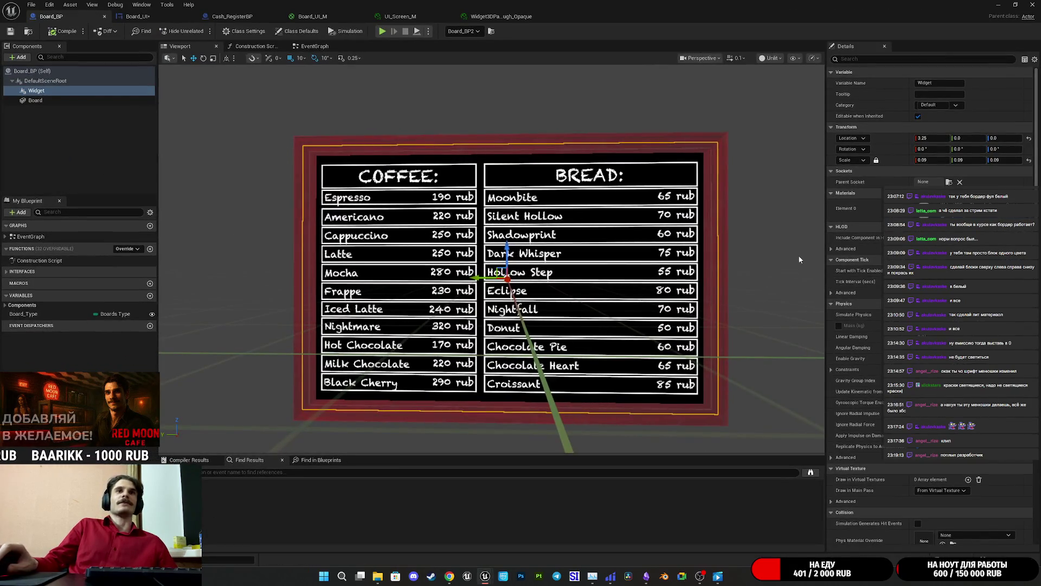
Cycle through the material tabs and open the parent Widget3DPassThrough from the Opaque instance
click(503, 17)
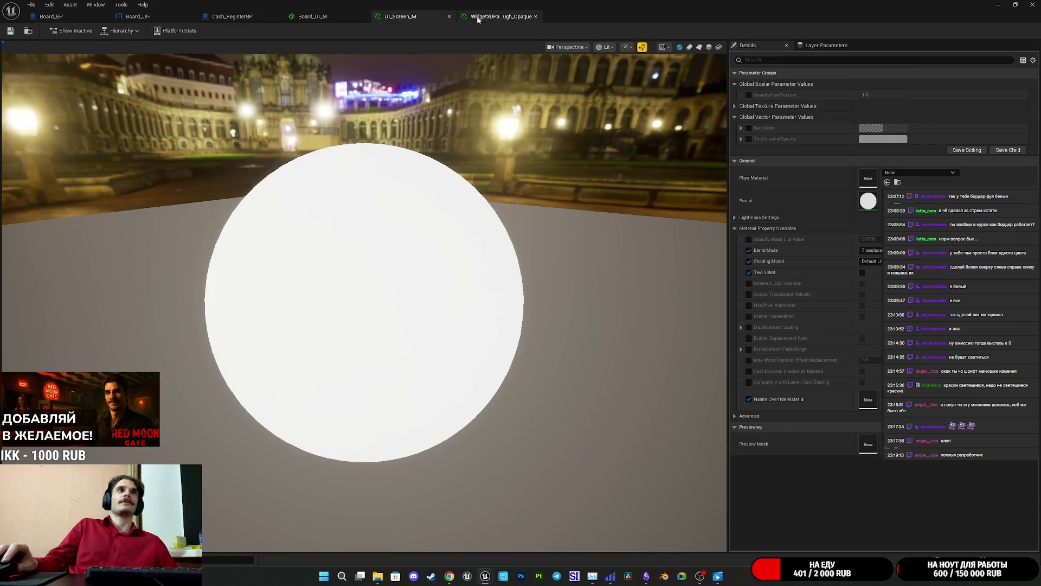
click(342, 18)
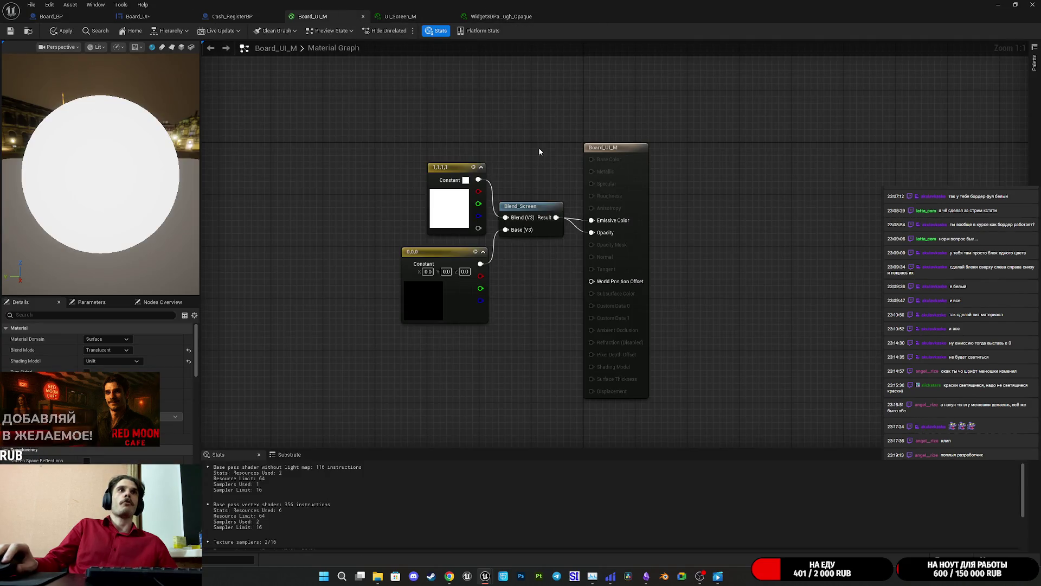
click(400, 17)
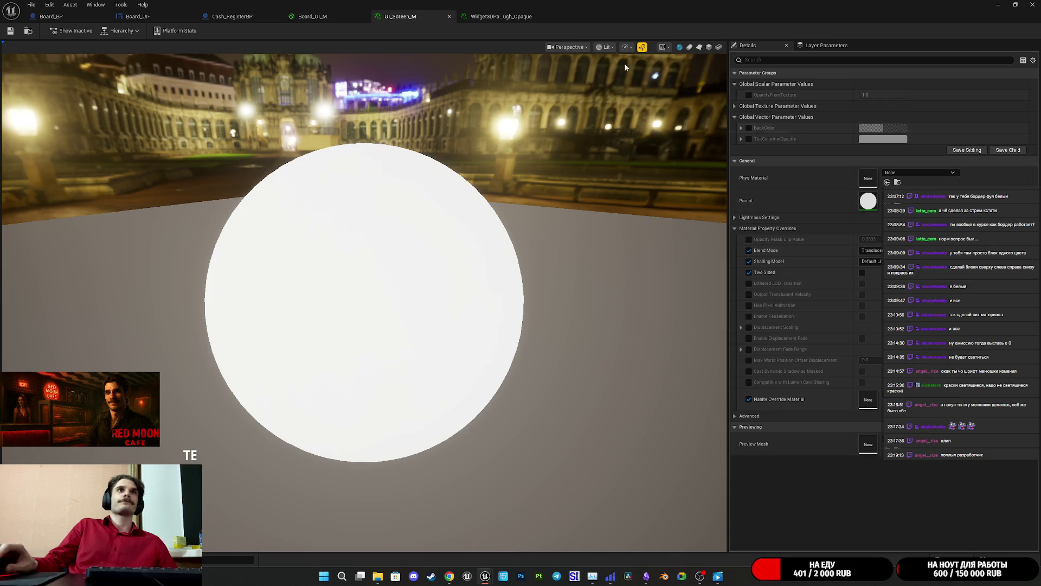
click(494, 17)
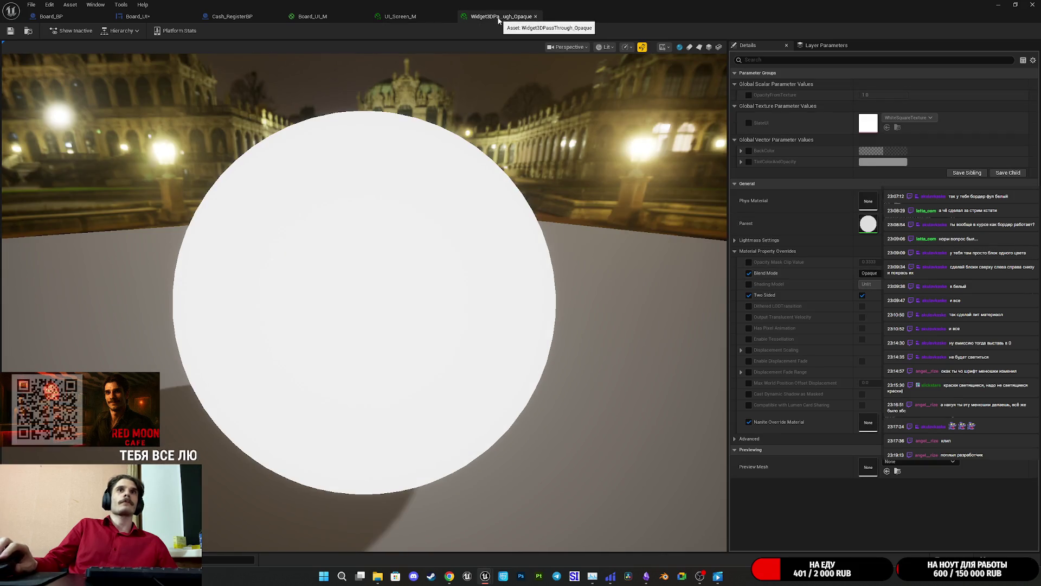
key(ctrl+Tab)
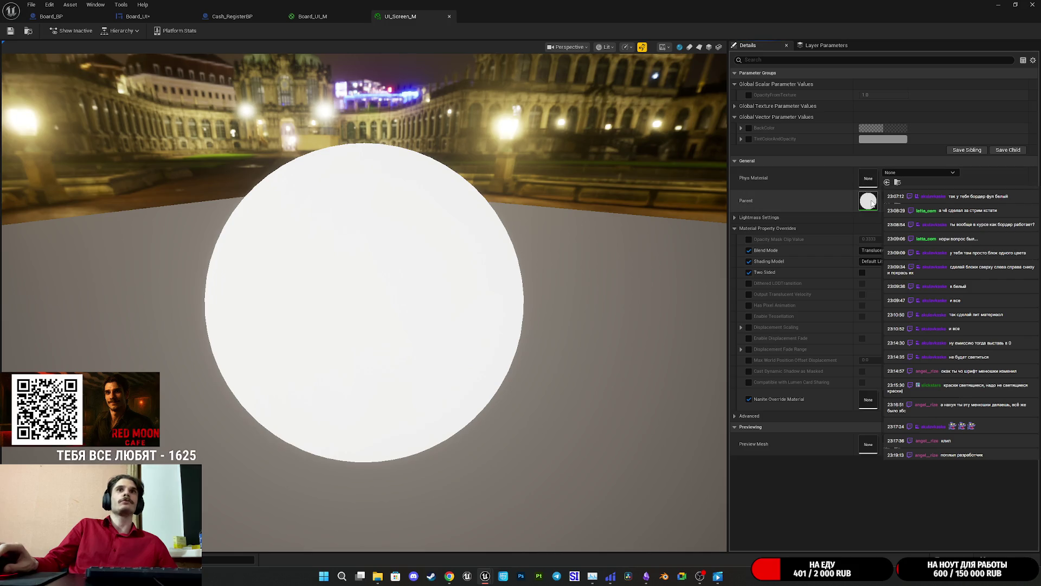
key(ctrl+Tab)
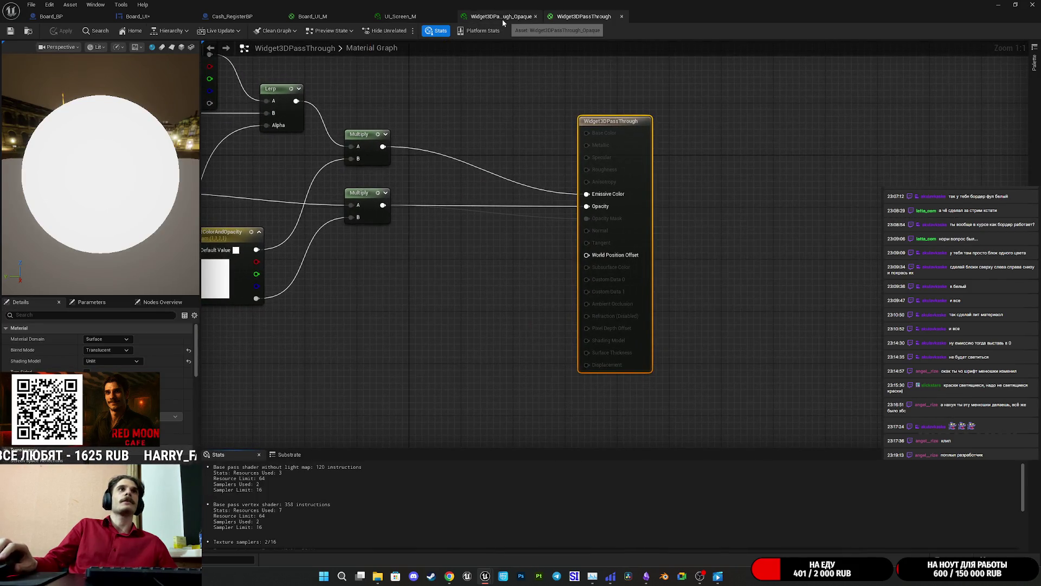
middle_click(503, 22)
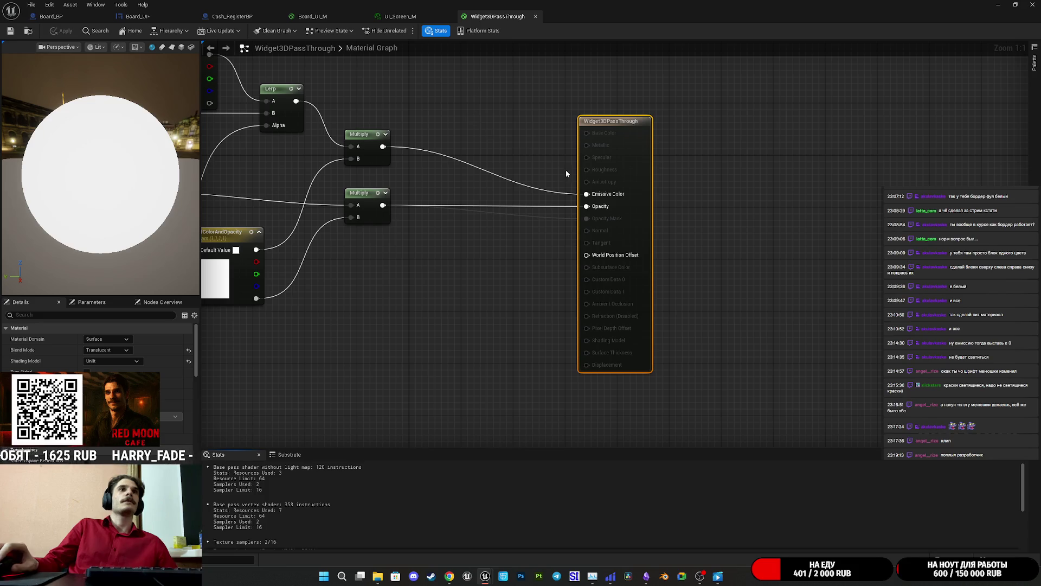
Disconnect Emissive Color, apply, and see the board turn black in Board_BP
alt+click(586, 194)
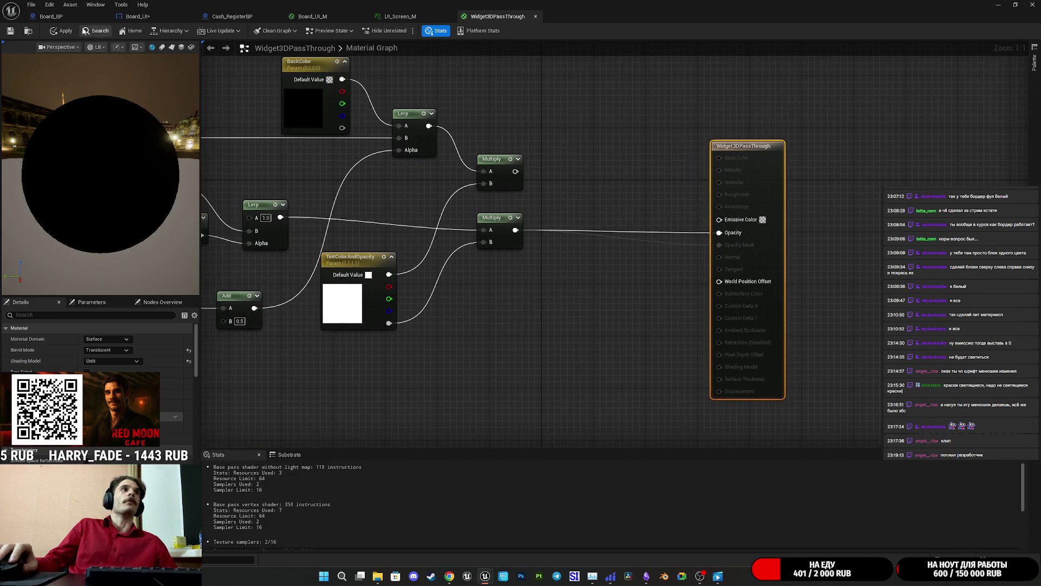
click(10, 33)
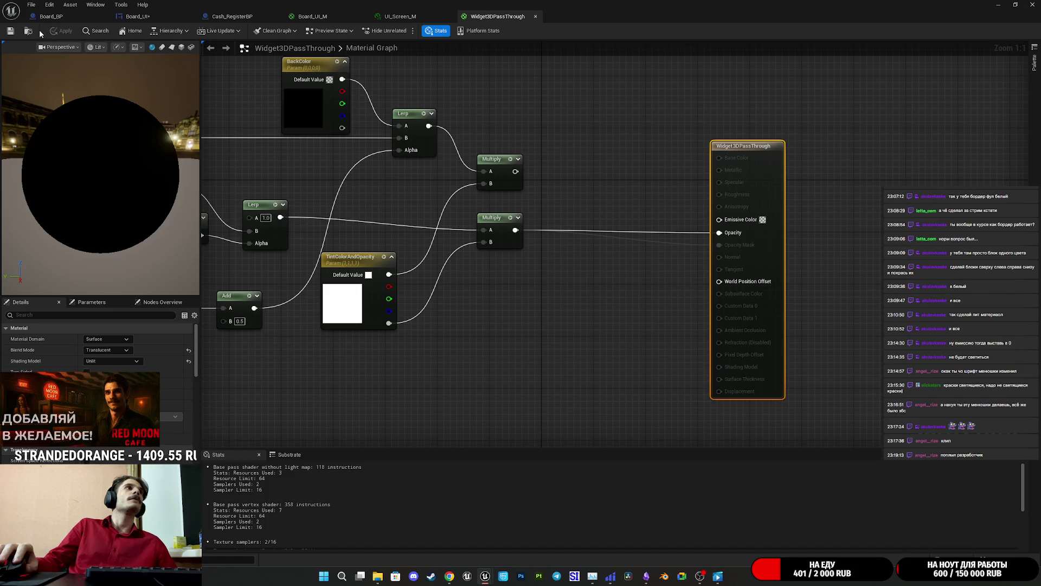
click(51, 16)
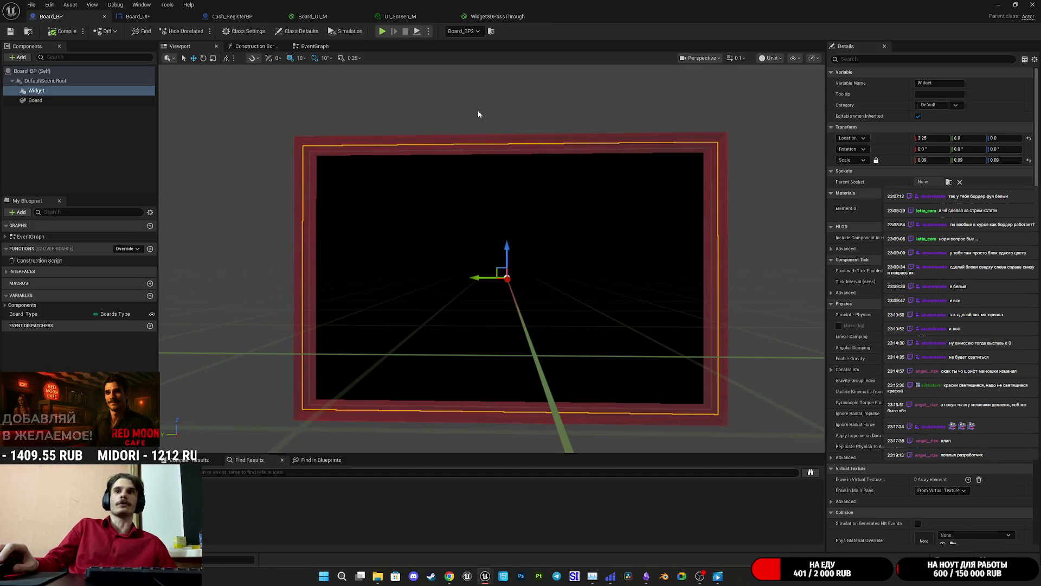
Reconnect the top Multiply to Emissive Color and bring up the UI_Screen_M instance
click(497, 17)
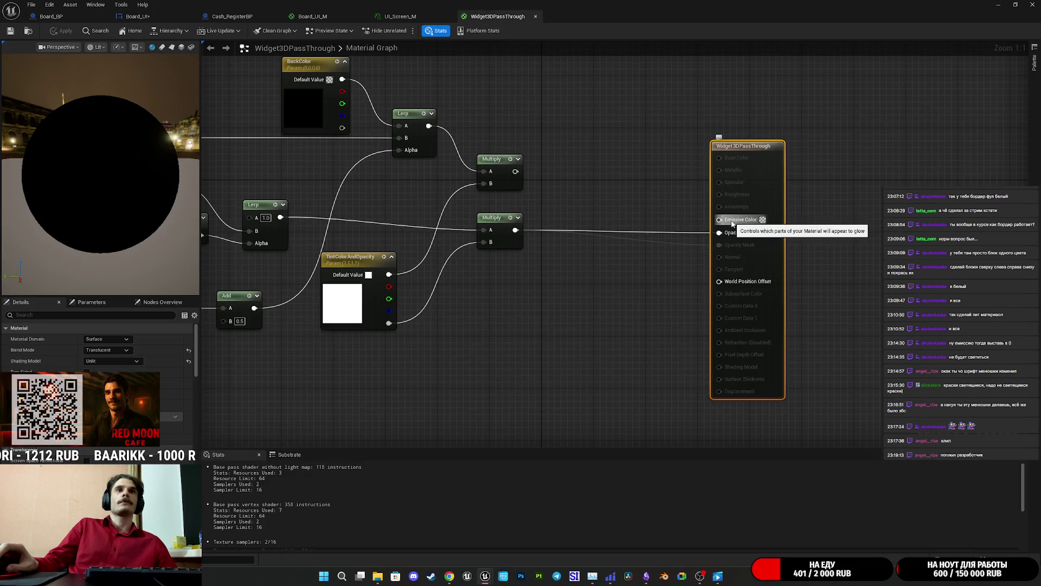
drag(731, 222, 515, 171)
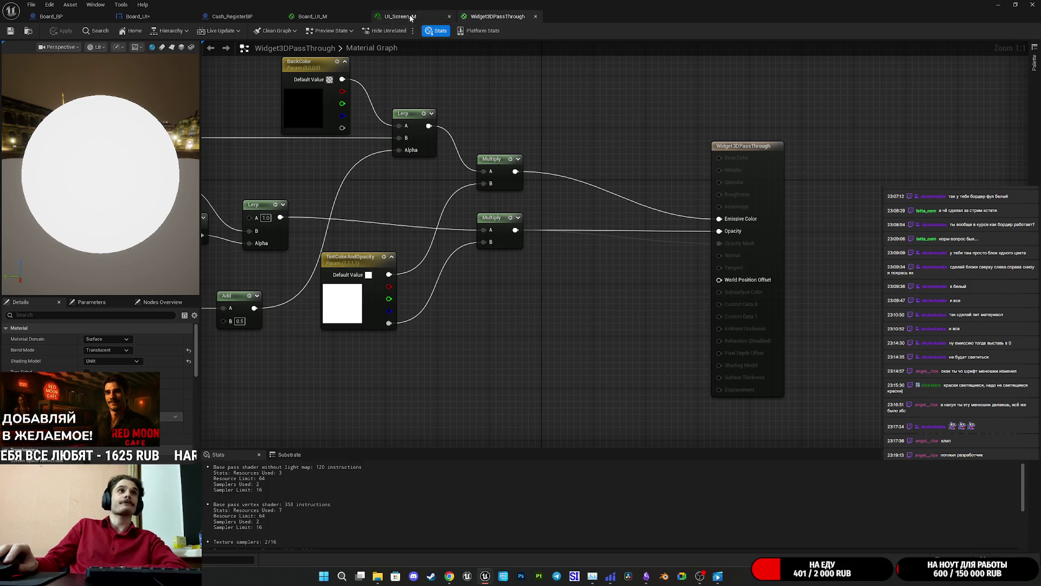
click(412, 16)
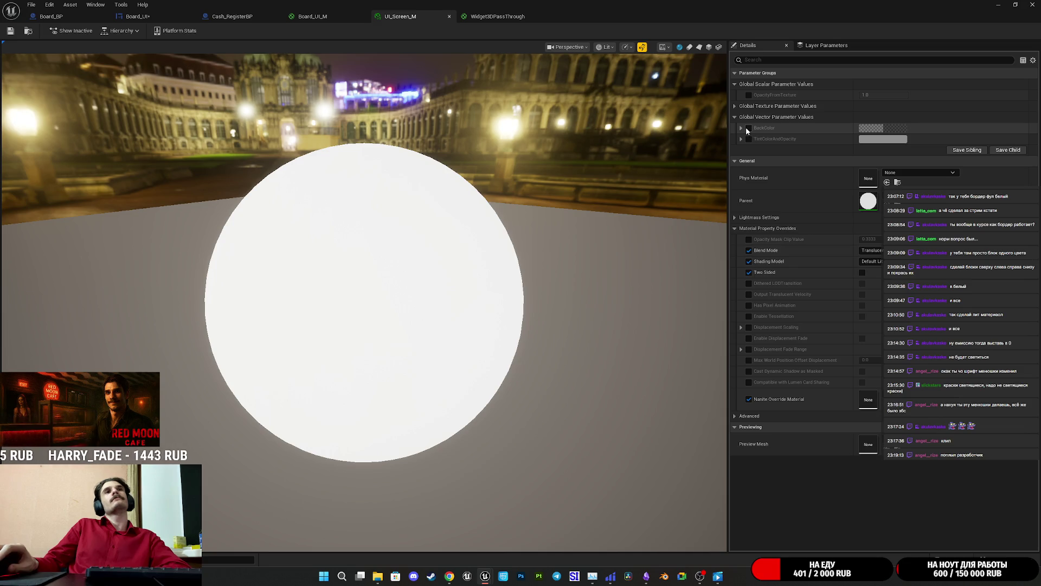
Look through the menu widget's Tint Color and Opacity and advanced rendering settings in Board_BP
click(66, 16)
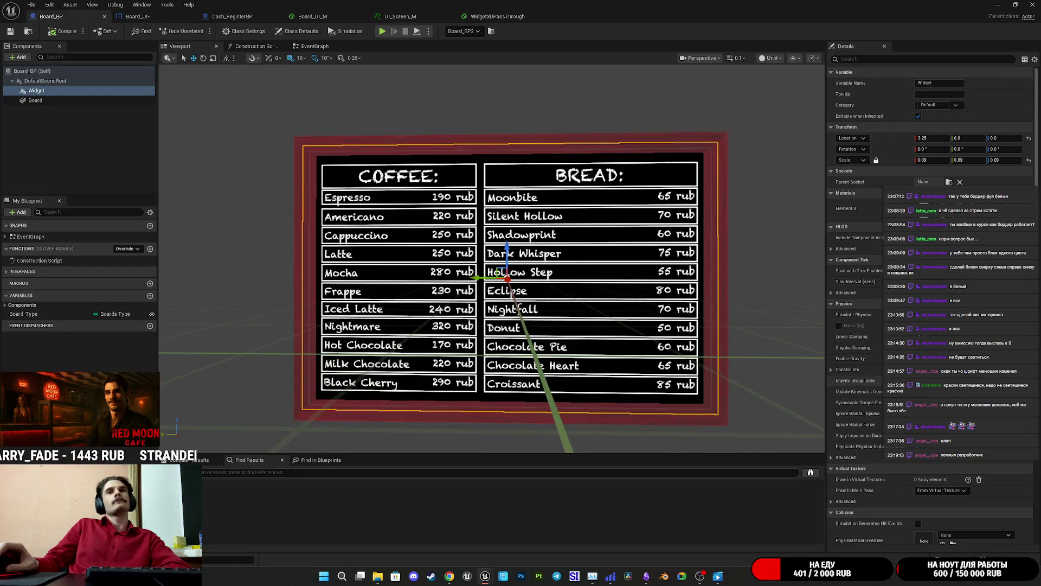
scroll(870, 390, down, 10)
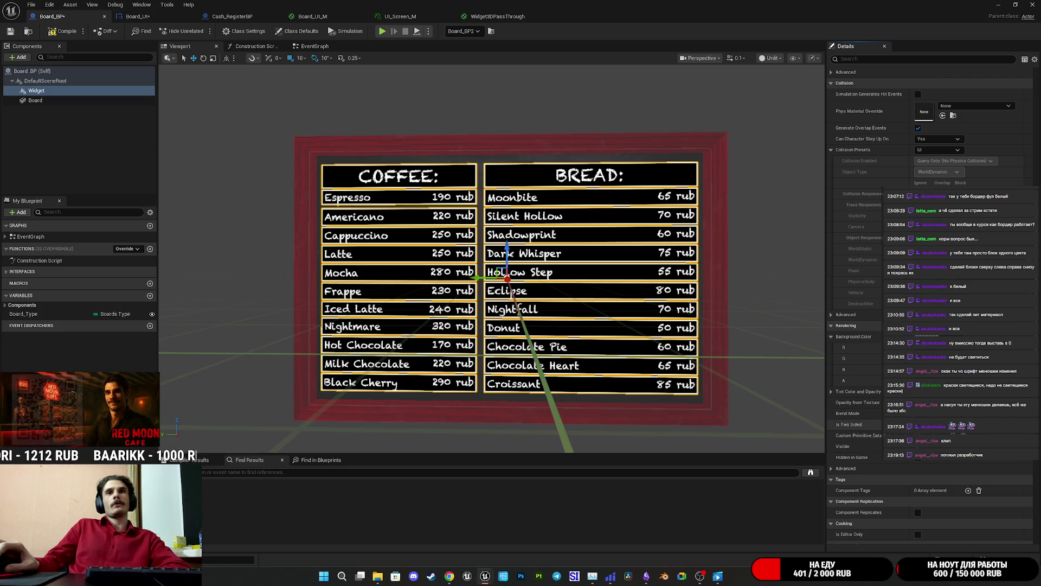
click(831, 392)
click(831, 392)
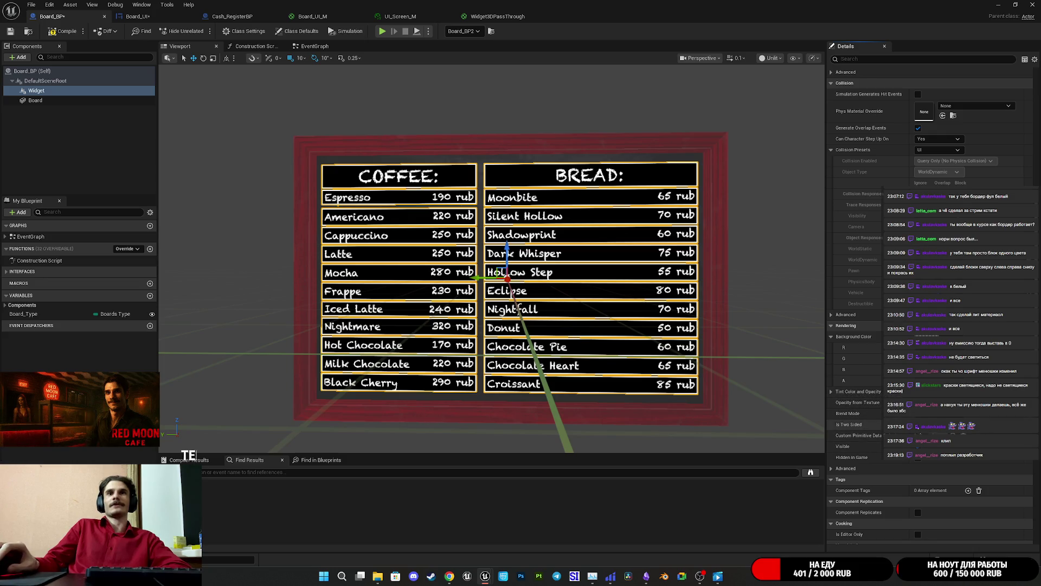
click(834, 468)
scroll(835, 467, down, 2)
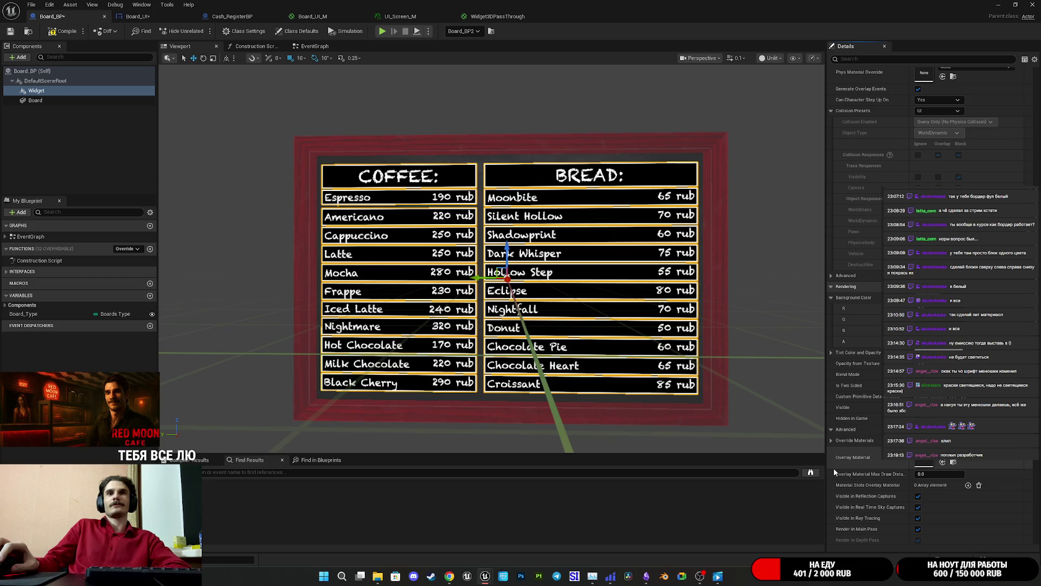
click(831, 429)
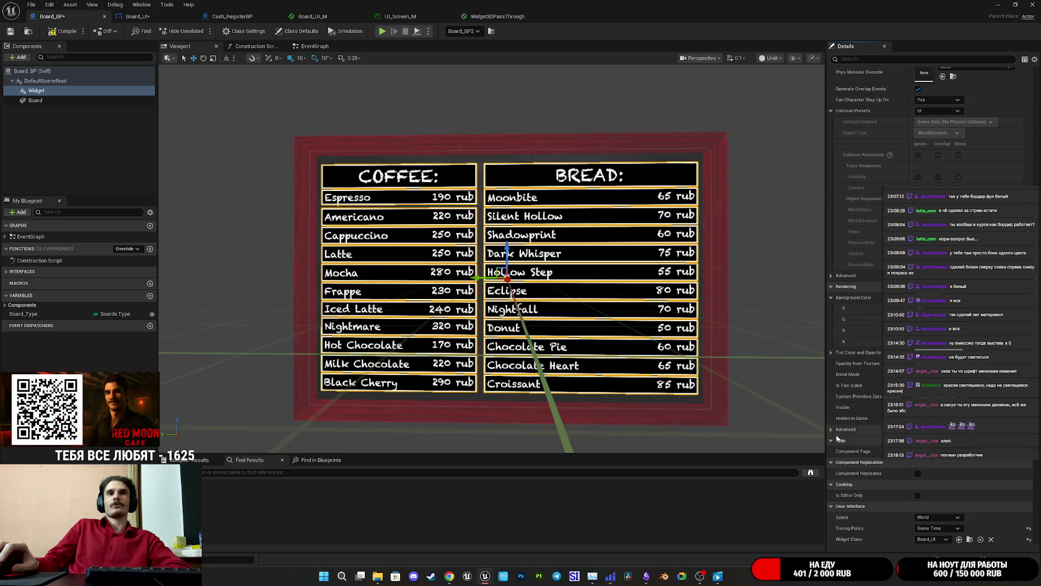
Enable Apply Gamma Correction on the menu widget, save Board_BP, and show the level
scroll(867, 445, down, 3)
scroll(870, 450, down, 3)
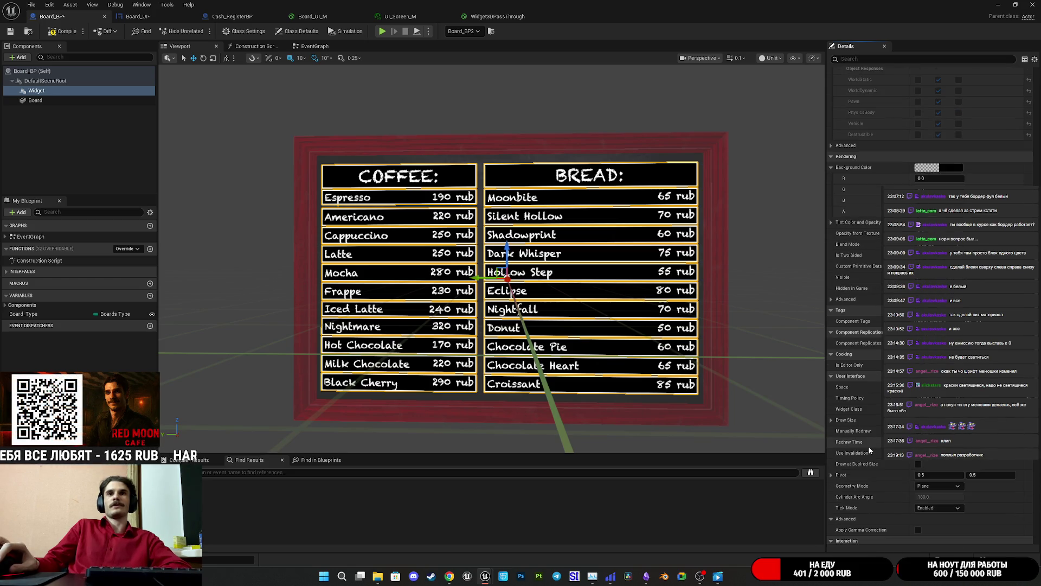
click(934, 531)
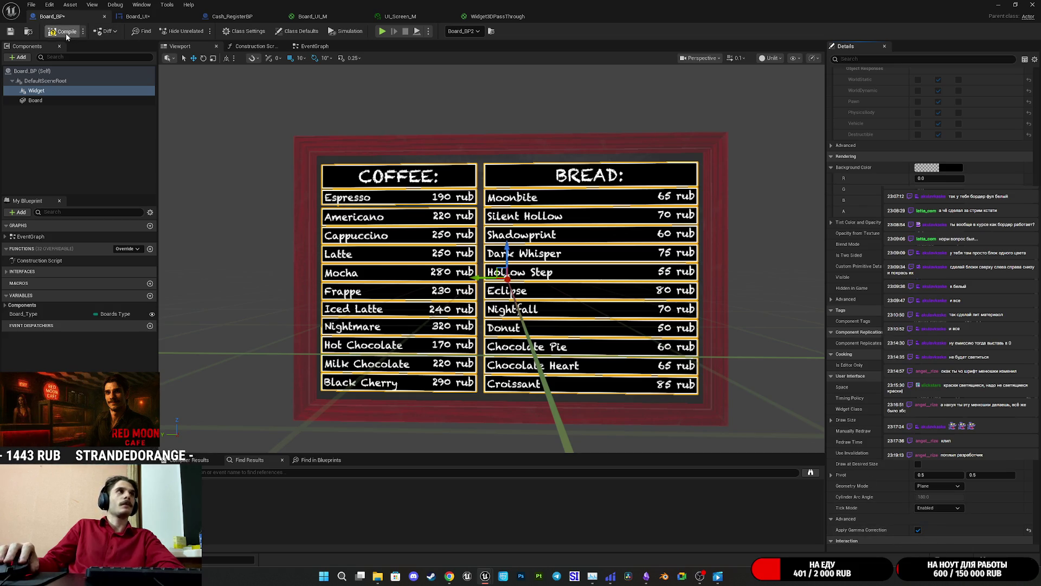
click(10, 31)
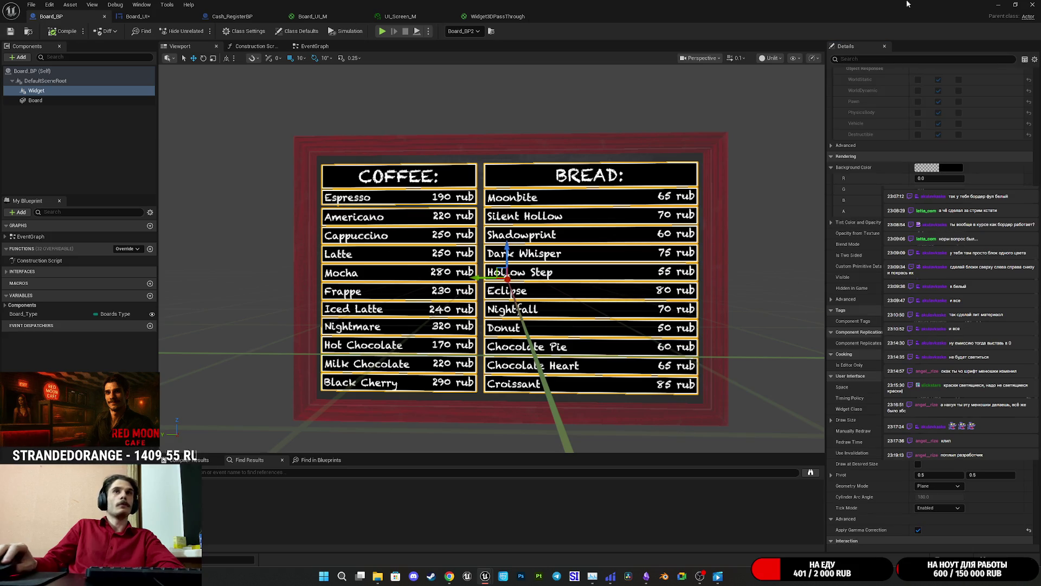
click(997, 5)
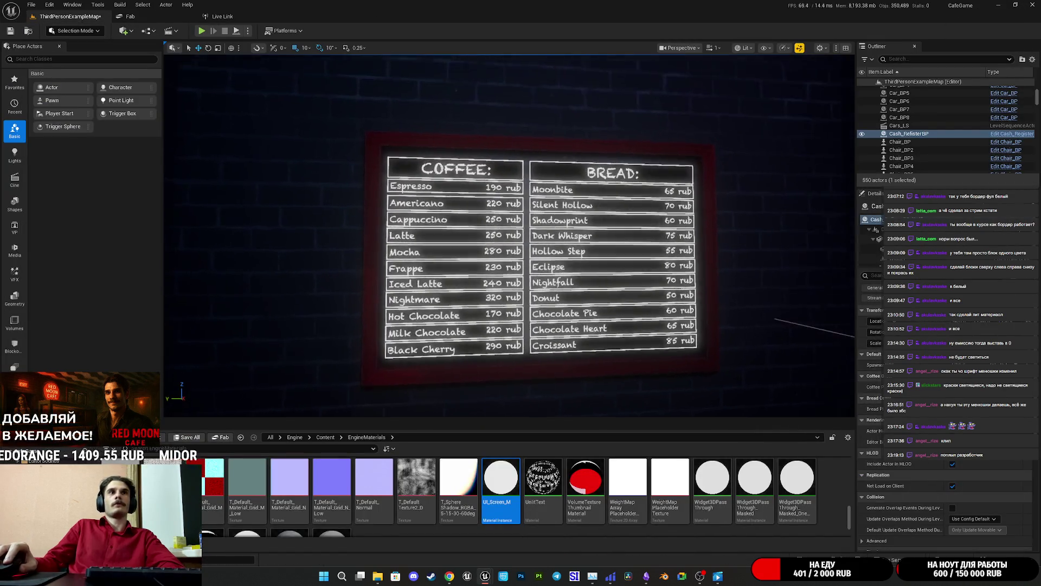
Zoom in on the glowing menu board in the level, then bring Board_BP back to front
scroll(650, 222, up, 3)
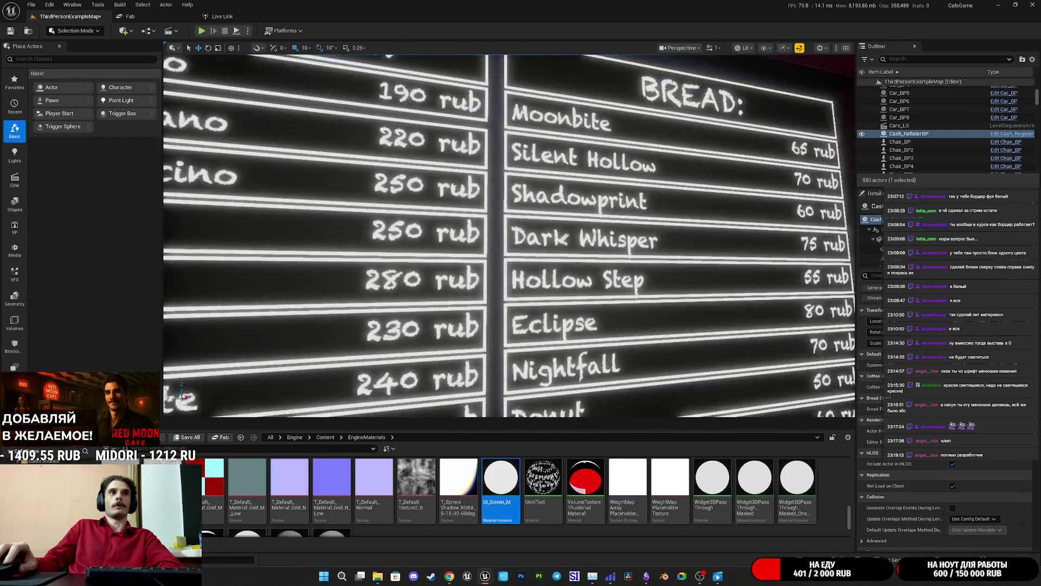
scroll(654, 234, down, 1)
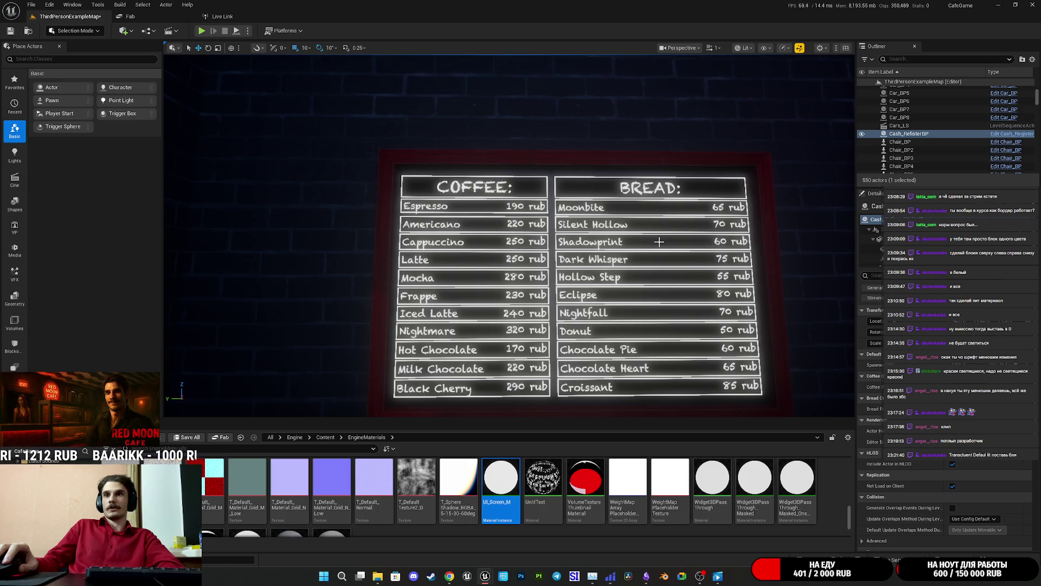
mouse_move(485, 575)
click(528, 529)
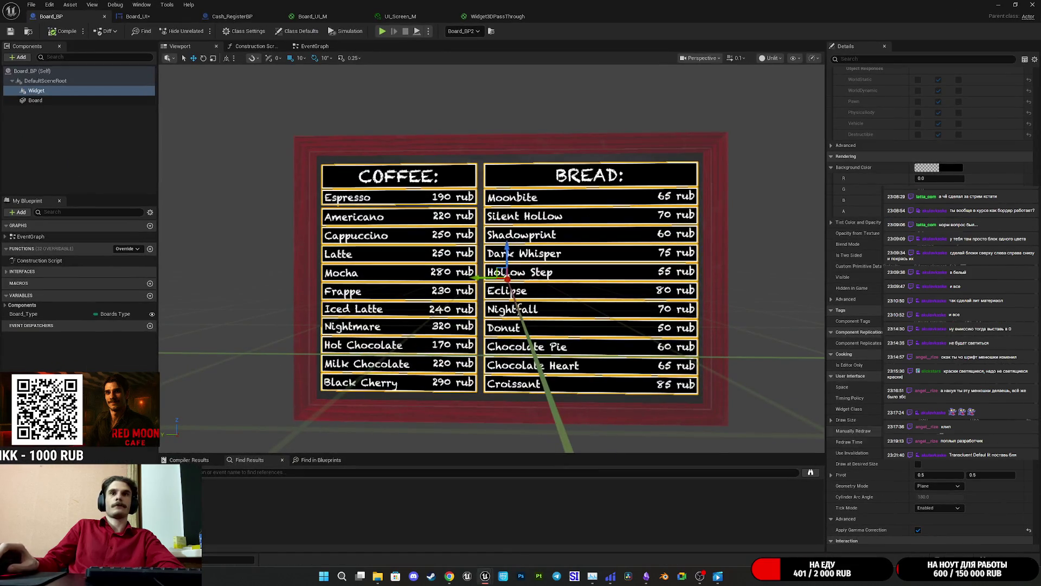
Cycle through the material tabs, inspect the board in the Board_BP viewport, and save Board_BP
click(401, 17)
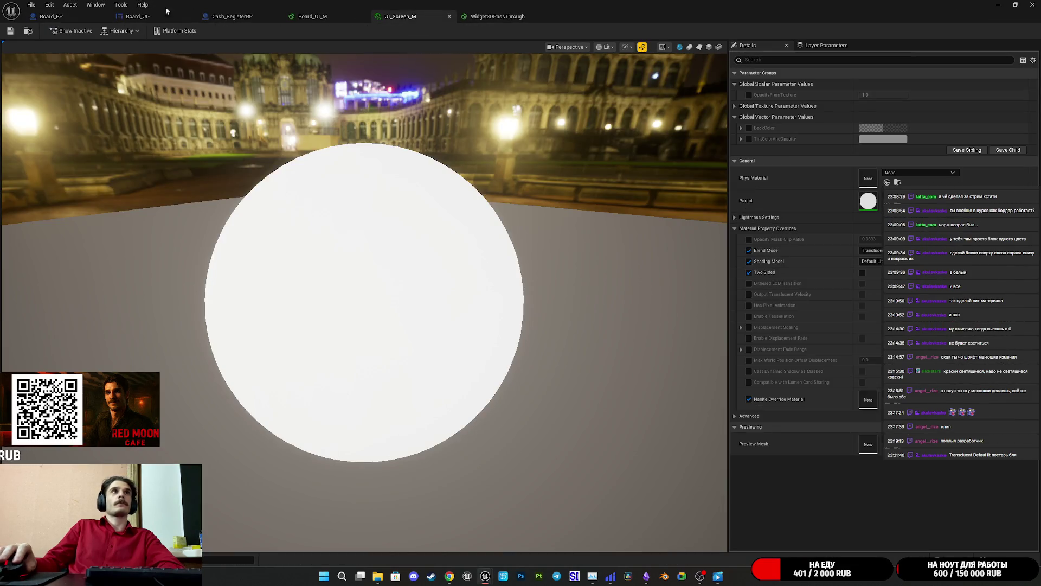
click(51, 16)
scroll(854, 221, down, 10)
scroll(922, 163, down, 5)
click(312, 16)
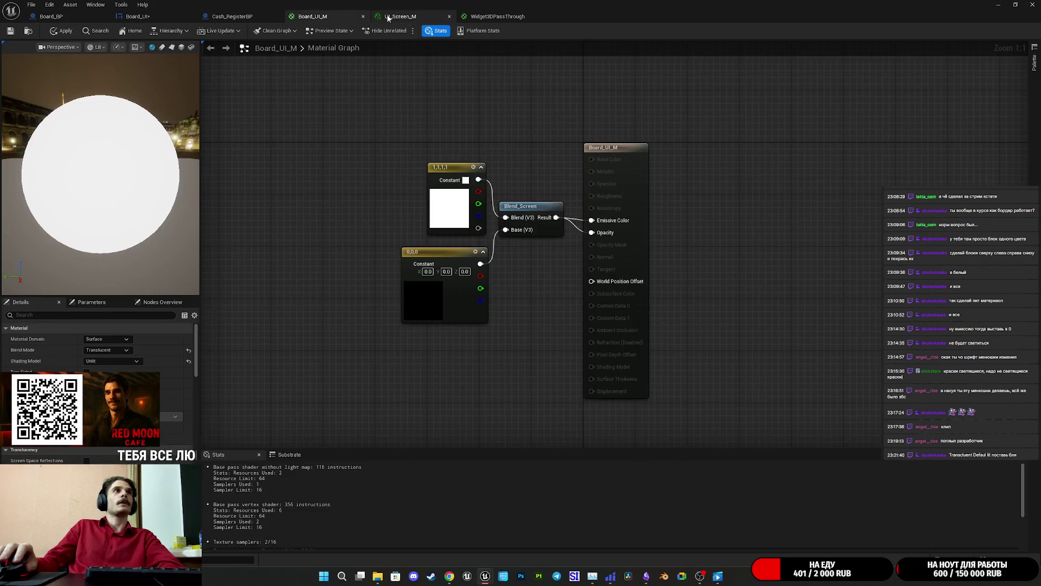
click(387, 17)
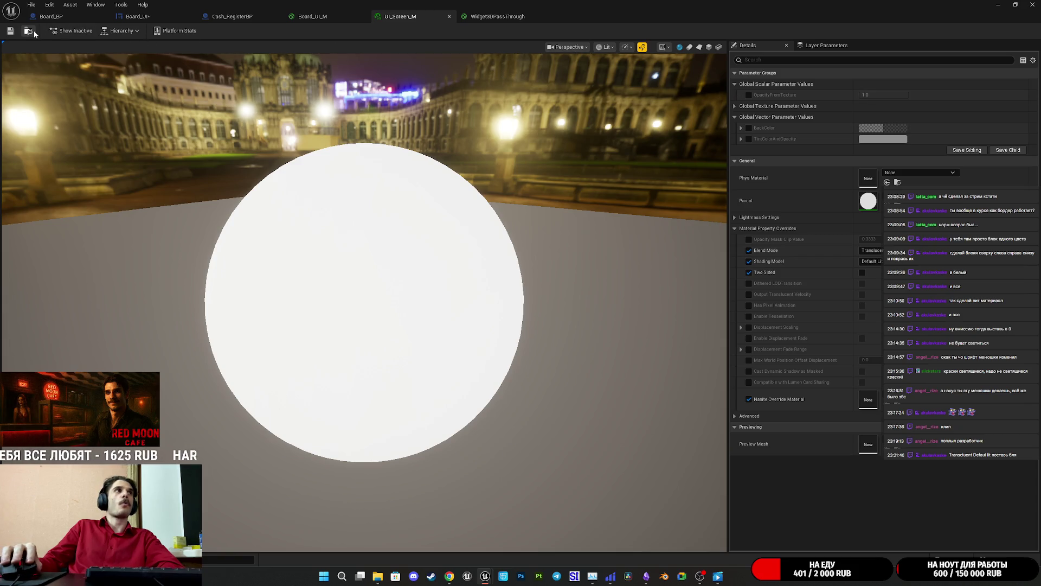
click(54, 16)
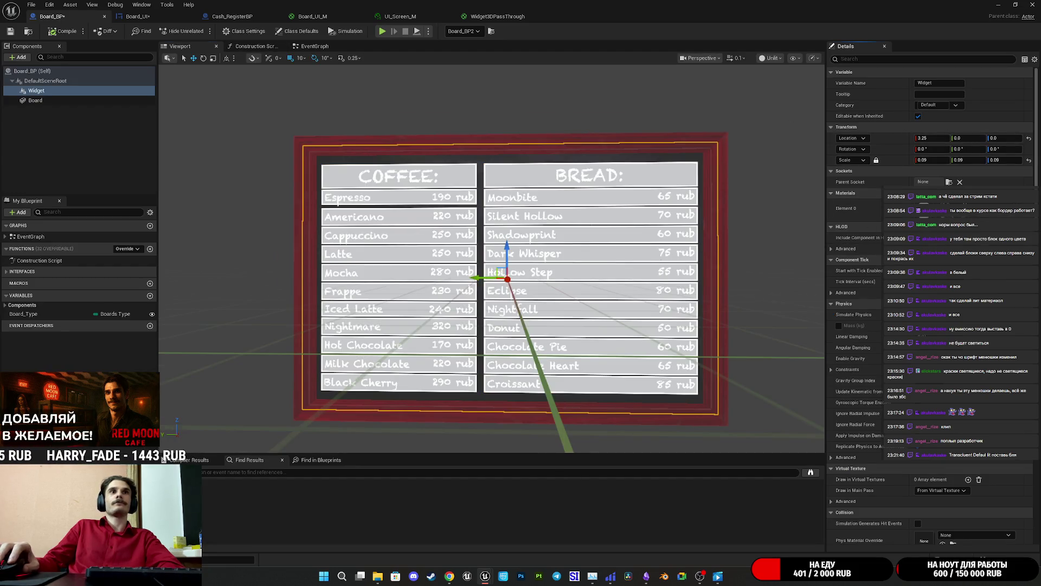
drag(660, 276, 660, 276)
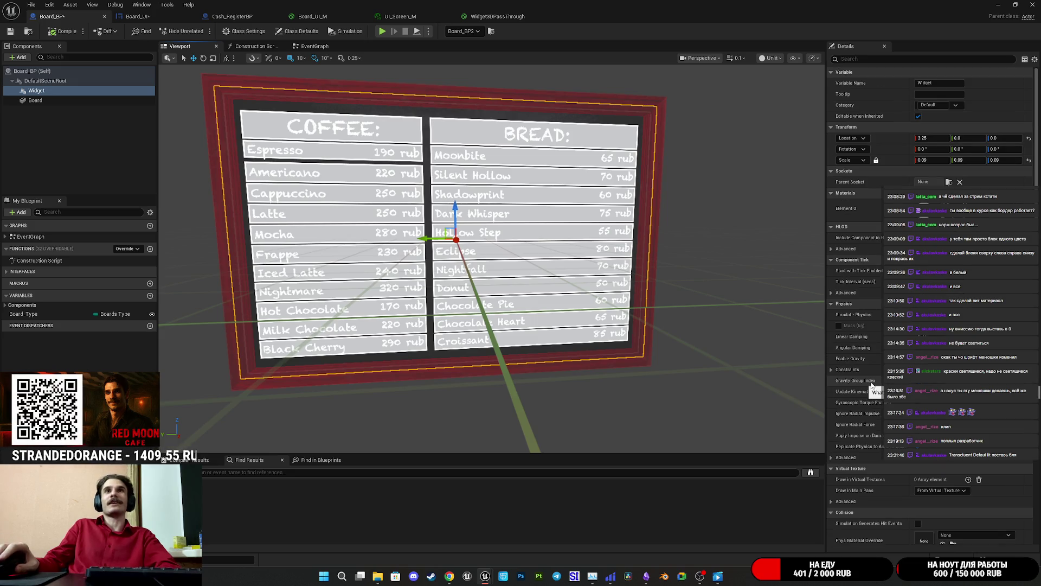
scroll(871, 384, down, 10)
scroll(871, 384, down, 5)
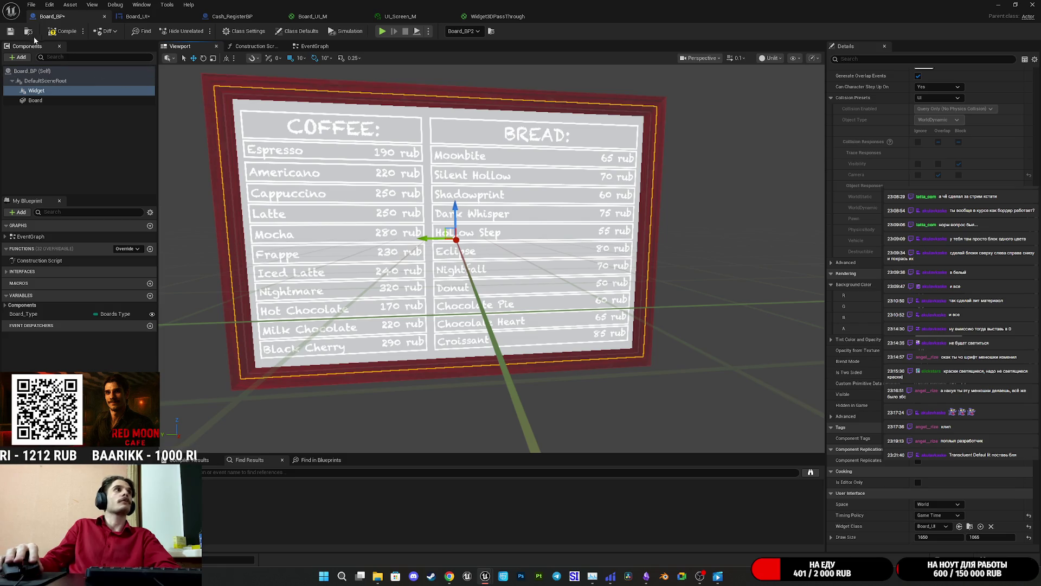
key(ctrl+s)
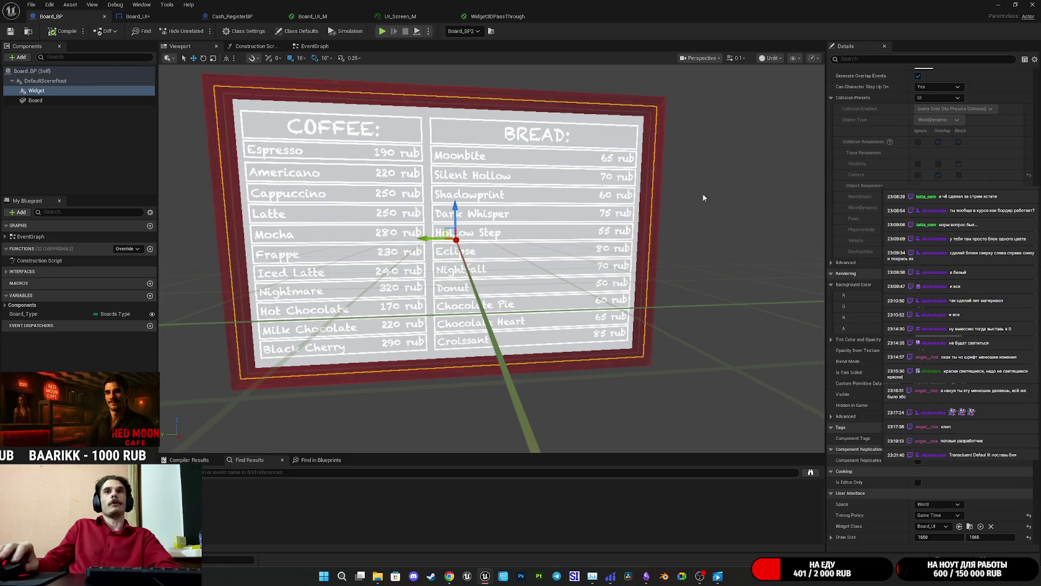
Check the menu board in the level, then bring the Board_BP editor back
click(998, 5)
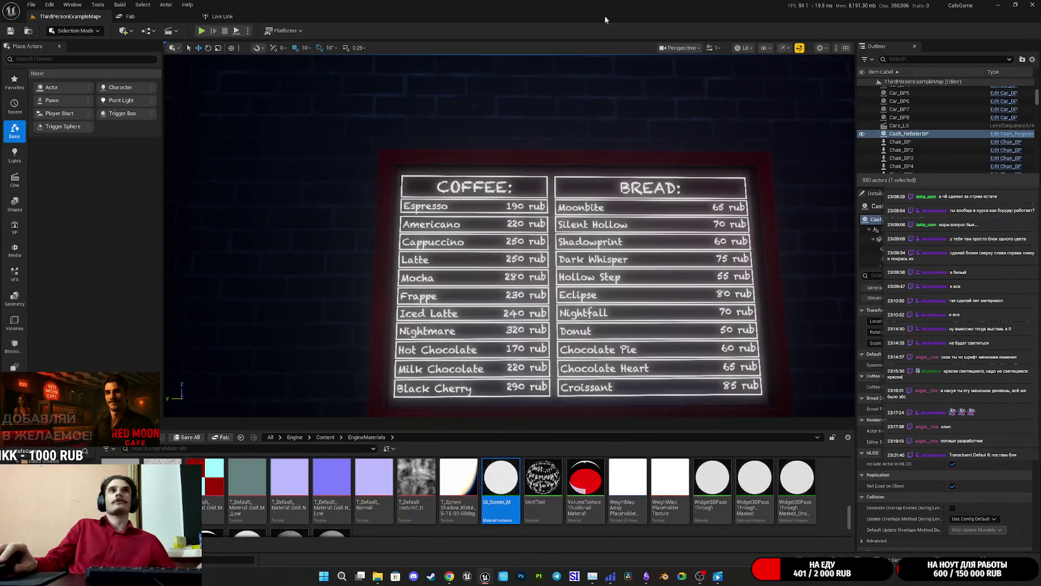
scroll(384, 105, down, 5)
scroll(510, 235, up, 5)
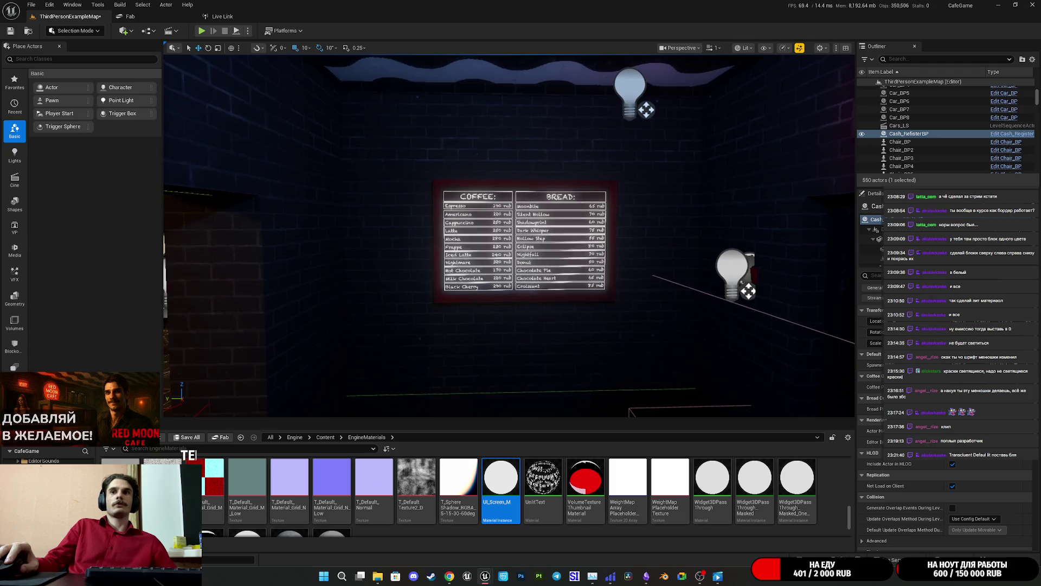
mouse_move(486, 576)
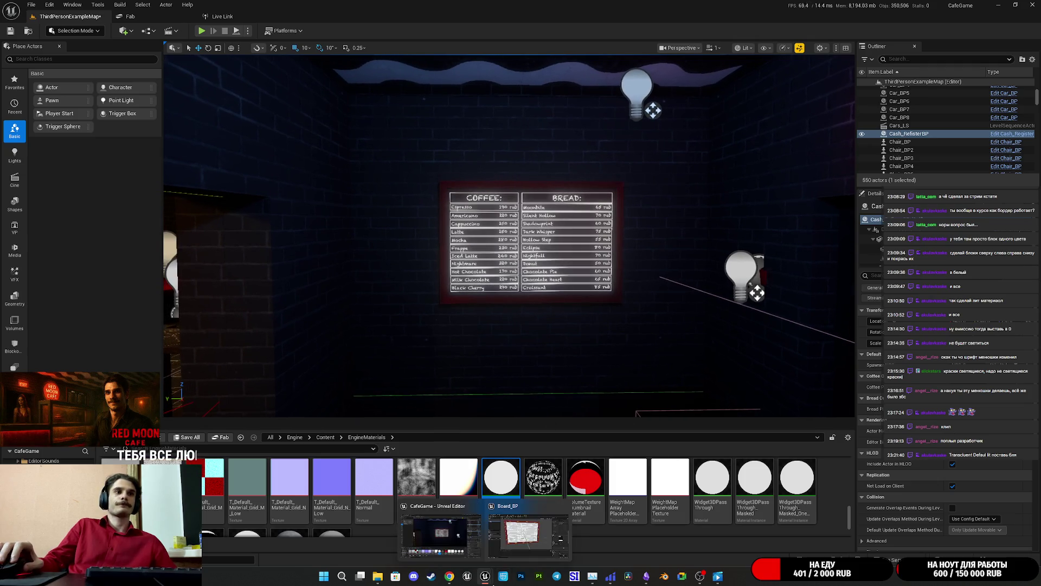
click(510, 554)
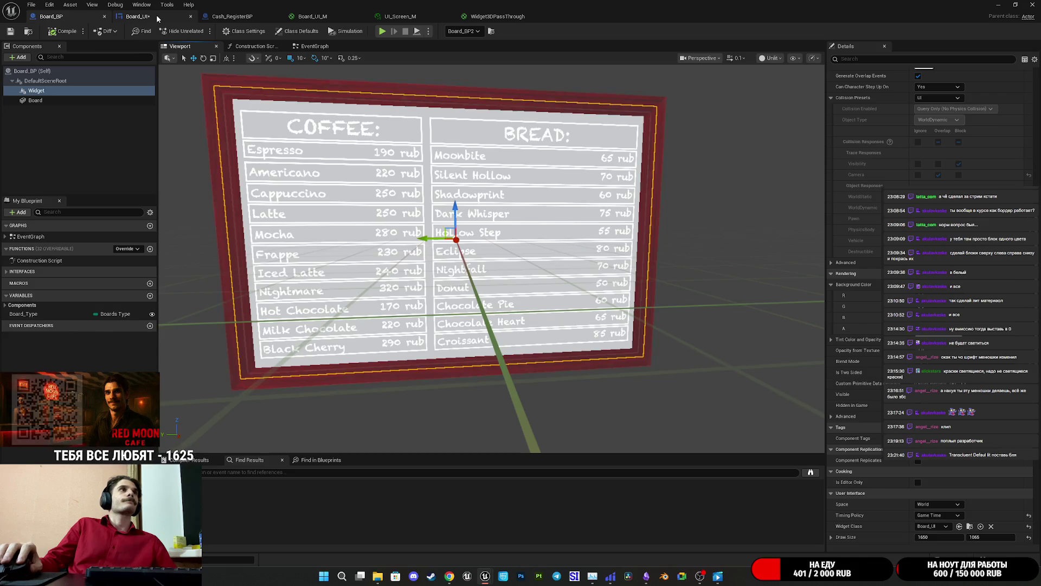
In Widget3DPassThrough, disconnect the top Multiply from Emissive Color and apply
click(118, 17)
click(411, 16)
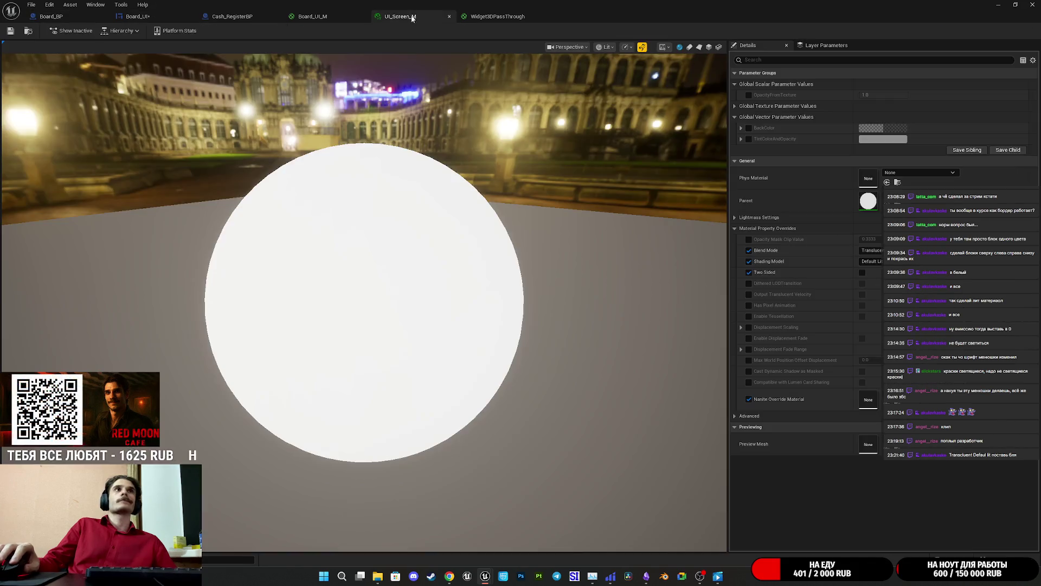
click(350, 16)
click(496, 16)
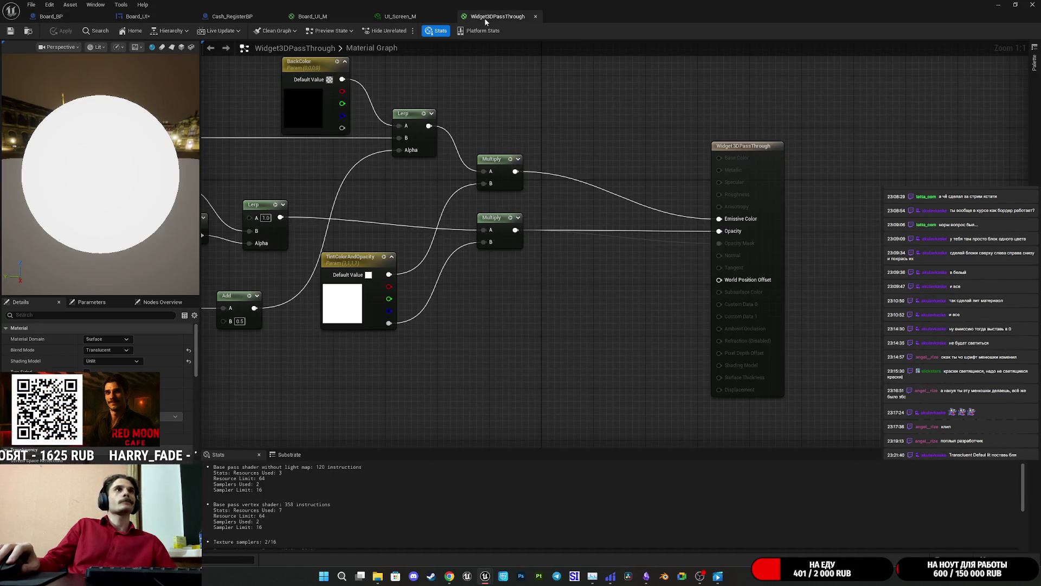
alt+click(514, 171)
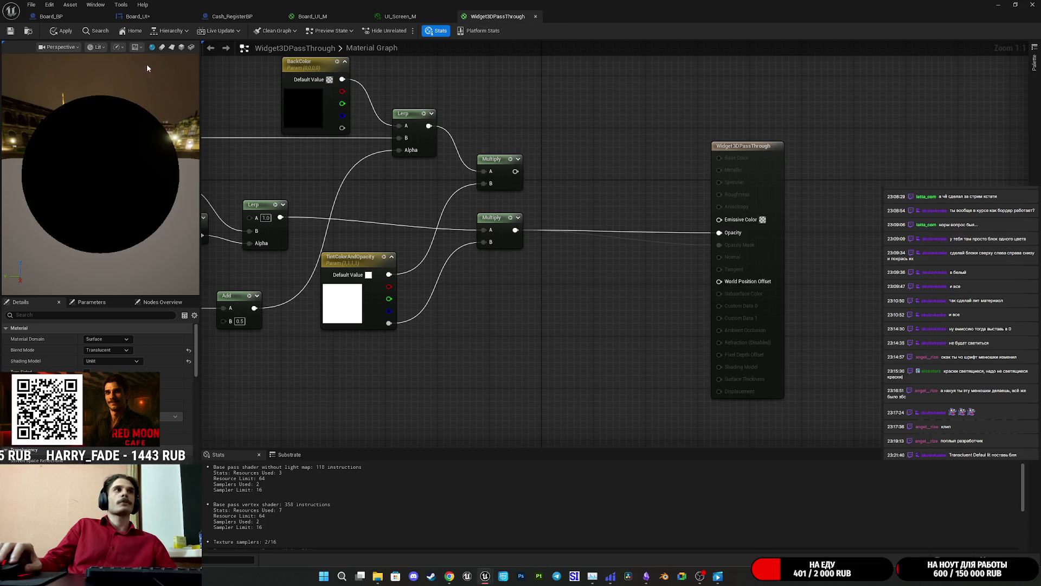
click(48, 32)
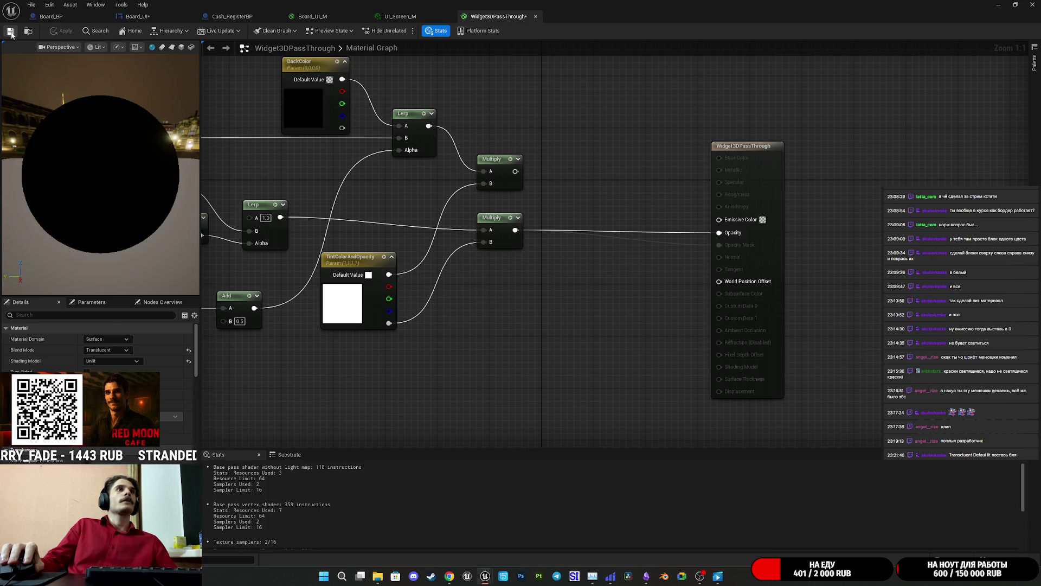
Move in on the now blank light-grey menu board in the Board_BP viewport
click(233, 17)
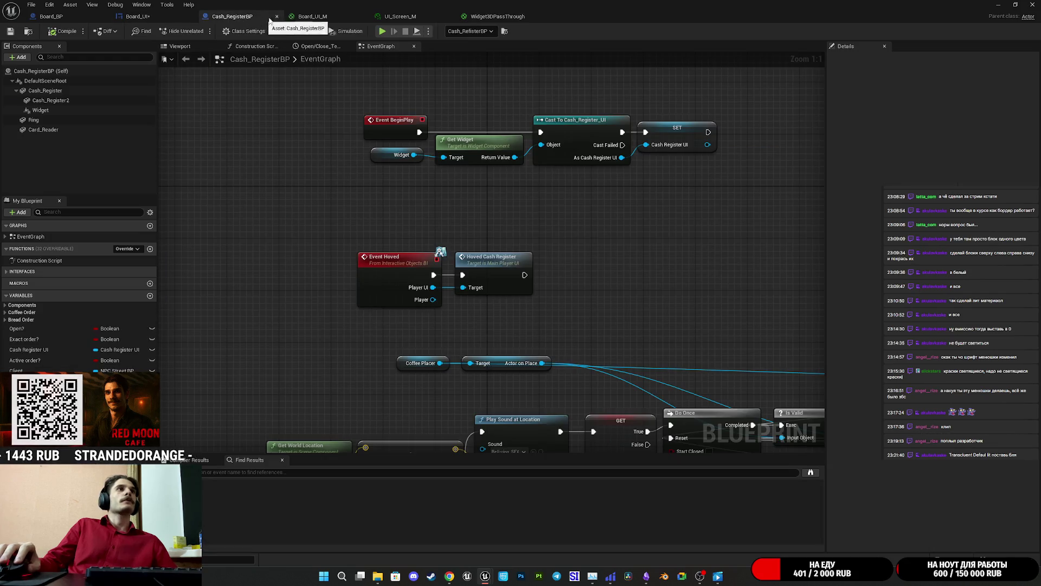
click(320, 18)
click(51, 16)
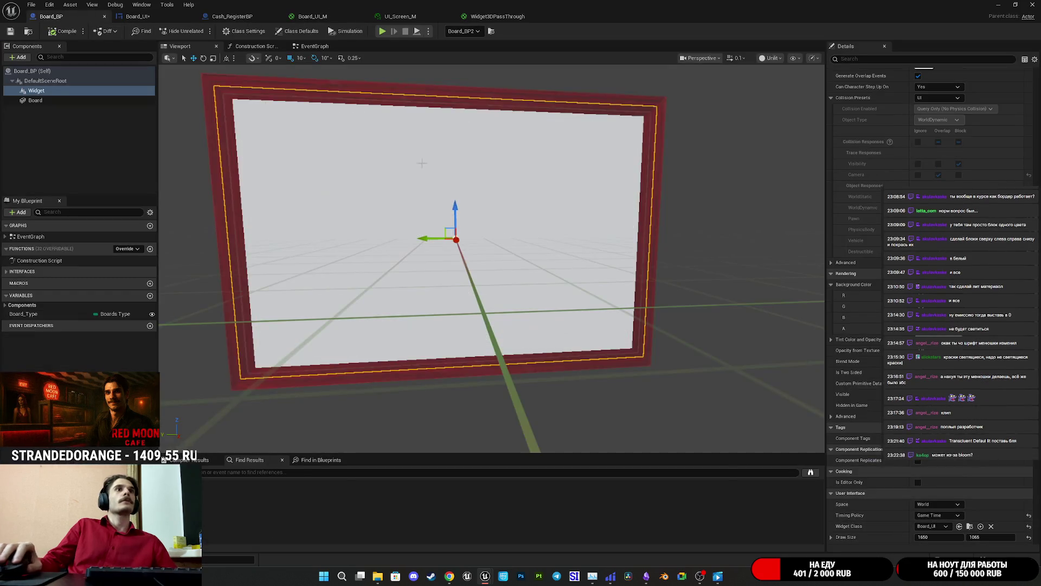
scroll(491, 260, down, 3)
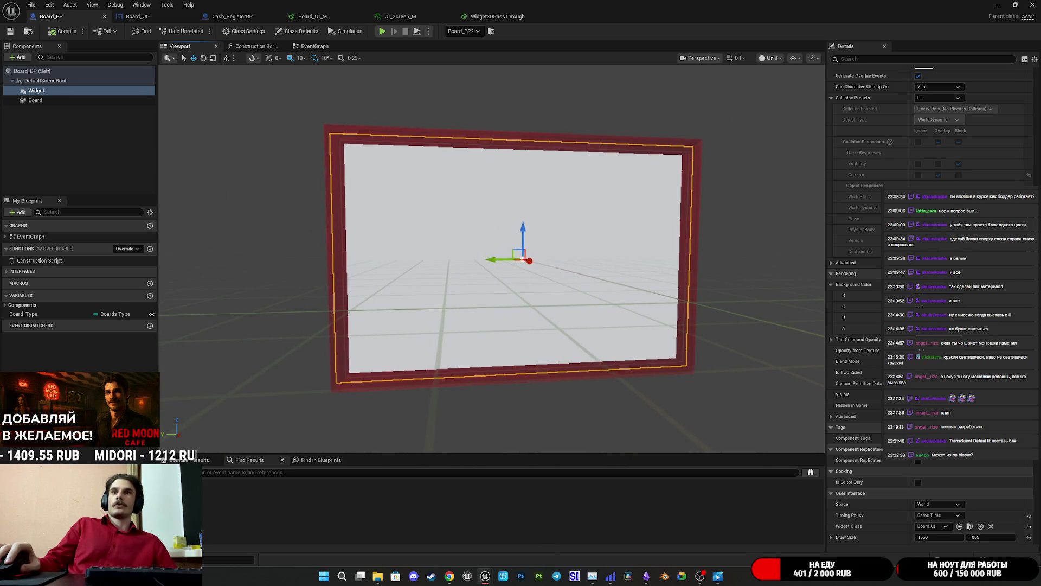
mouse_move(491, 260)
mouse_down()
mouse_move(488, 239)
mouse_move(450, 217)
mouse_move(436, 231)
mouse_move(424, 206)
mouse_move(465, 181)
mouse_up()
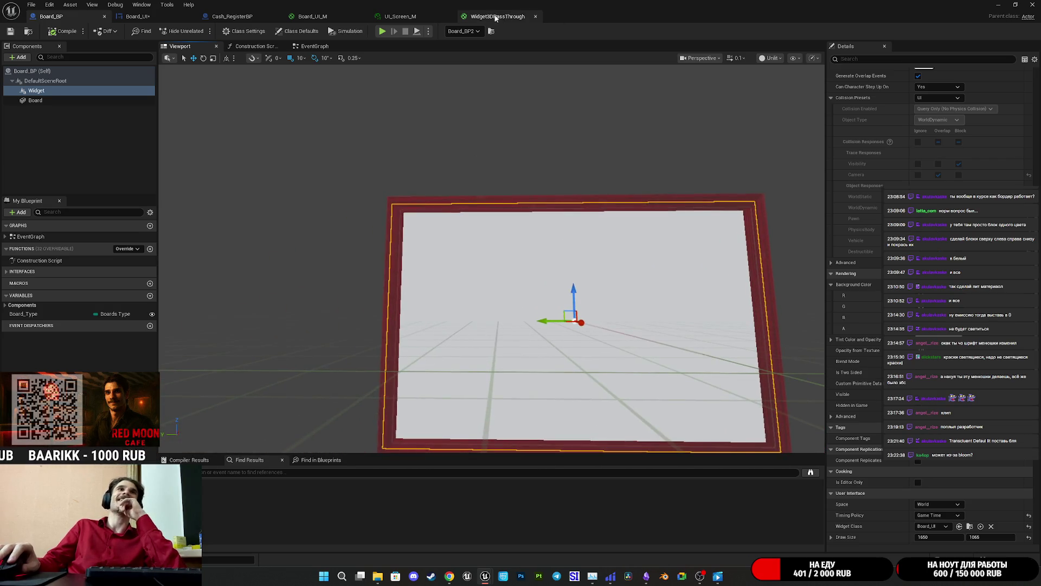
Apply the edited Widget3DPassThrough material, check the board in Board_BP, and return to the graph
click(497, 16)
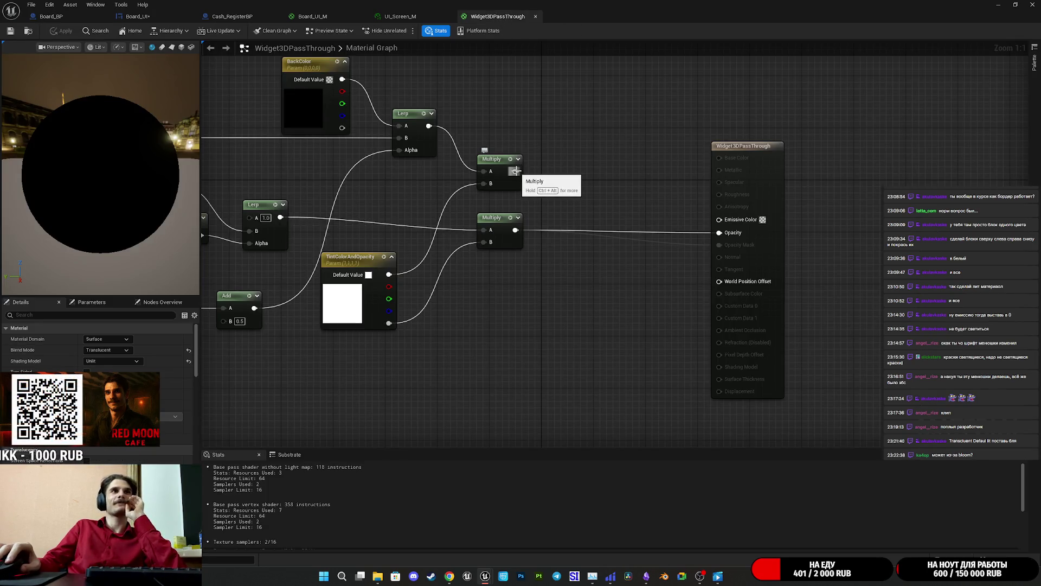
mouse_move(515, 171)
mouse_down()
mouse_move(574, 182)
mouse_move(649, 215)
mouse_move(864, 254)
mouse_move(857, 244)
mouse_up()
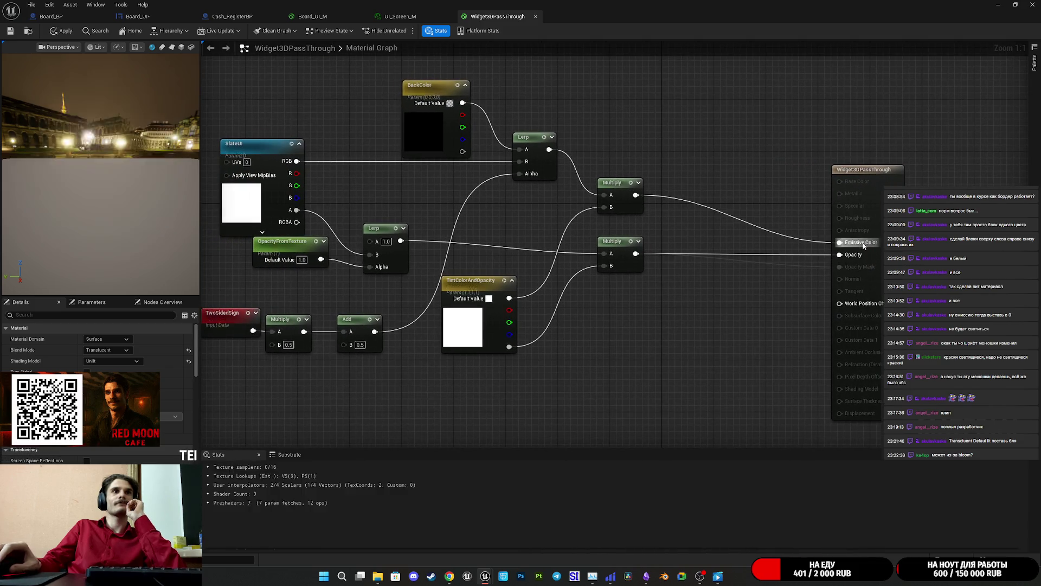
drag(670, 226, 702, 236)
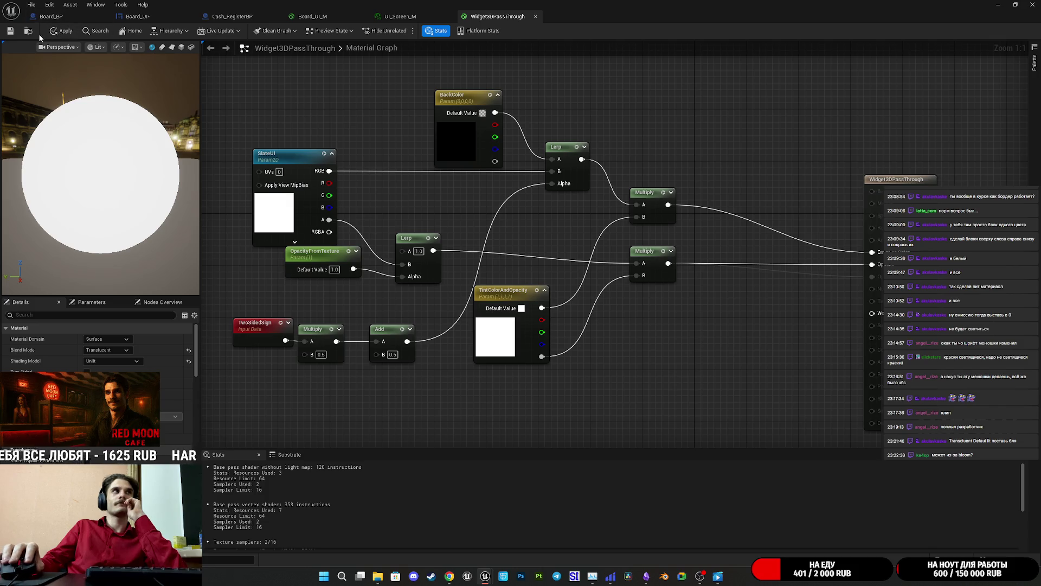
click(13, 34)
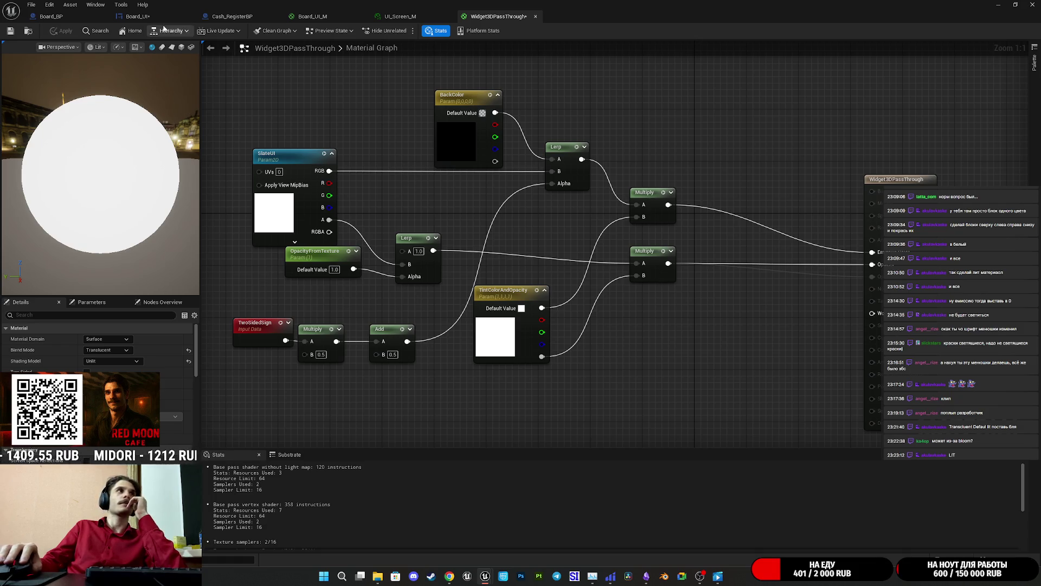
click(69, 16)
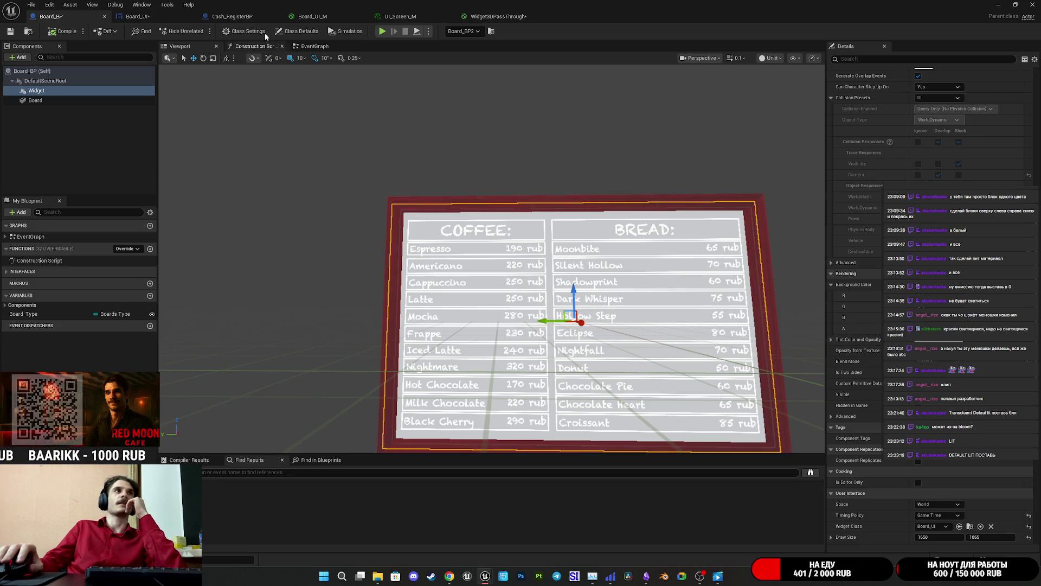
click(496, 16)
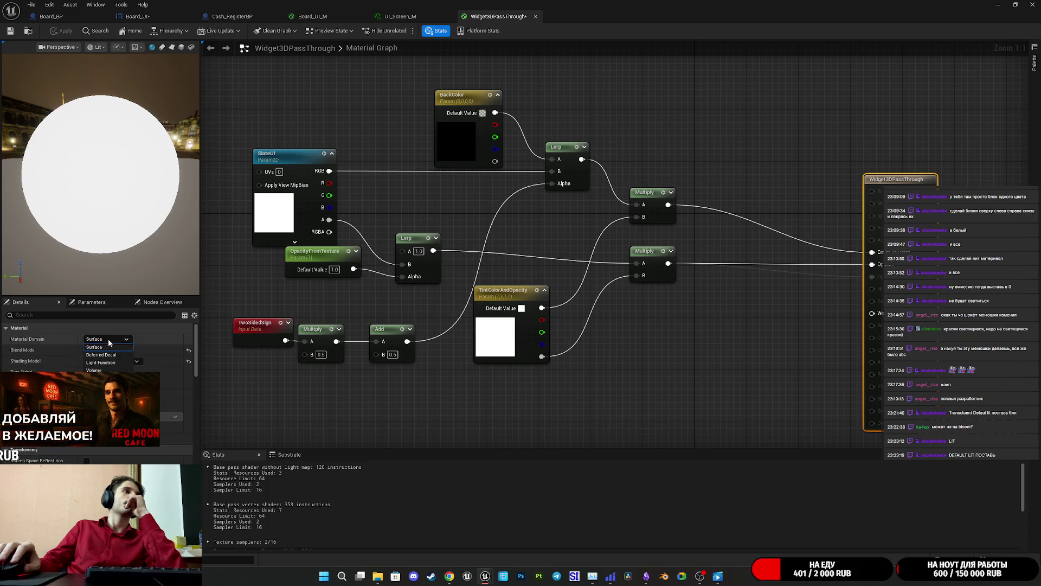
Switch Widget3DPassThrough to Default Lit, route the Multiply into Base Color instead of Emissive, and apply
click(107, 360)
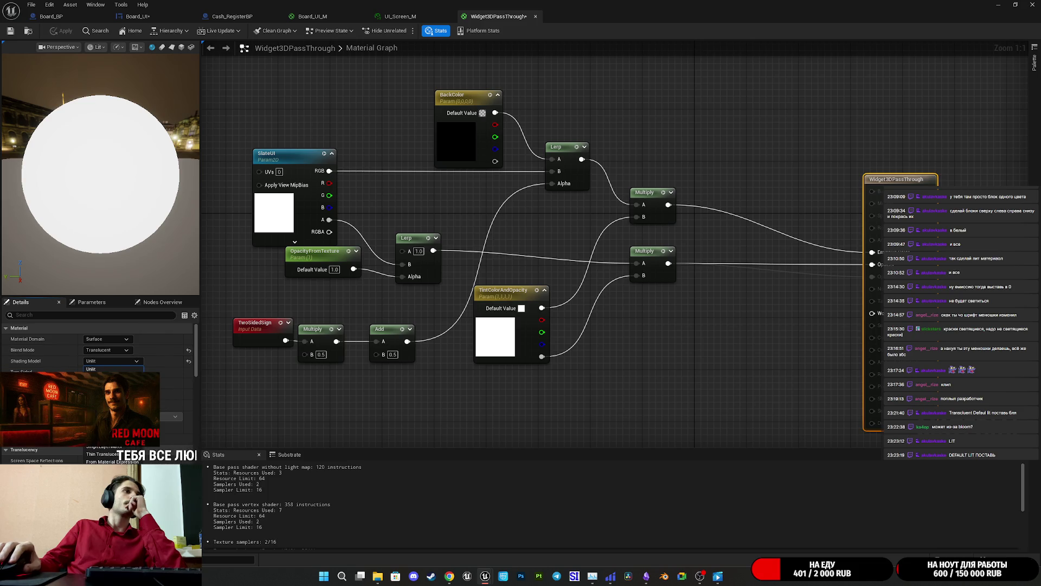
click(98, 377)
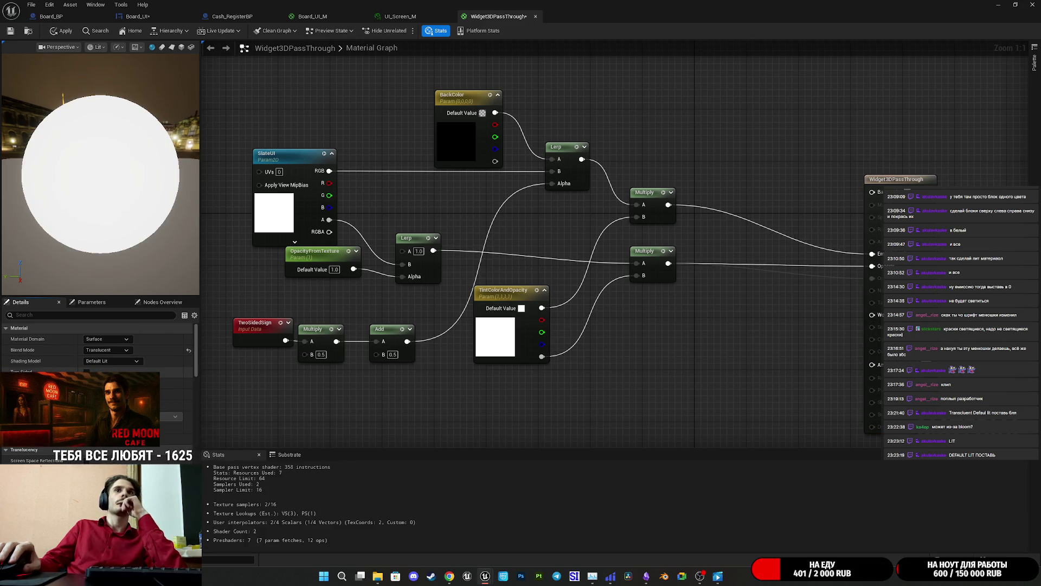
alt+click(872, 254)
drag(666, 207, 872, 192)
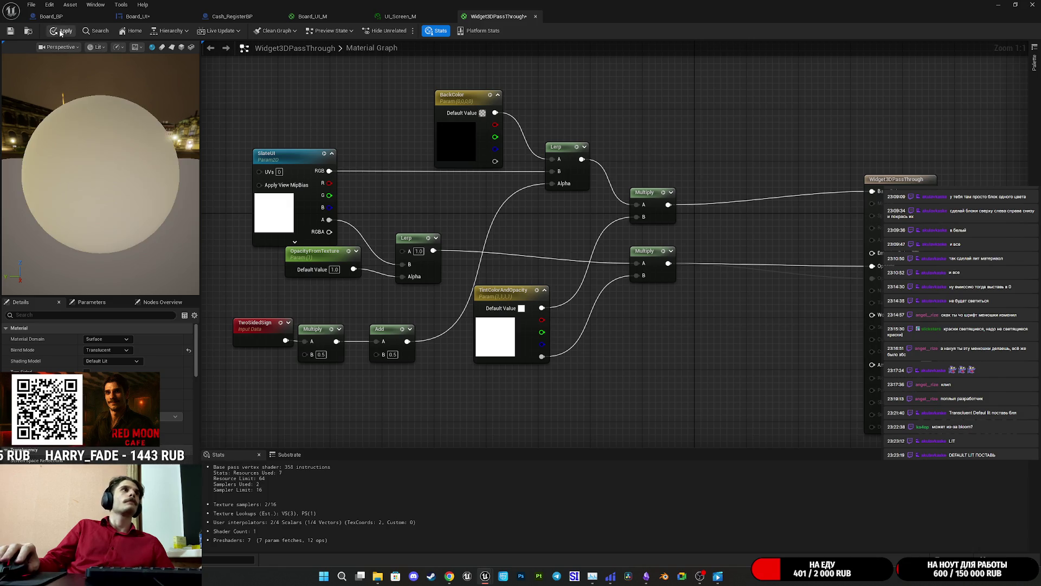
click(10, 32)
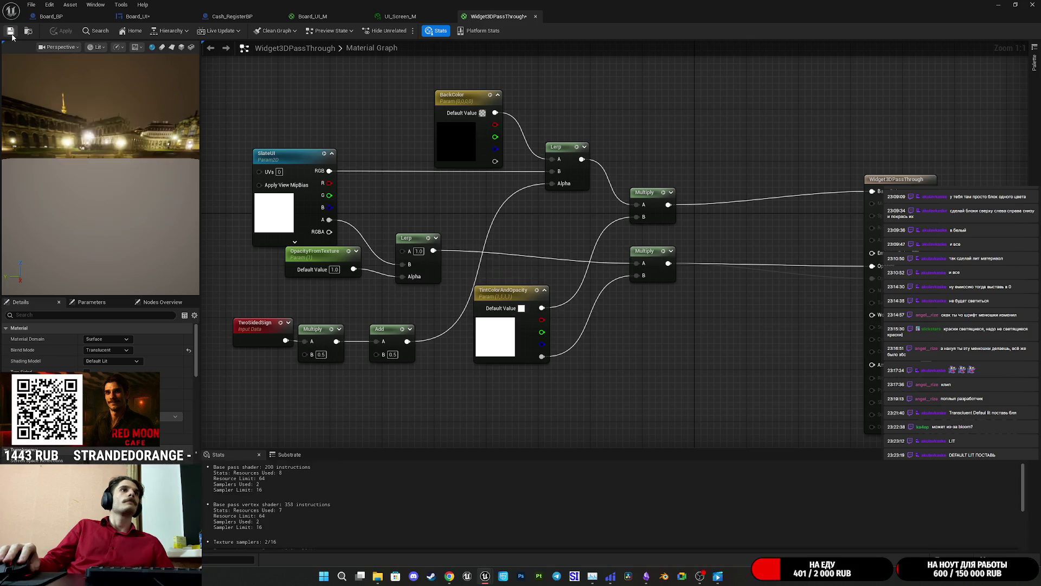
click(60, 17)
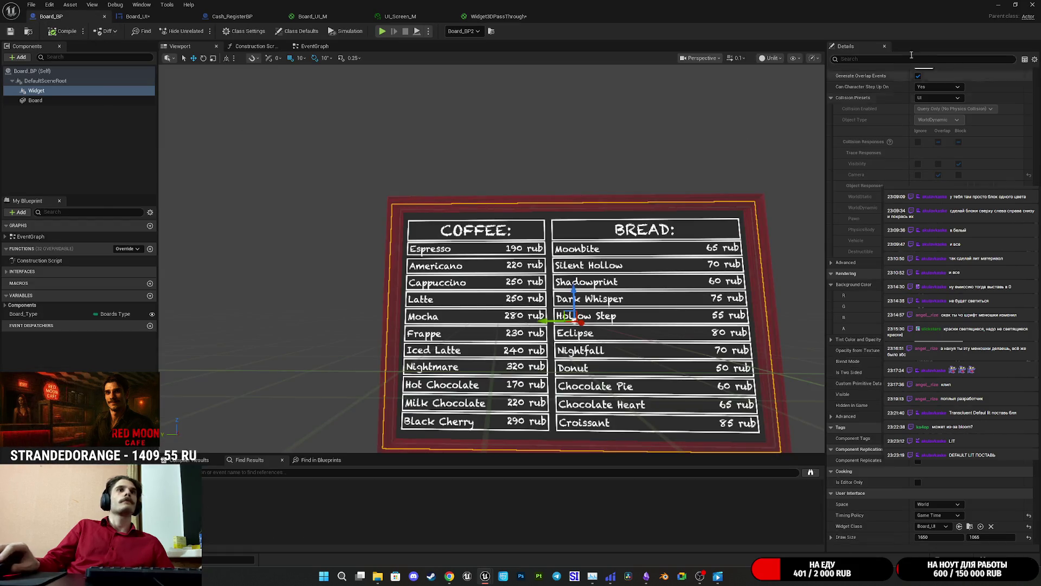
Switch to the CafeGame level editor and frame the menu board in the viewport
click(997, 4)
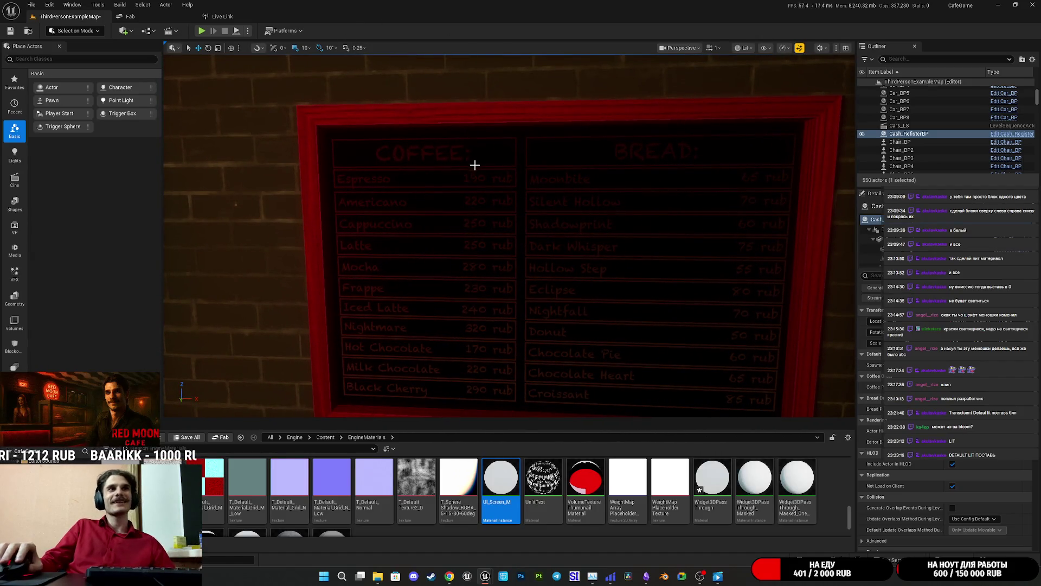
mouse_move(485, 576)
mouse_move(524, 539)
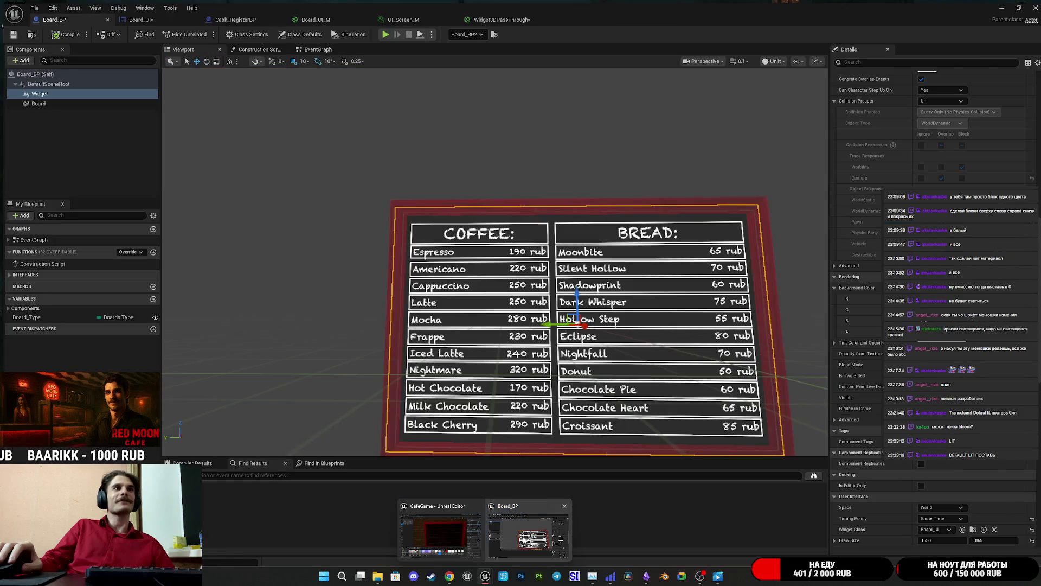
click(441, 532)
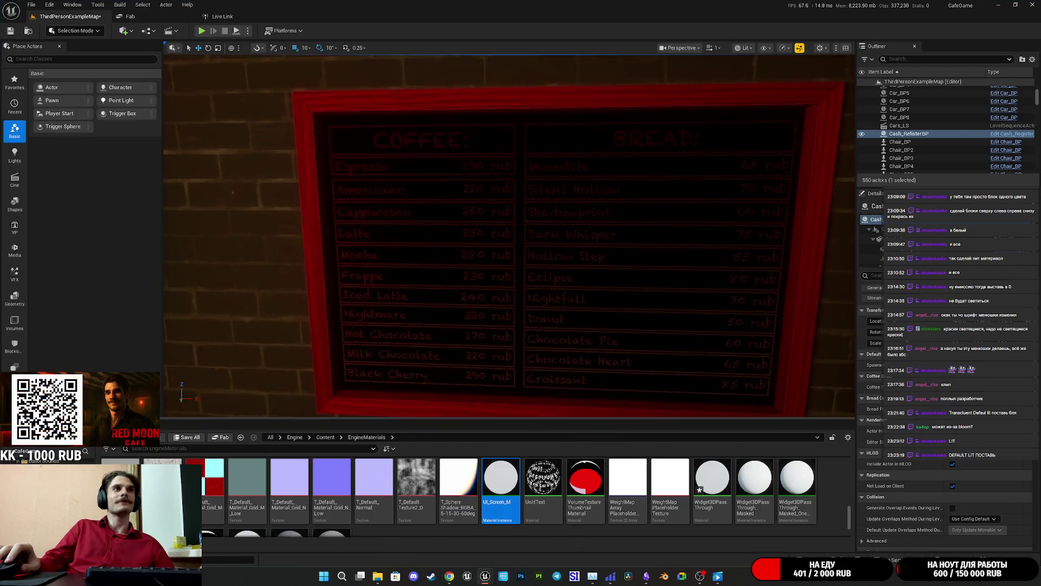
drag(463, 203, 492, 200)
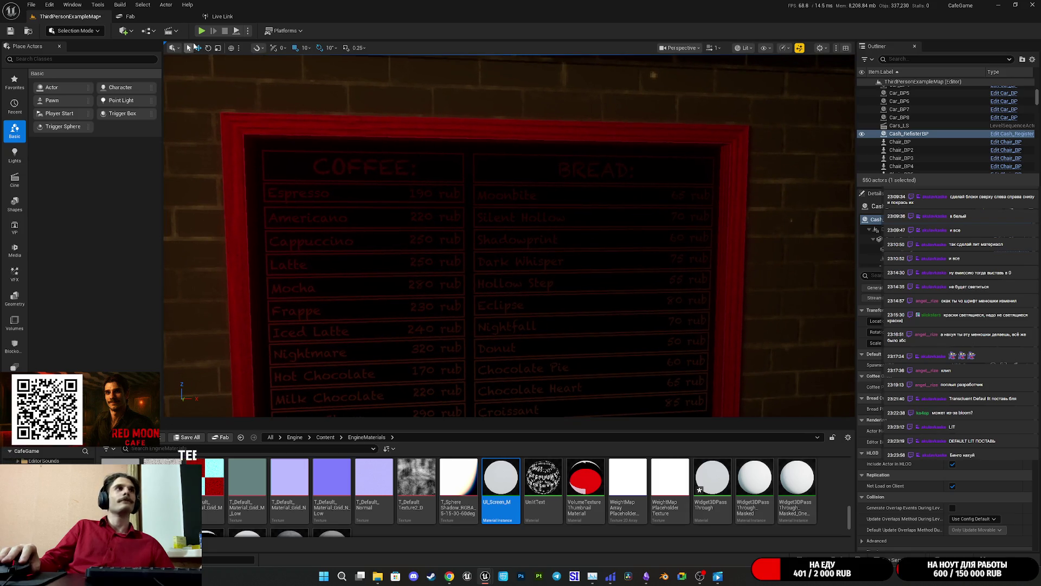
Play the cafe level full screen, walk up to the menu board, then stop playing
click(201, 33)
key(F11)
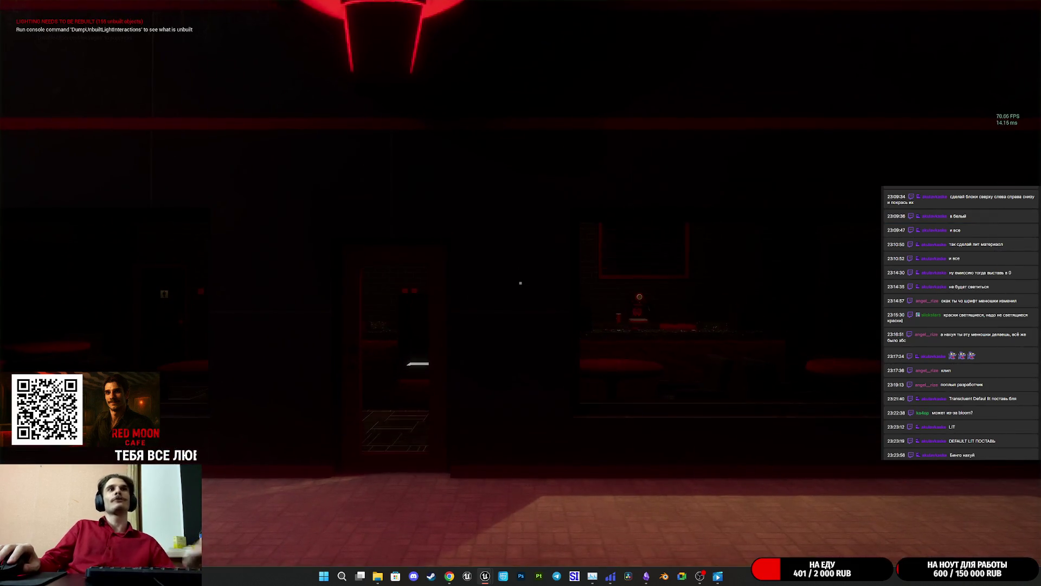
key(w)
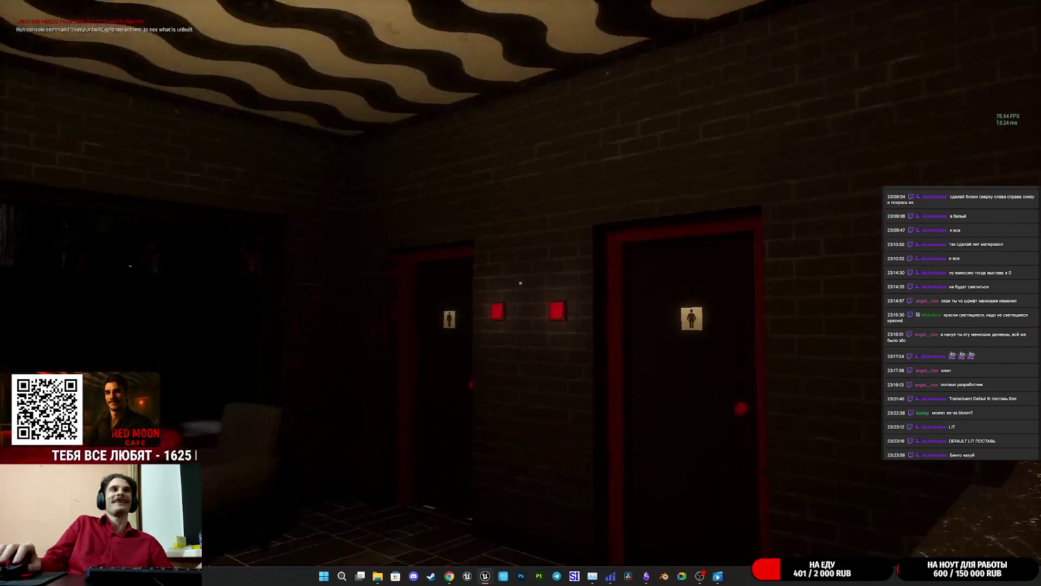
key(w)
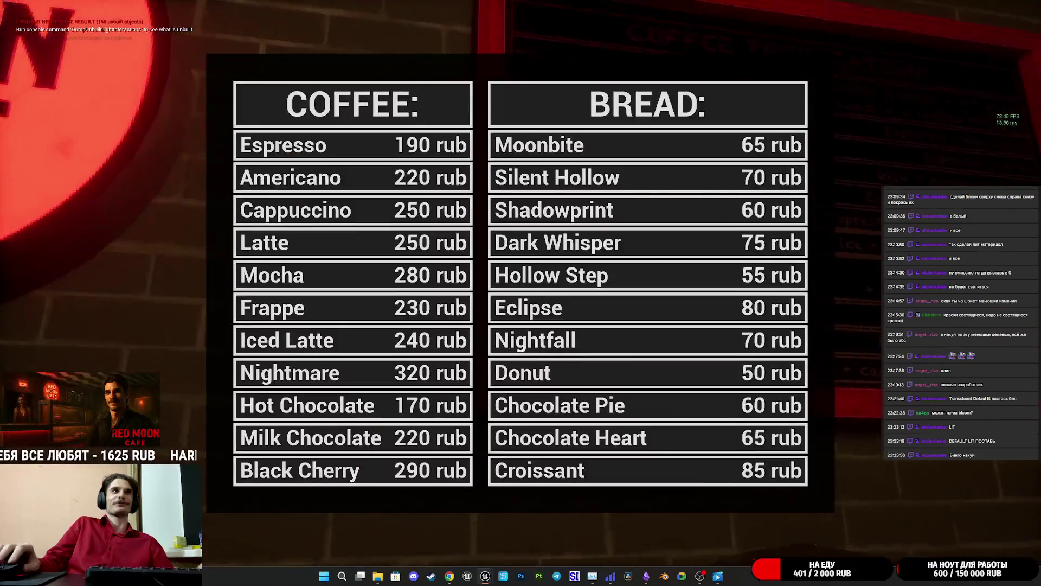
key(e)
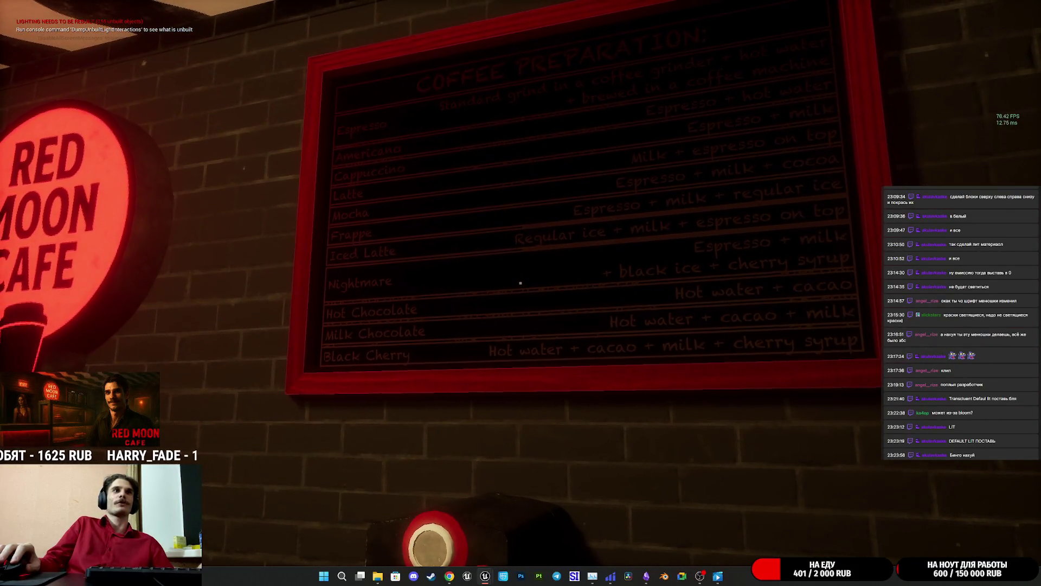
key(s)
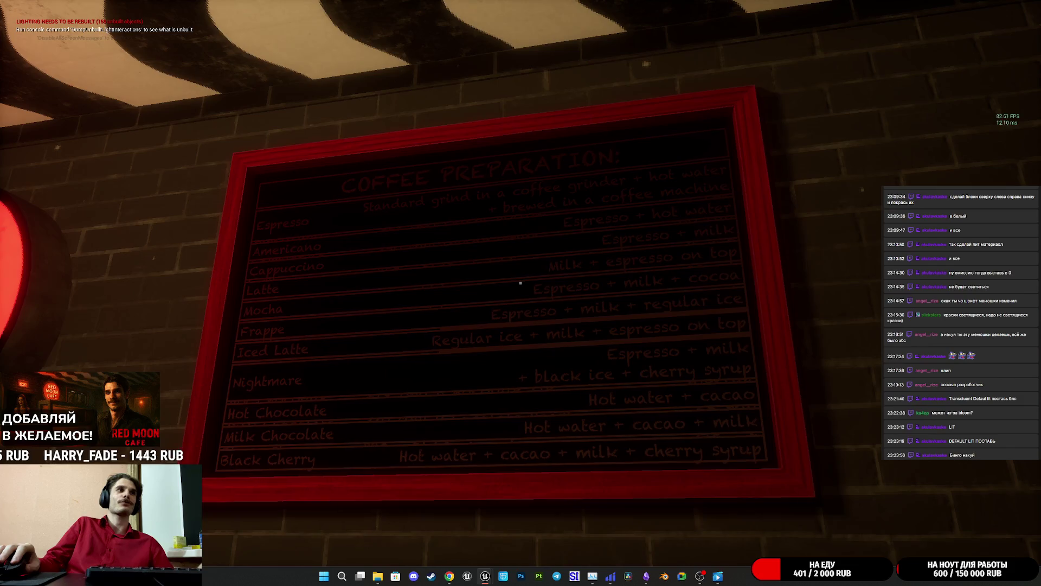
key(a)
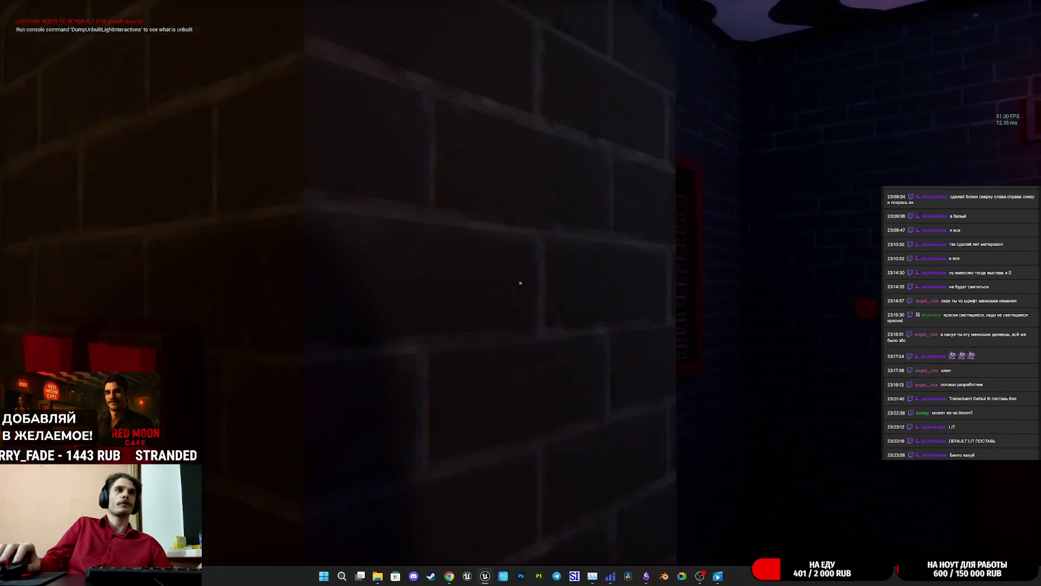
key(Escape)
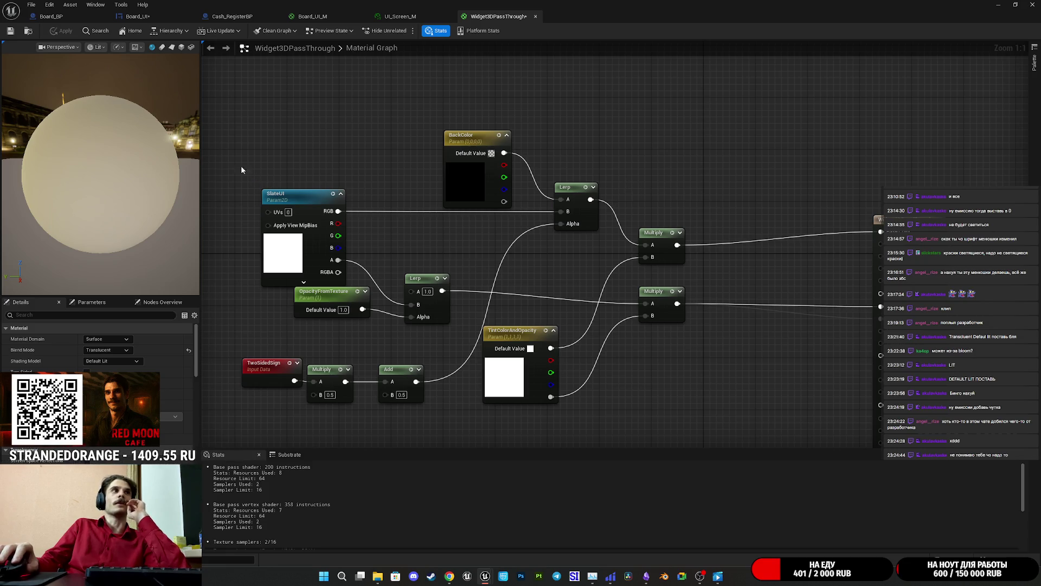
Orbit the material preview sphere, then return to the cafe level with the full editor interface
drag(91, 171, 166, 173)
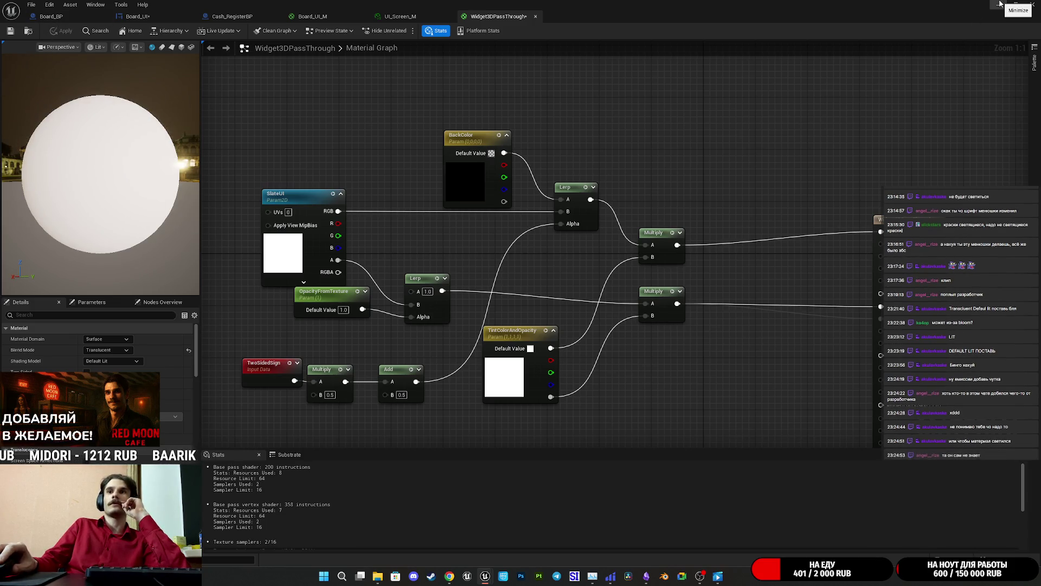
click(76, 17)
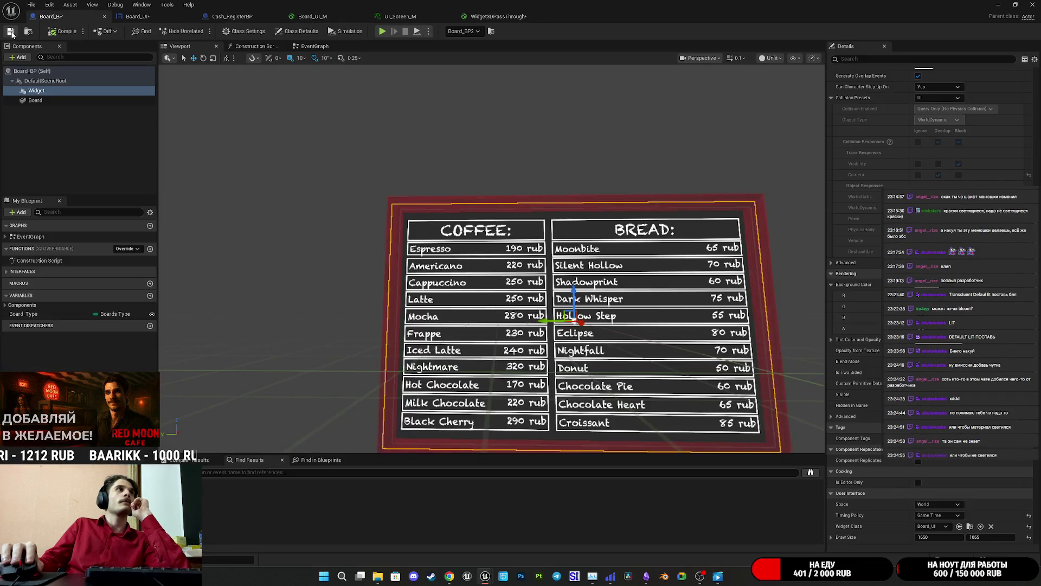
click(999, 5)
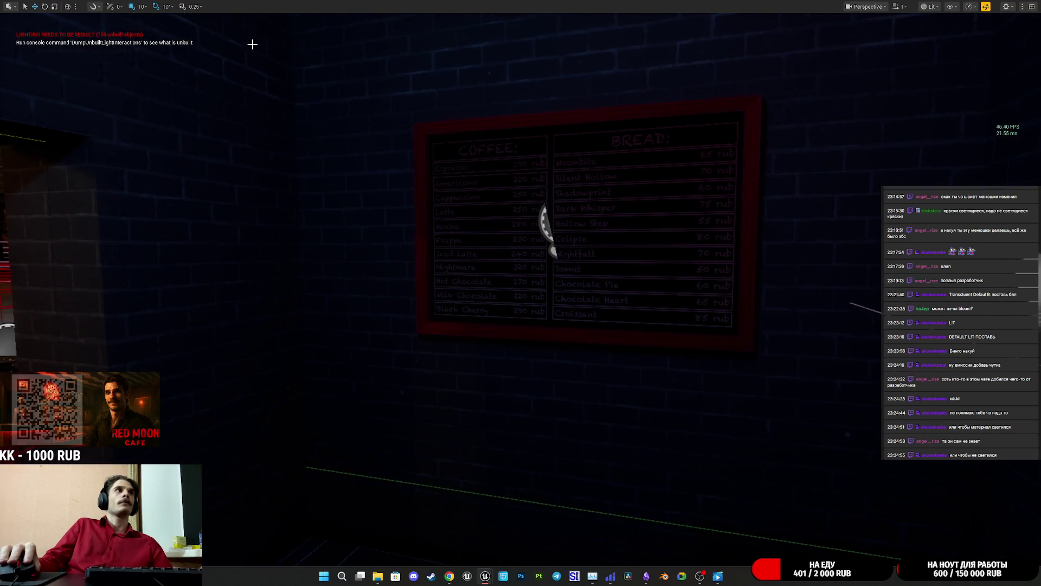
key(F11)
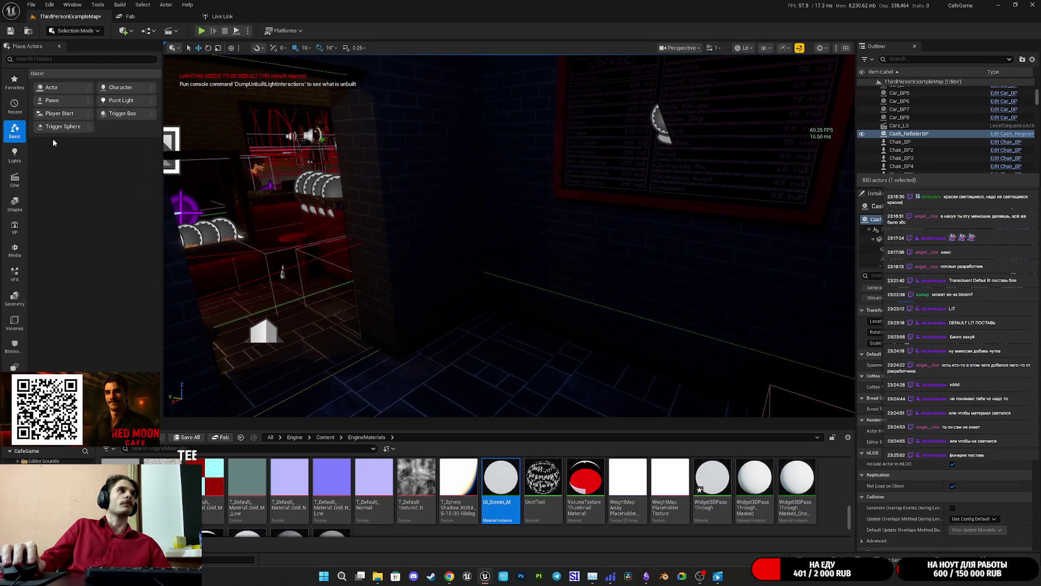
Place a Point Light in front of the menu board and bring Board_BP forward
mouse_move(120, 101)
mouse_down()
mouse_move(487, 325)
mouse_move(494, 255)
mouse_move(490, 271)
mouse_move(476, 259)
mouse_move(635, 289)
mouse_up()
mouse_move(485, 576)
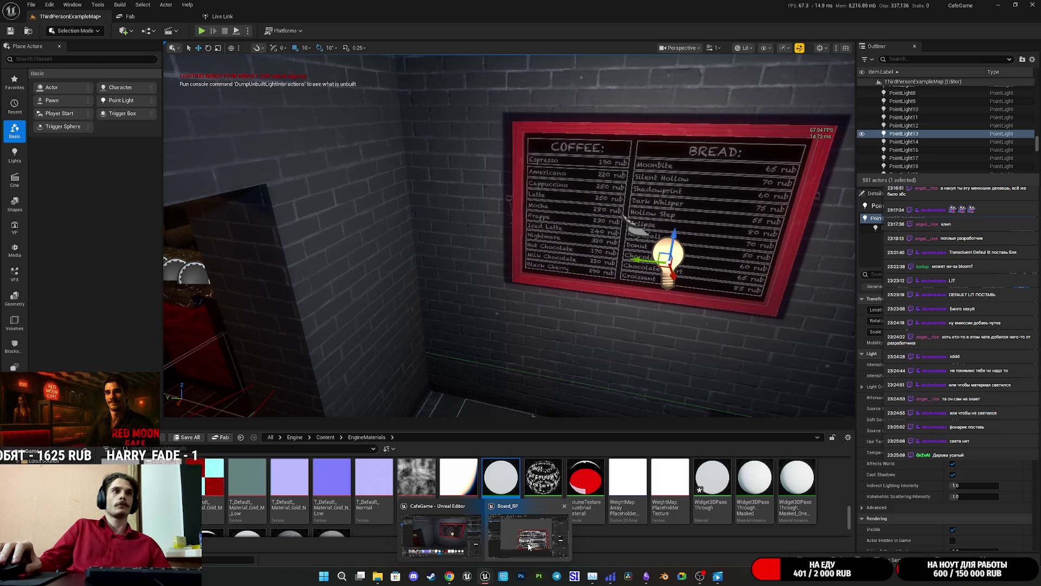
click(532, 544)
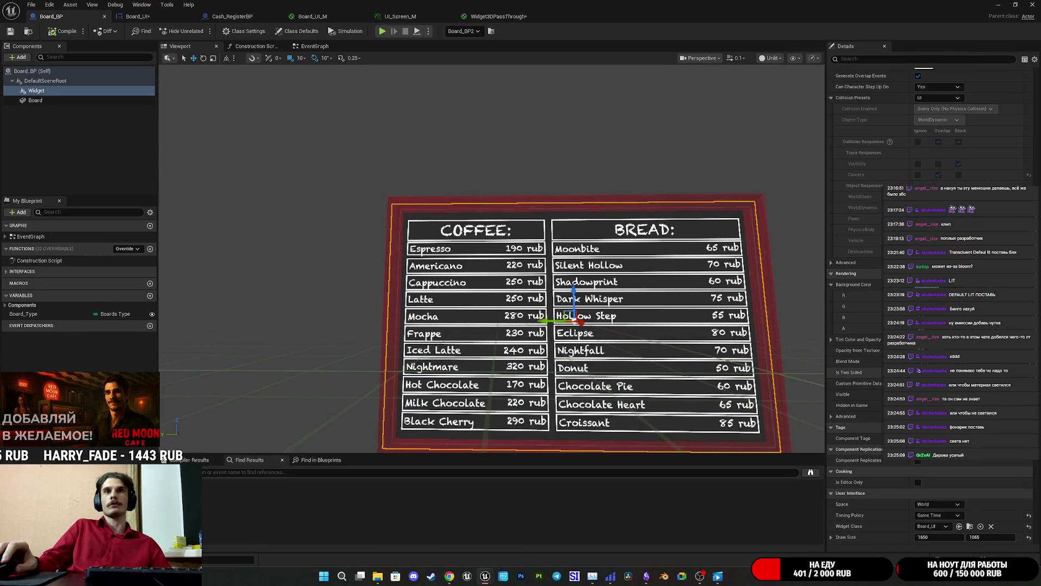
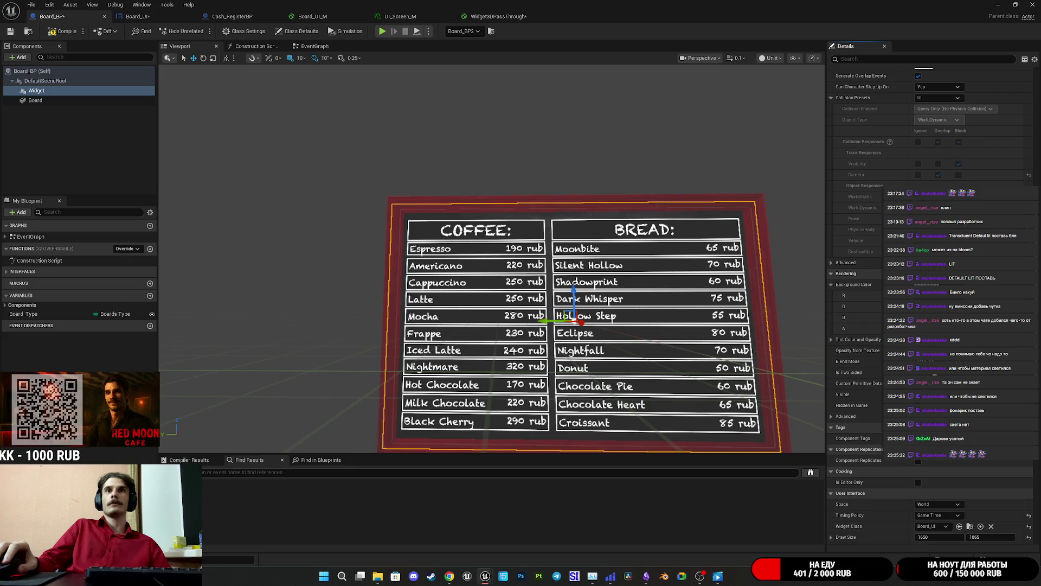
Save the Board_BP blueprint and minimize its editor to get back to the cafe level
mouse_move(543, 272)
mouse_down()
mouse_move(478, 260)
mouse_move(499, 174)
mouse_move(434, 185)
mouse_move(461, 238)
mouse_move(519, 279)
mouse_up()
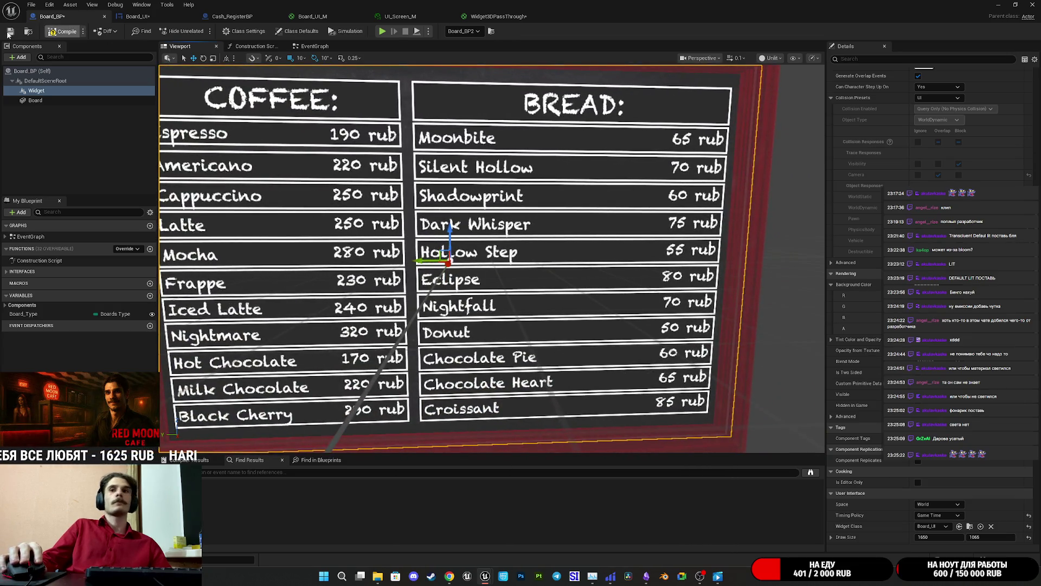
click(9, 31)
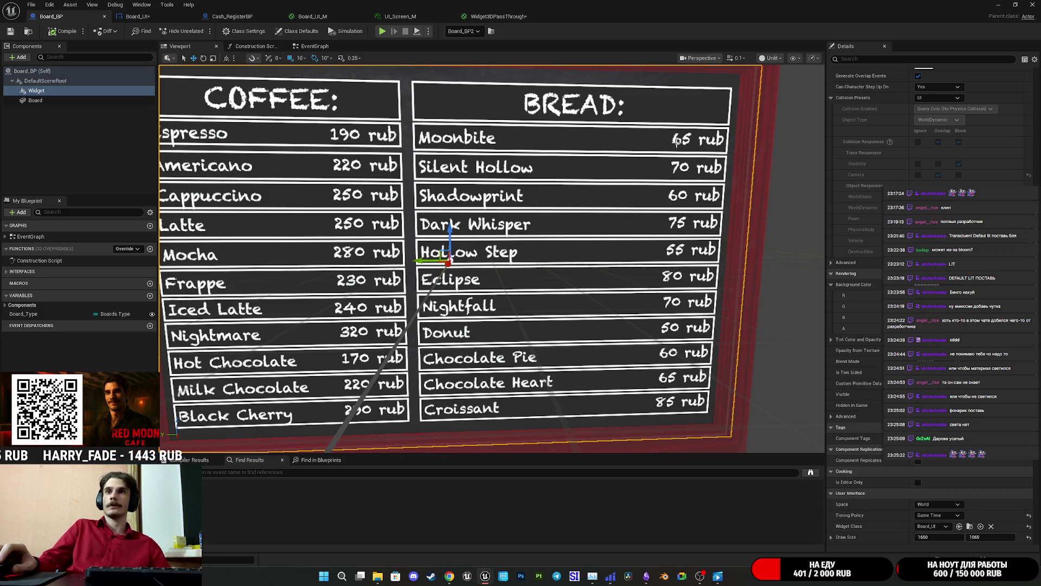
click(1000, 5)
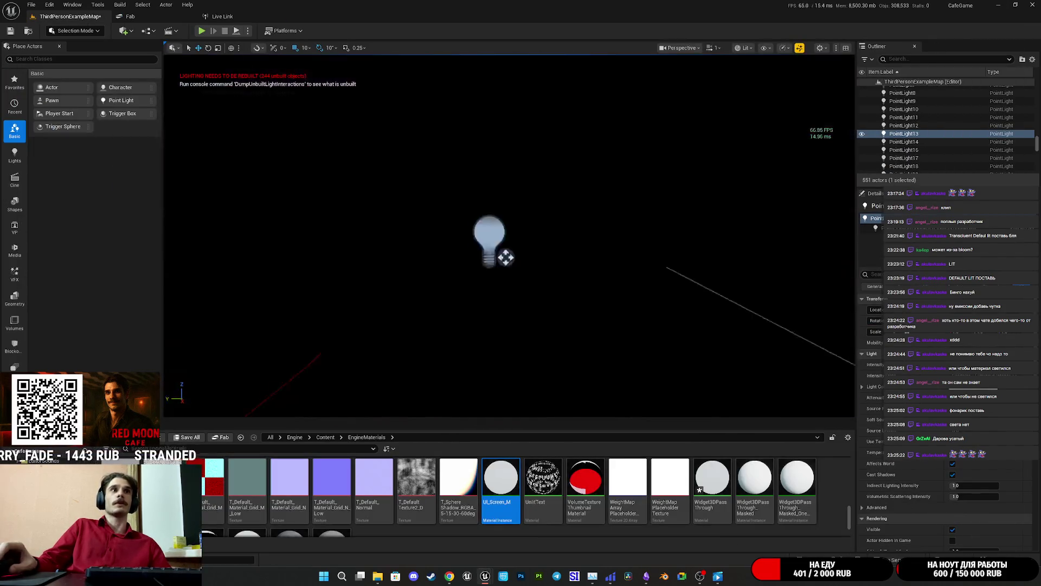
Select the wall menu board and inspect a component's Details, cancelling the Color Picker unchanged
scroll(646, 256, up, 5)
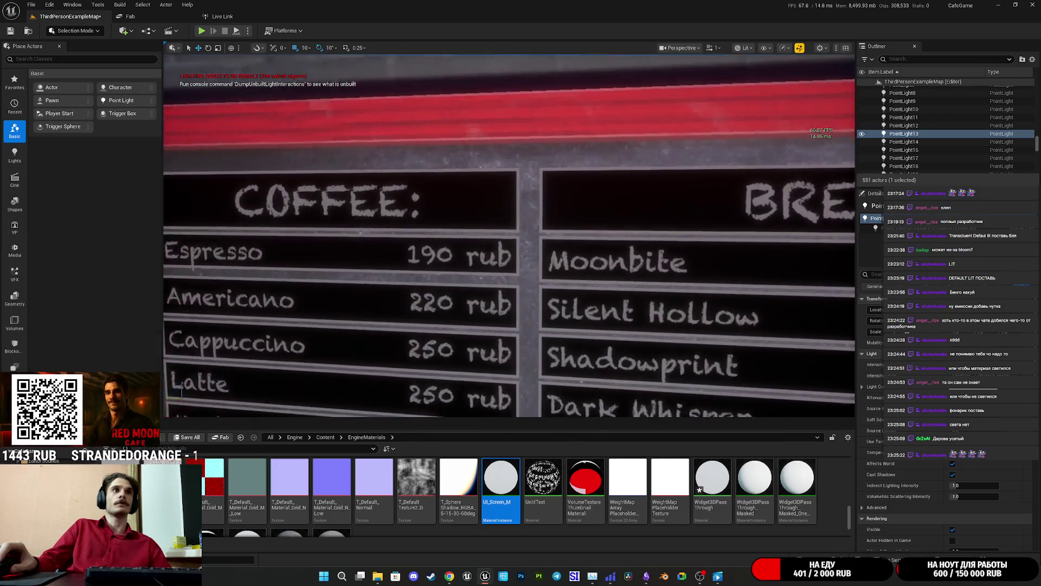
scroll(646, 256, down, 5)
scroll(645, 256, up, 4)
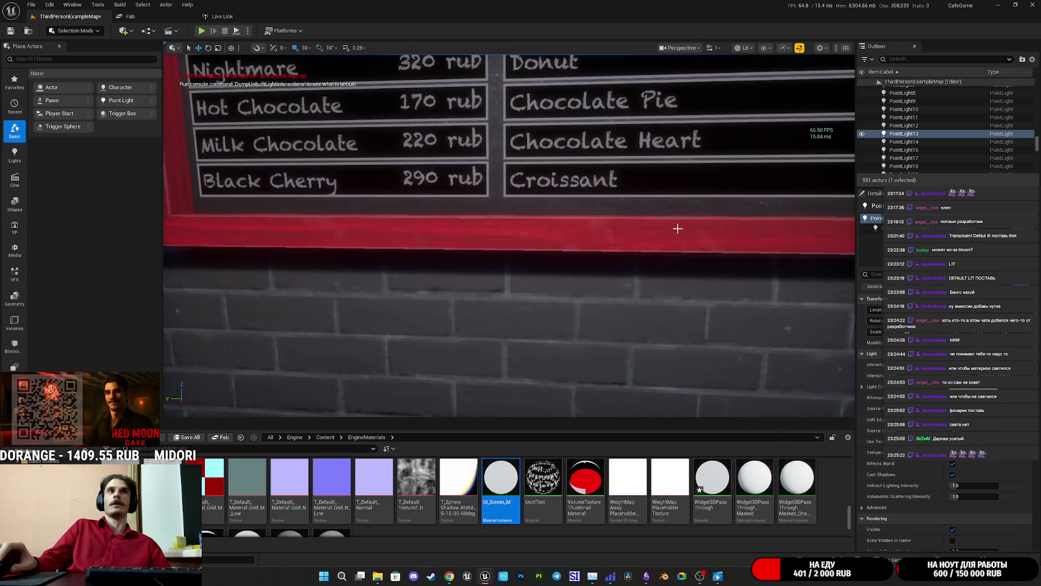
click(677, 228)
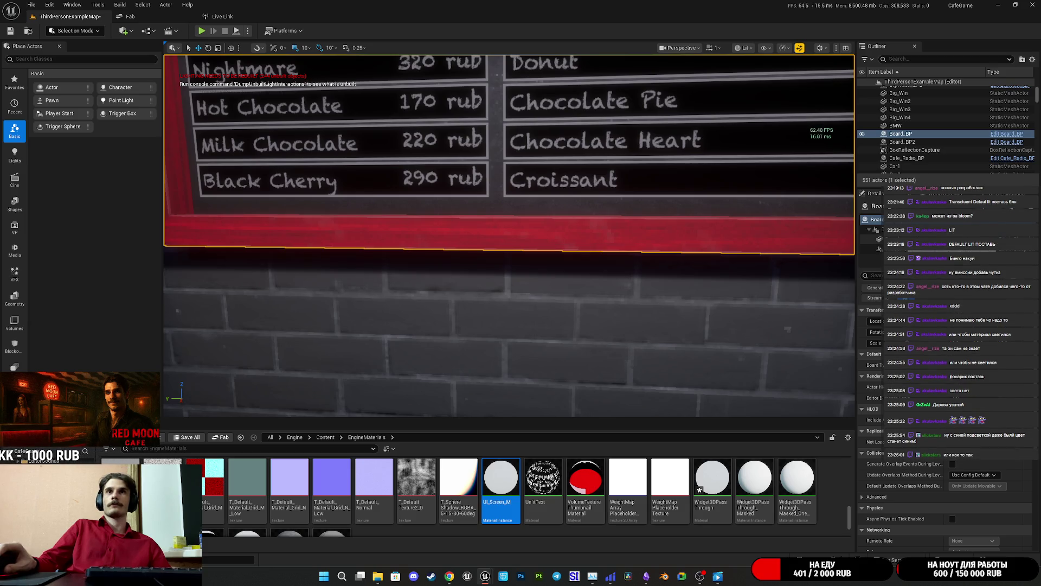
click(876, 249)
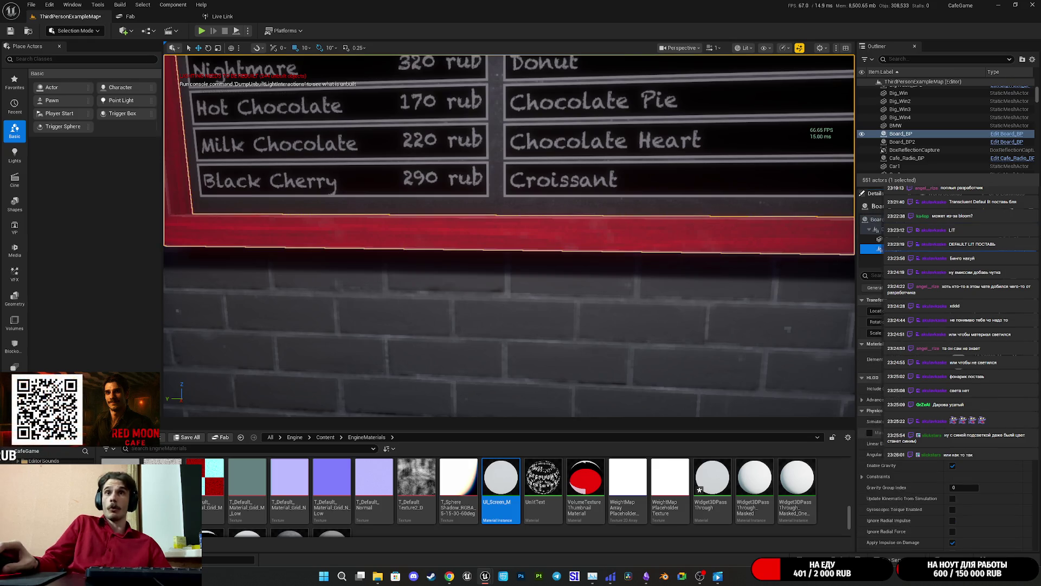
scroll(946, 434, down, 4)
scroll(873, 434, down, 5)
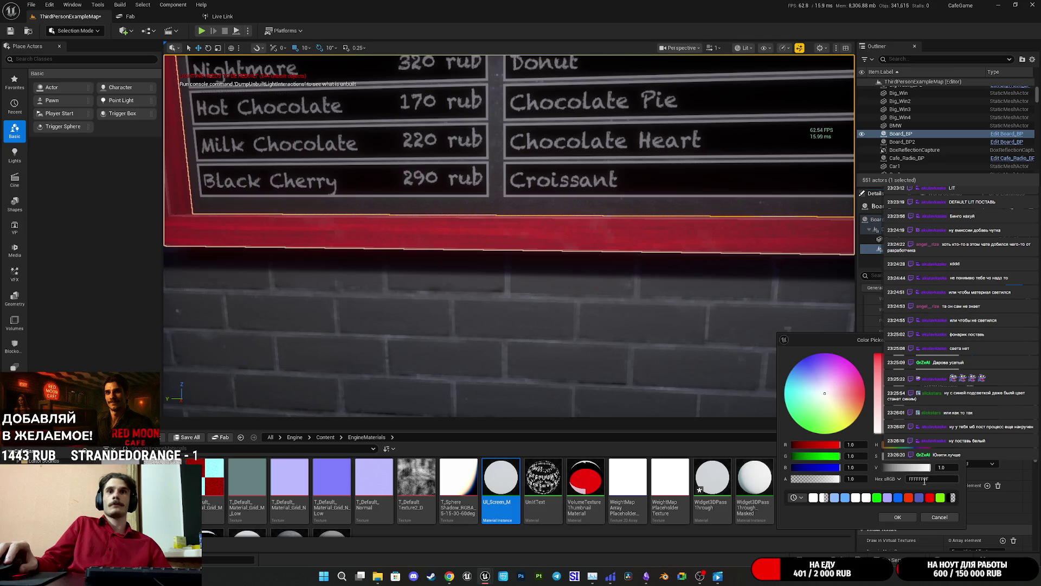
click(932, 516)
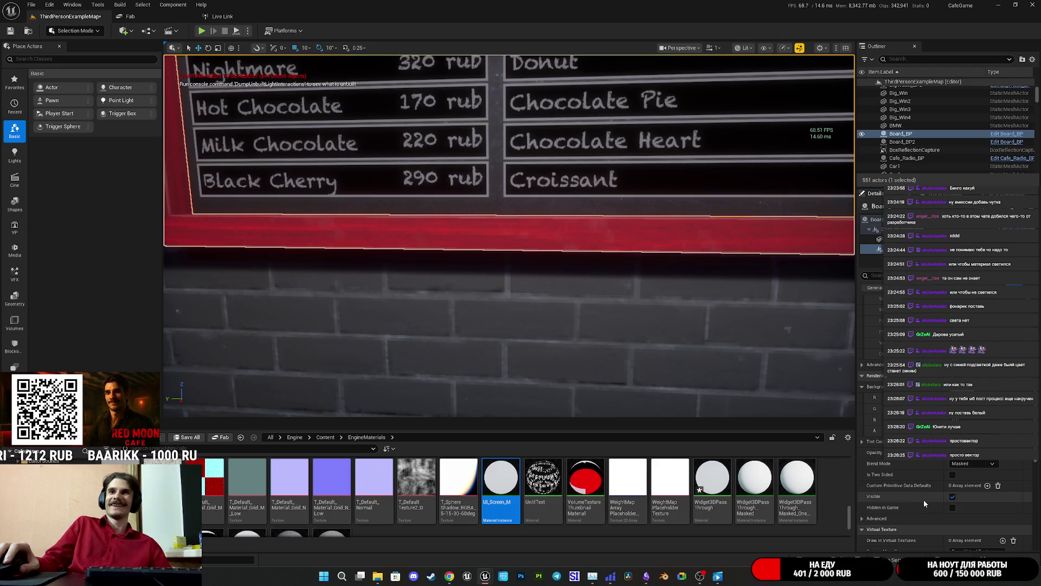
Restore the Board_BP editor and show the Board_UI widget design
mouse_move(485, 576)
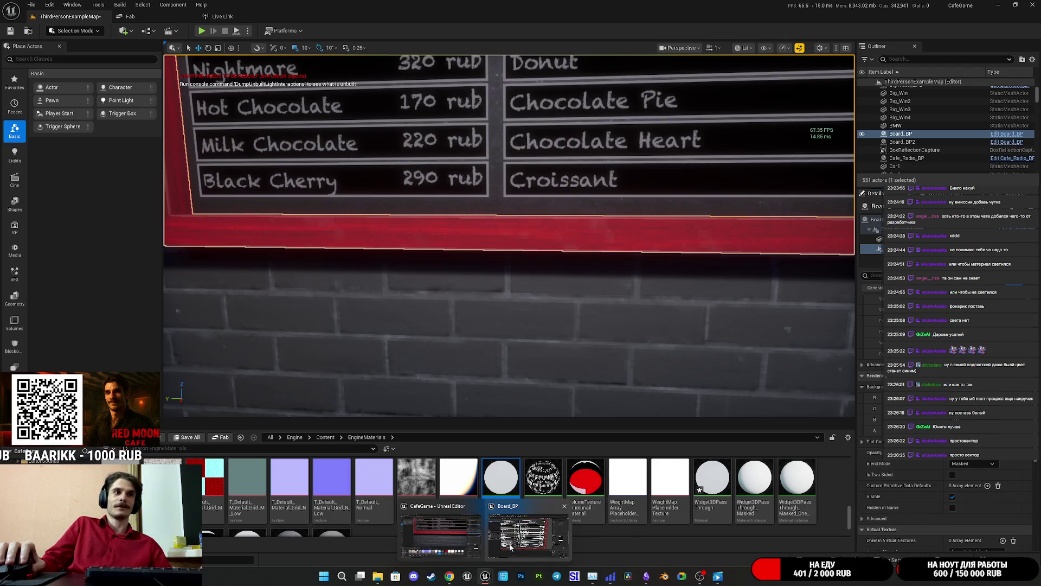
click(523, 528)
click(140, 17)
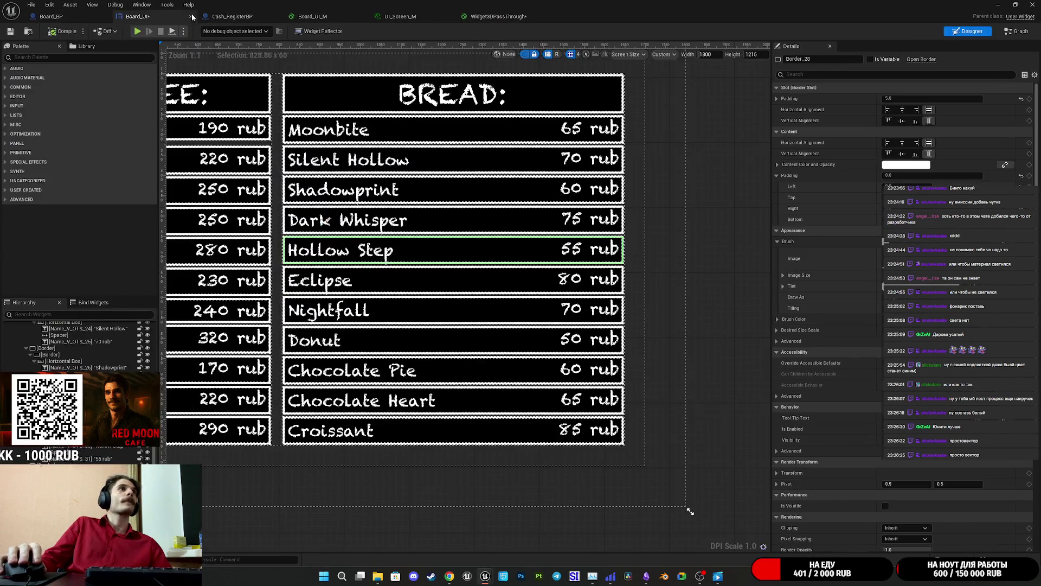
Browse the open asset tabs and reach the Widget3DPassThrough graph's material output
click(246, 18)
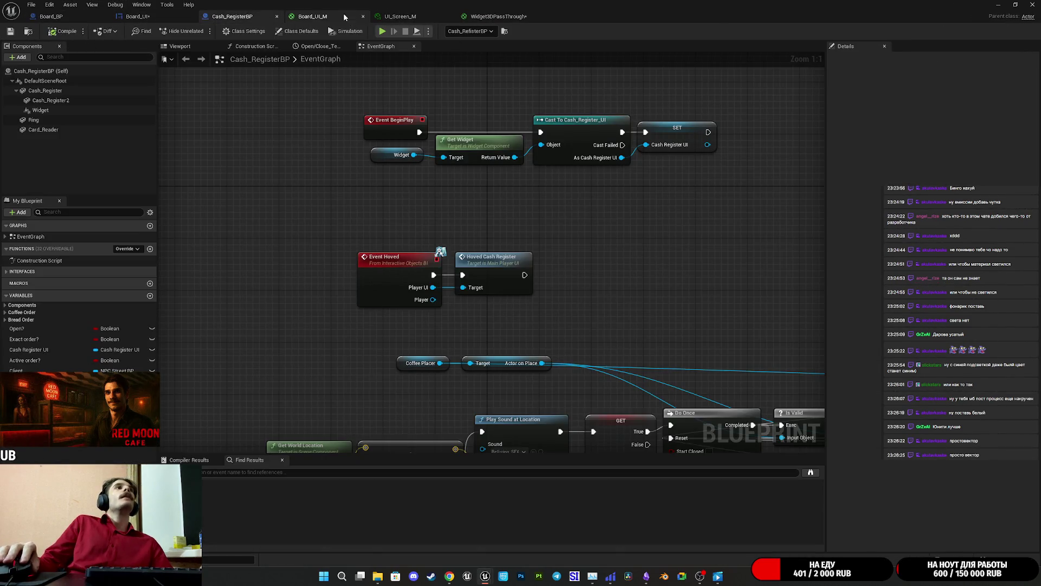
click(371, 15)
click(430, 12)
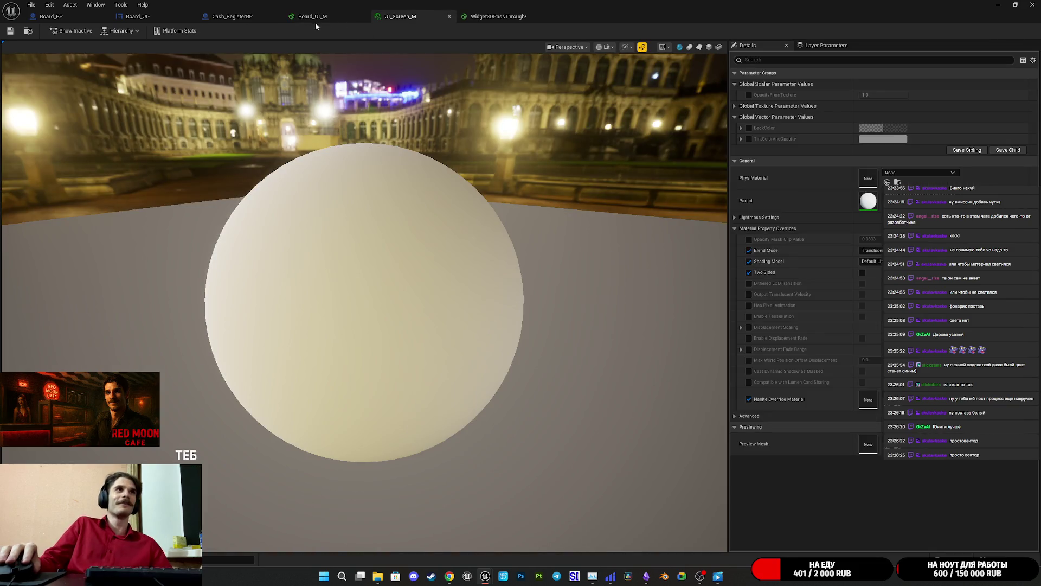
click(317, 20)
click(401, 16)
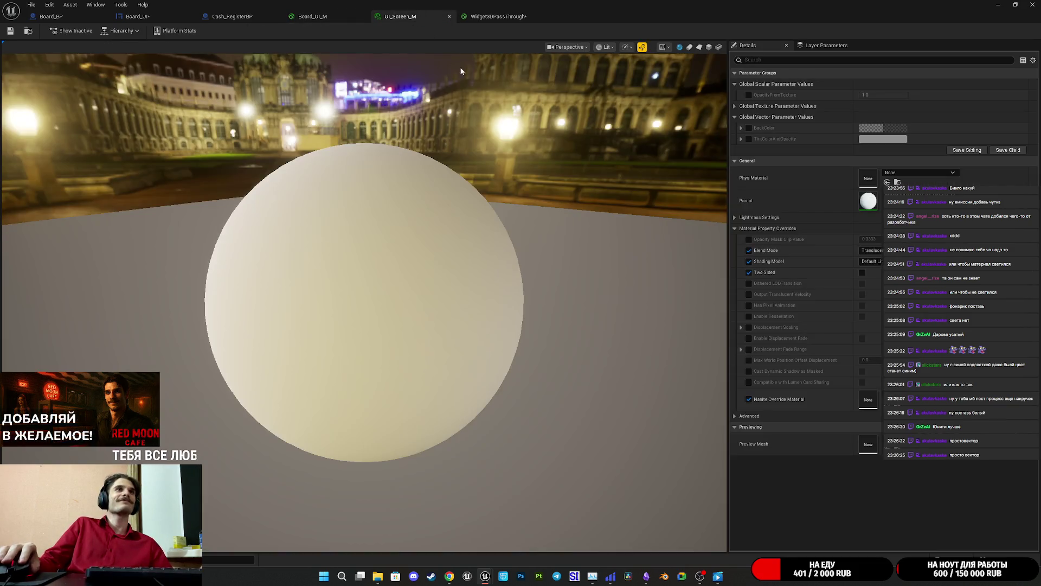
click(482, 21)
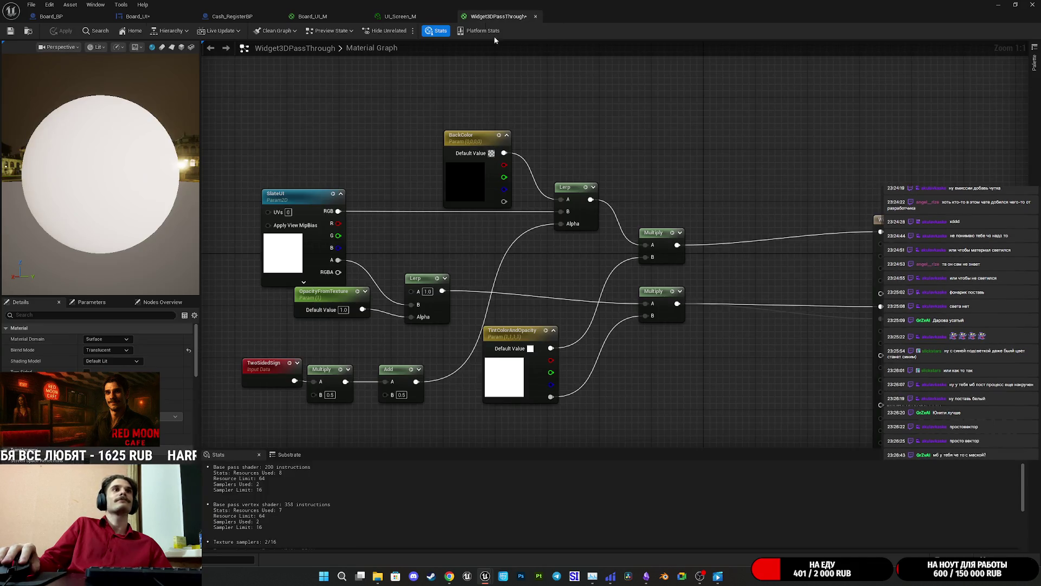
drag(786, 274, 598, 274)
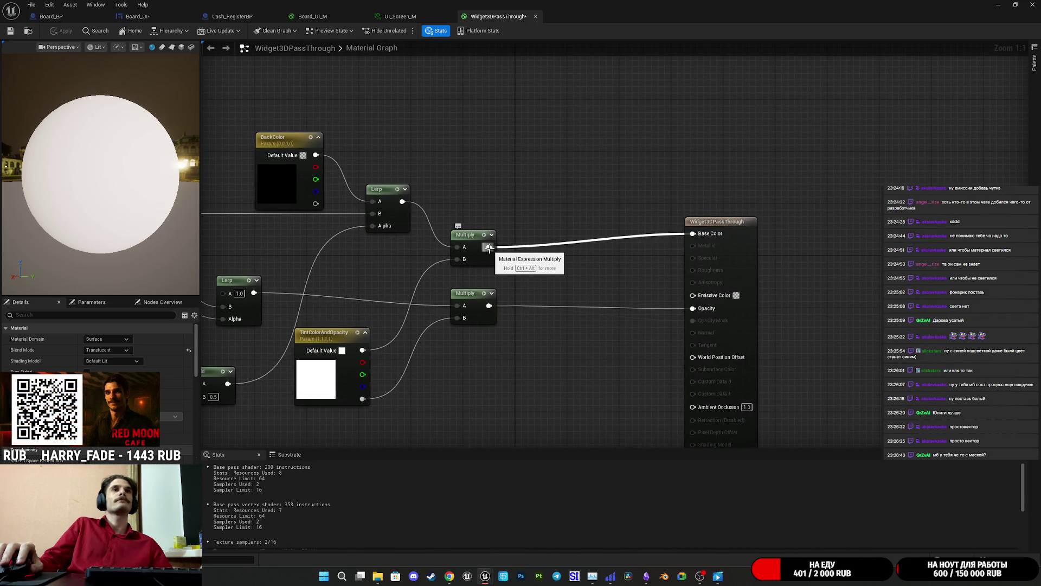
Unplug Multiply from Base Color, set Base Color to white FFFFFF, and apply
alt+click(490, 248)
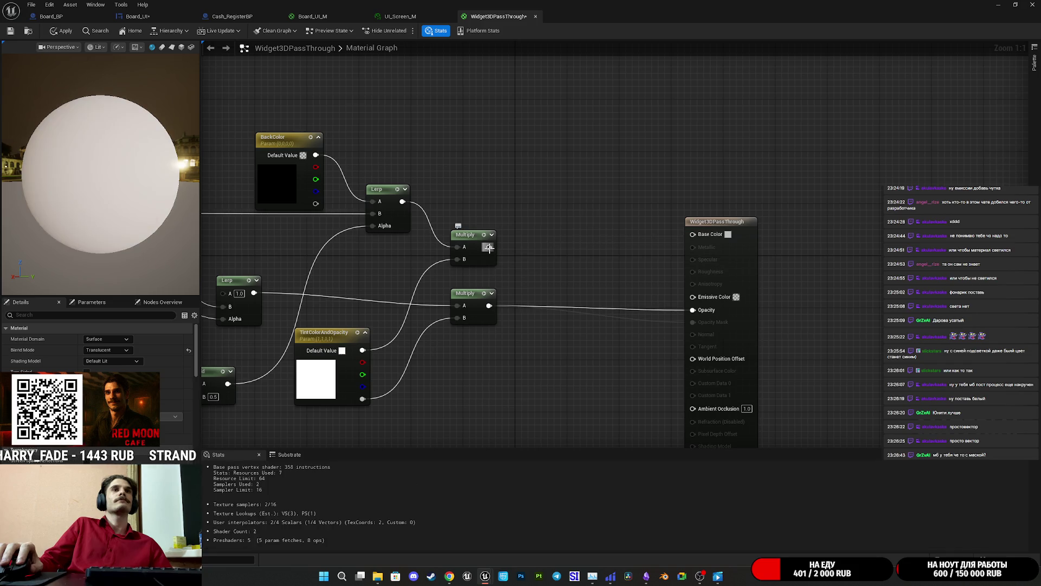
click(728, 235)
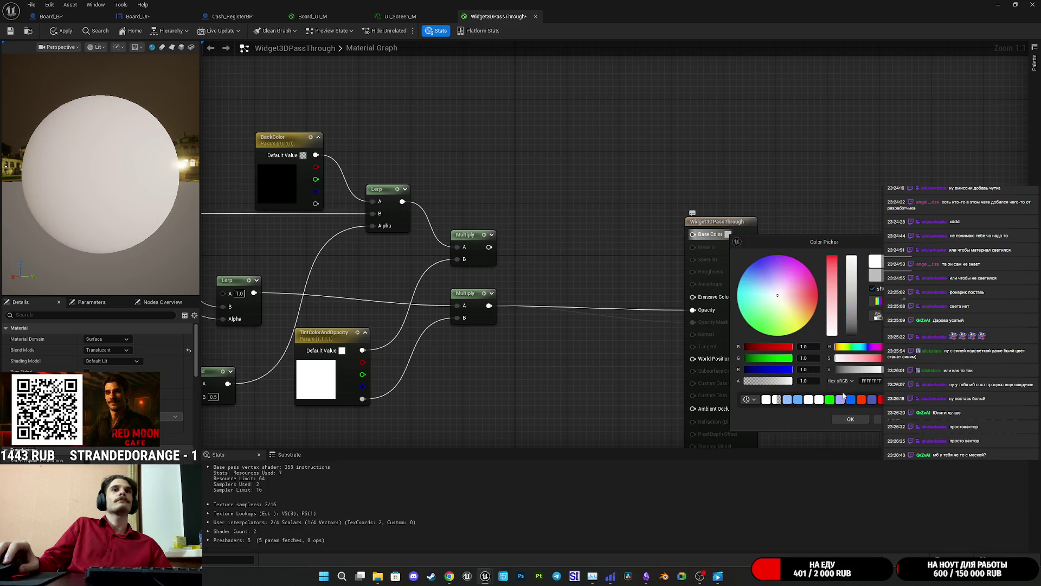
click(849, 420)
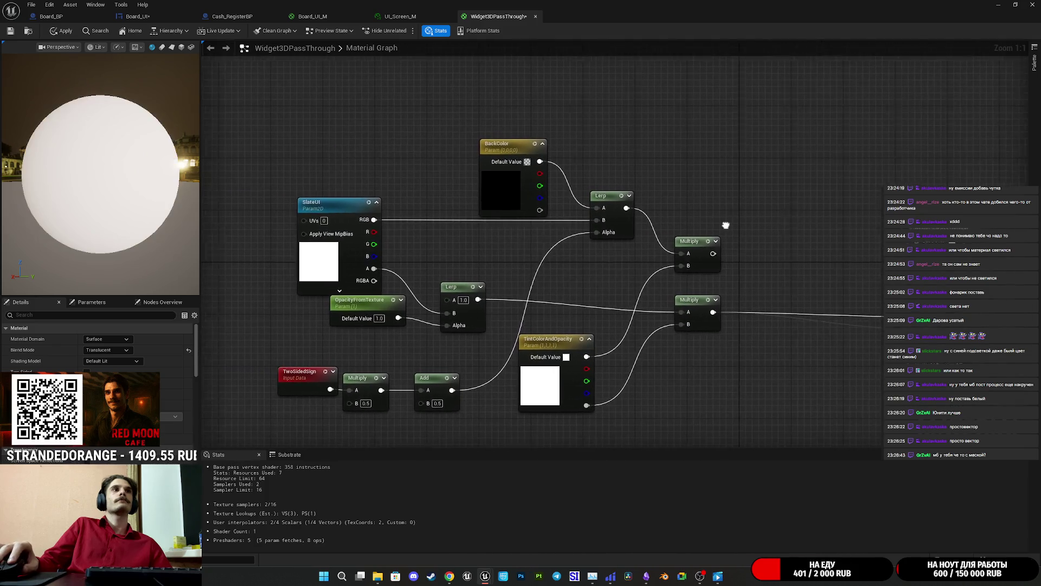
click(61, 31)
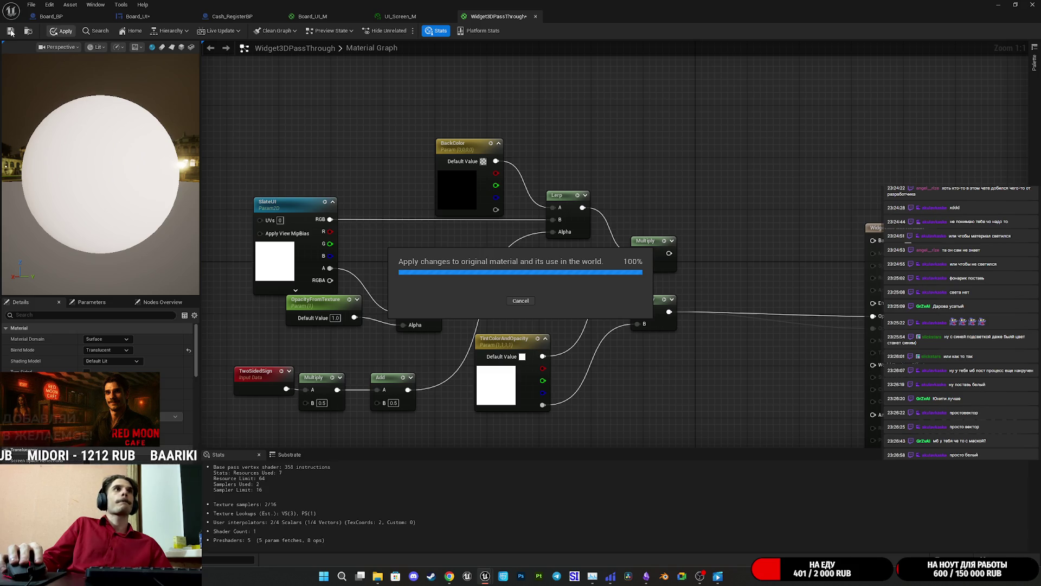
click(81, 17)
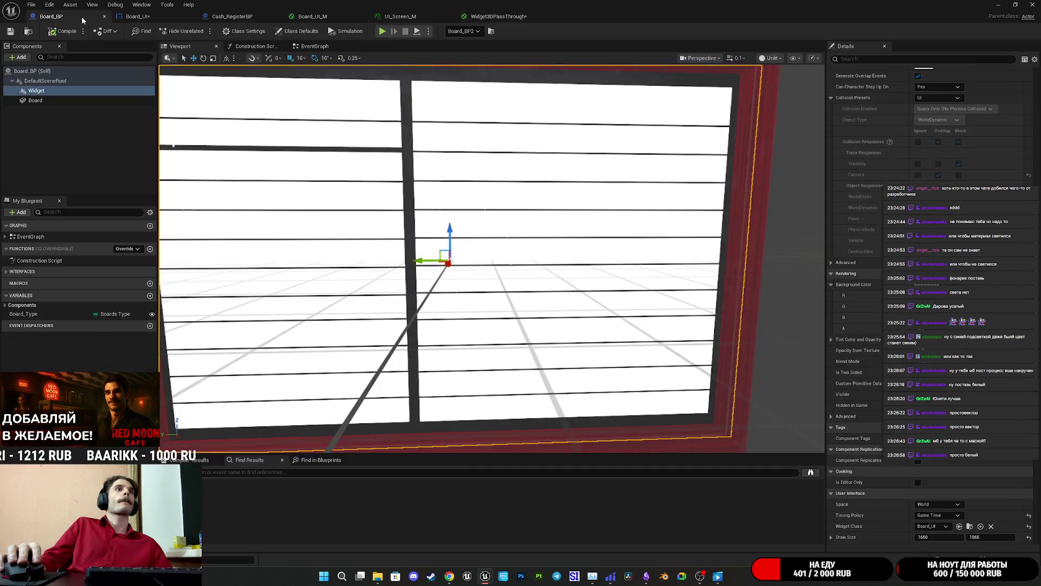
Orbit and frame the now-white board in the Board_BP viewport
scroll(644, 111, down, 5)
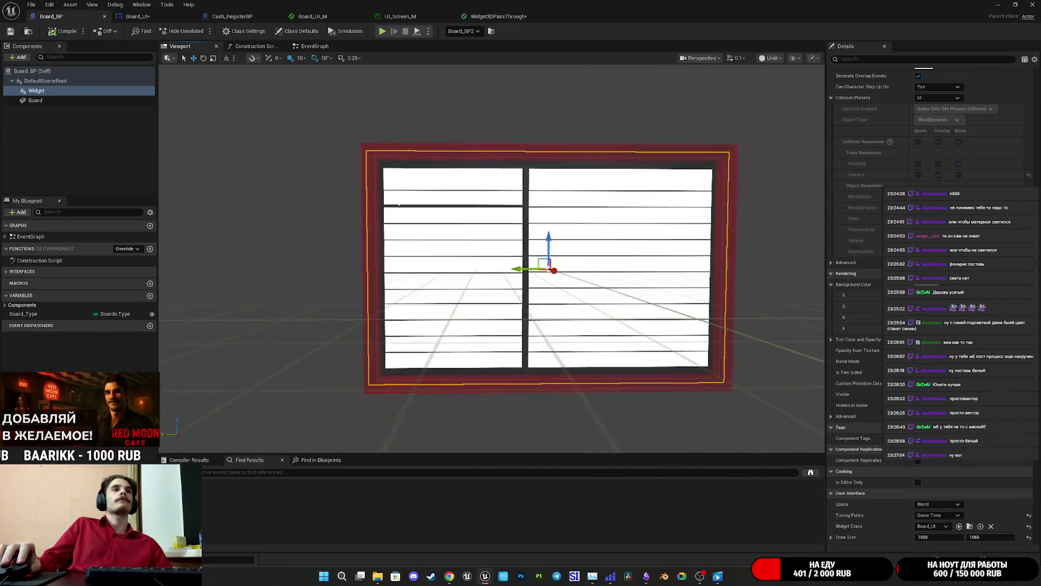
scroll(491, 258, up, 5)
scroll(234, 252, down, 3)
mouse_move(234, 253)
mouse_down()
mouse_move(244, 217)
mouse_move(331, 217)
mouse_up()
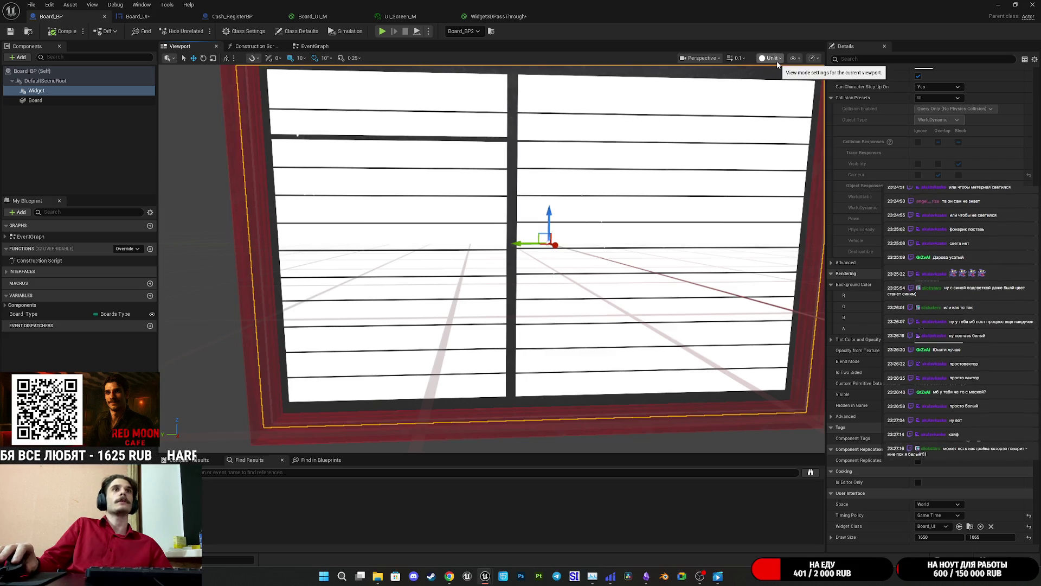
key(f)
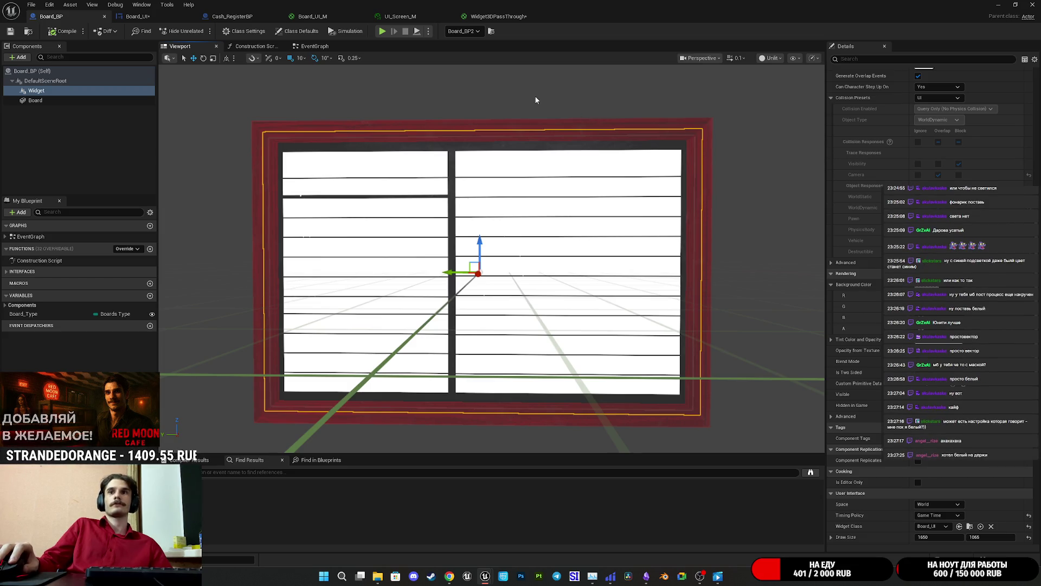
Wire the upper Multiply output back into Widget3DPassThrough's Base Color
click(498, 15)
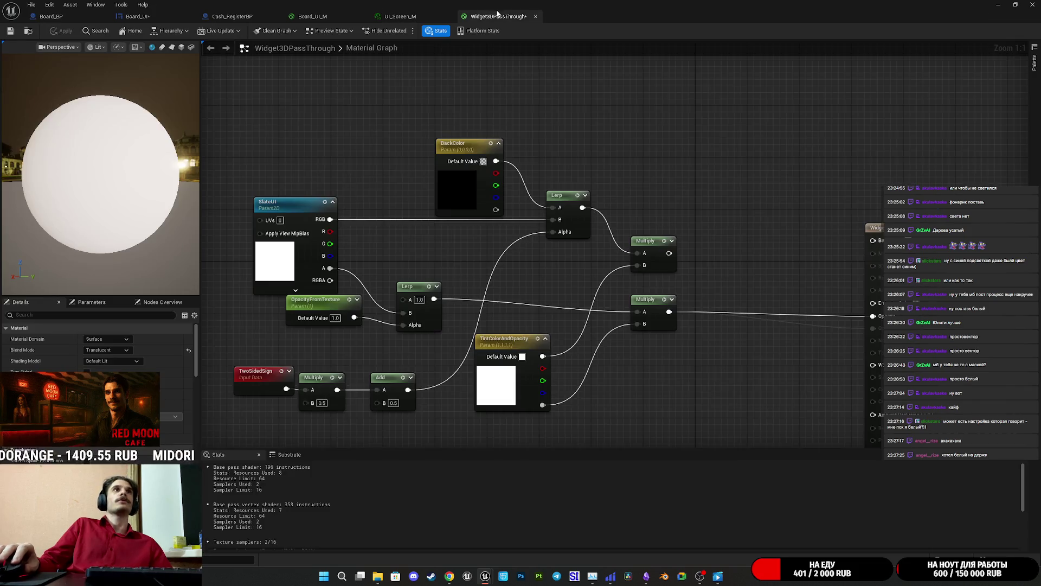
drag(714, 174, 666, 172)
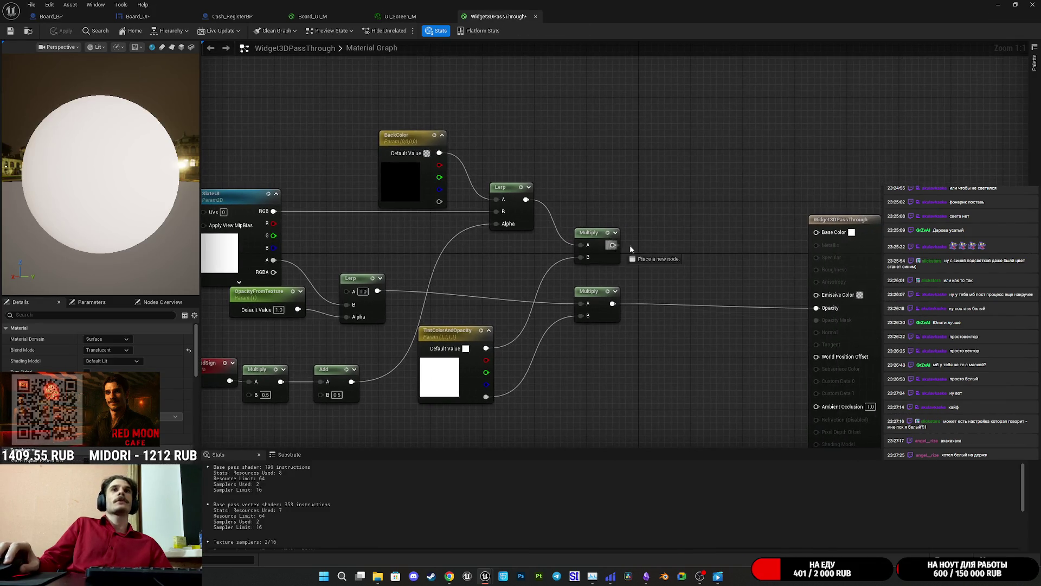
drag(612, 243, 817, 233)
mouse_move(729, 199)
mouse_down()
mouse_move(705, 206)
mouse_move(835, 195)
mouse_up()
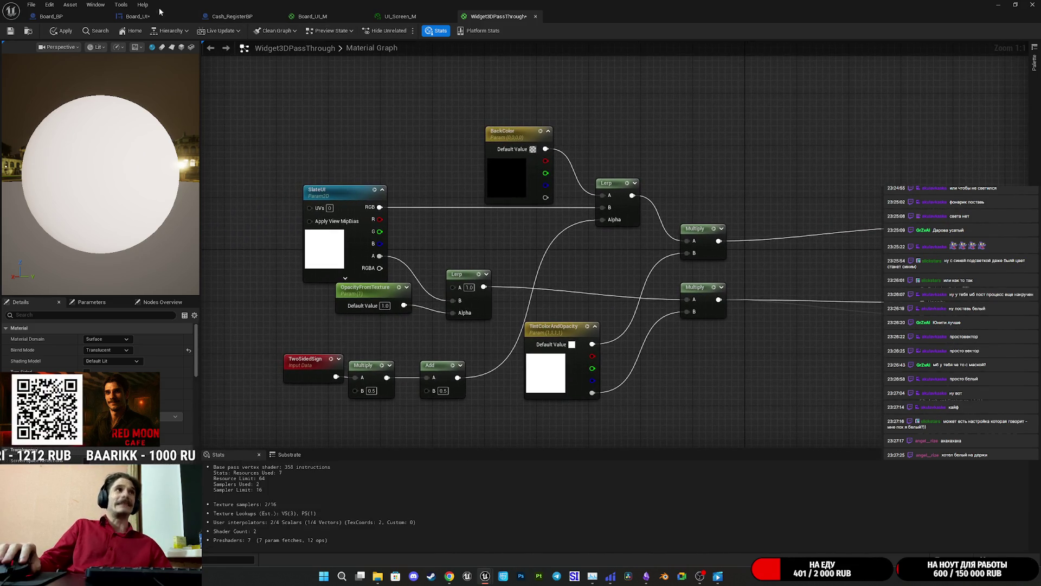
click(138, 16)
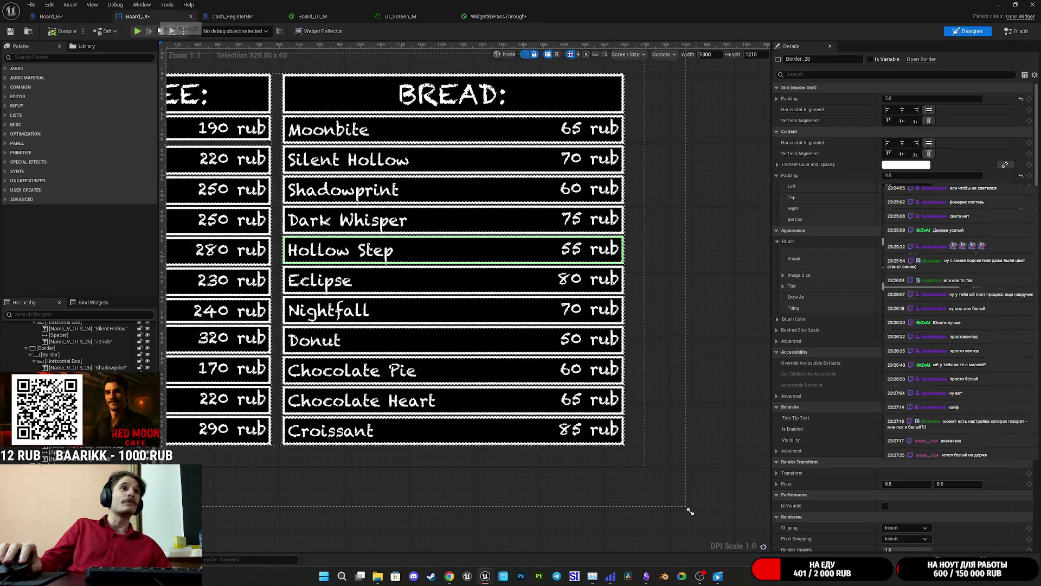
Select the BREAD header Border and bring up its Brush Color picker
click(578, 107)
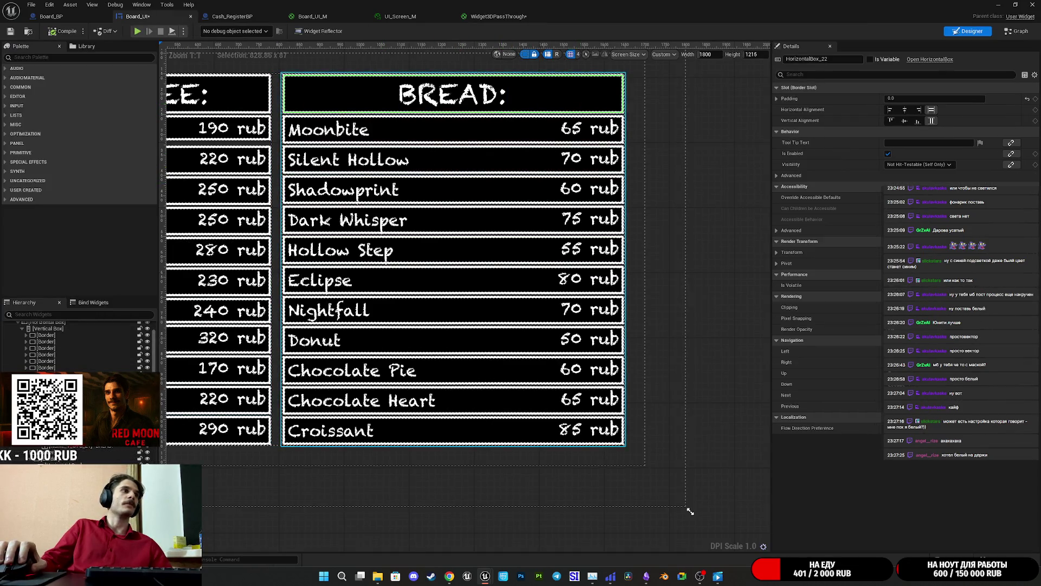
click(577, 103)
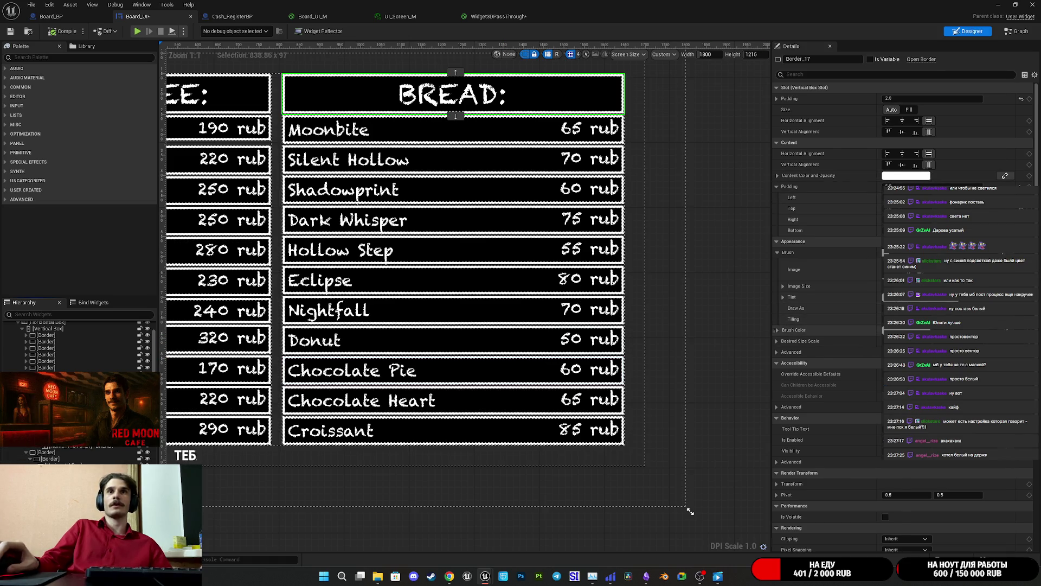
click(906, 330)
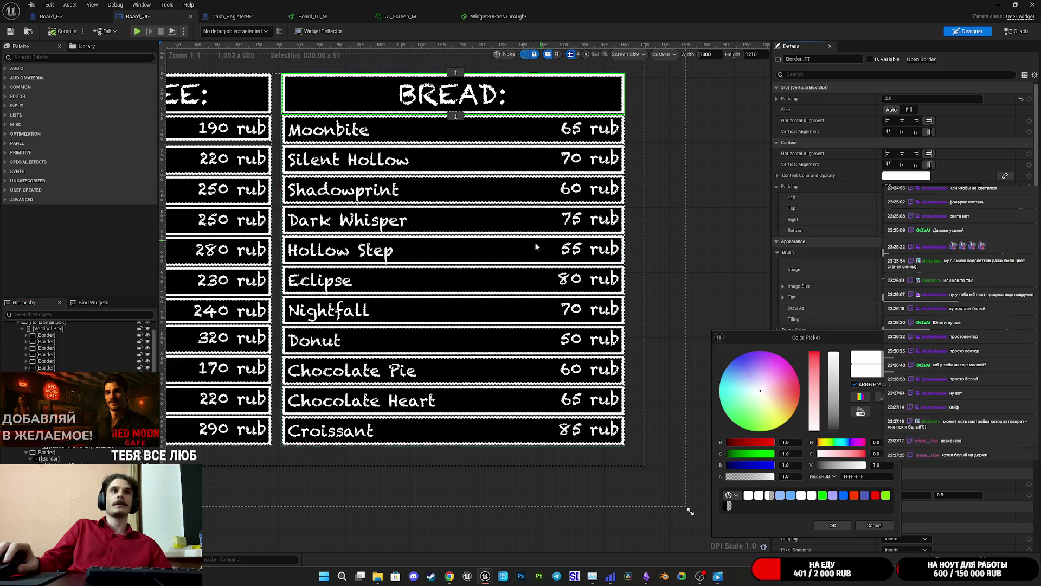
Close the Brush Color picker unchanged and save the Board_UI widget
drag(542, 247, 752, 367)
key(Escape)
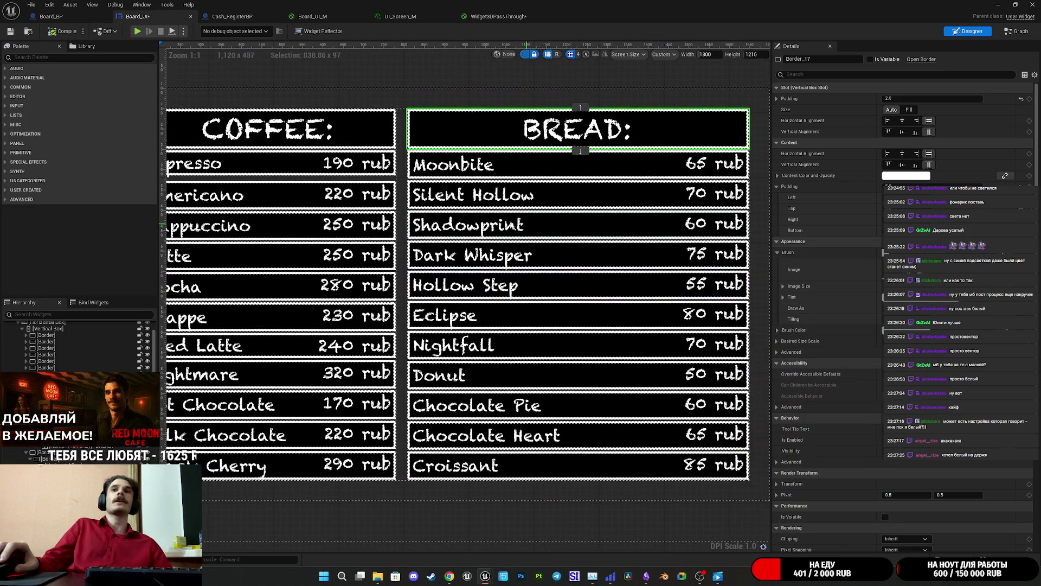
click(10, 31)
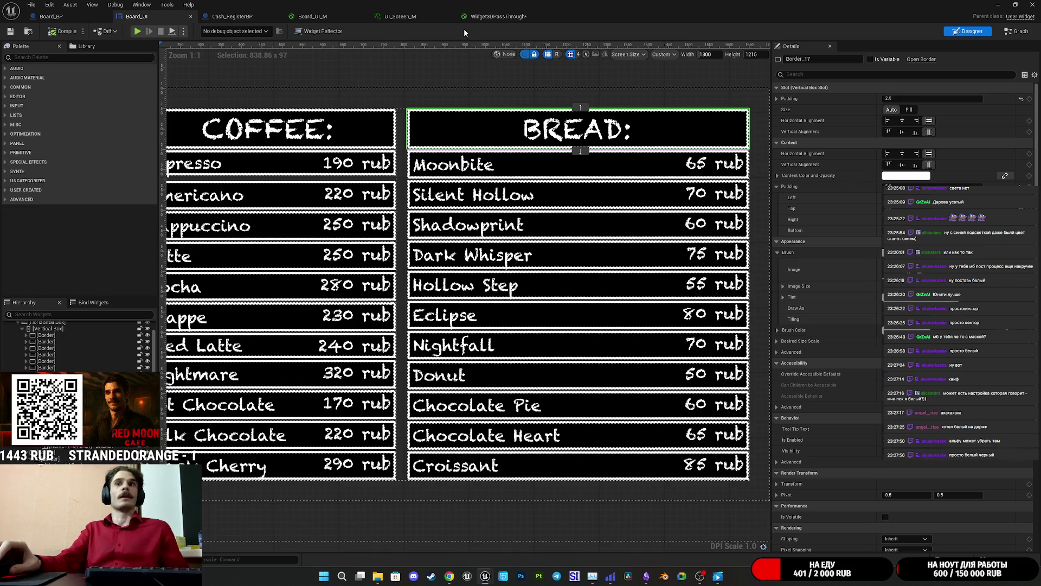
click(484, 17)
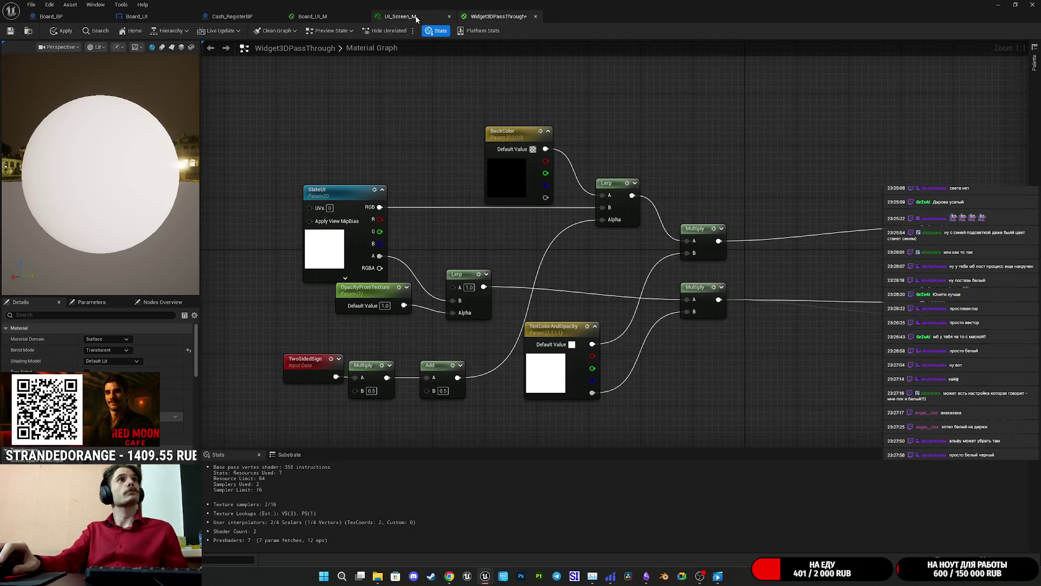
Cycle through the asset tabs back to the Widget3DPassThrough output node
click(416, 18)
click(313, 16)
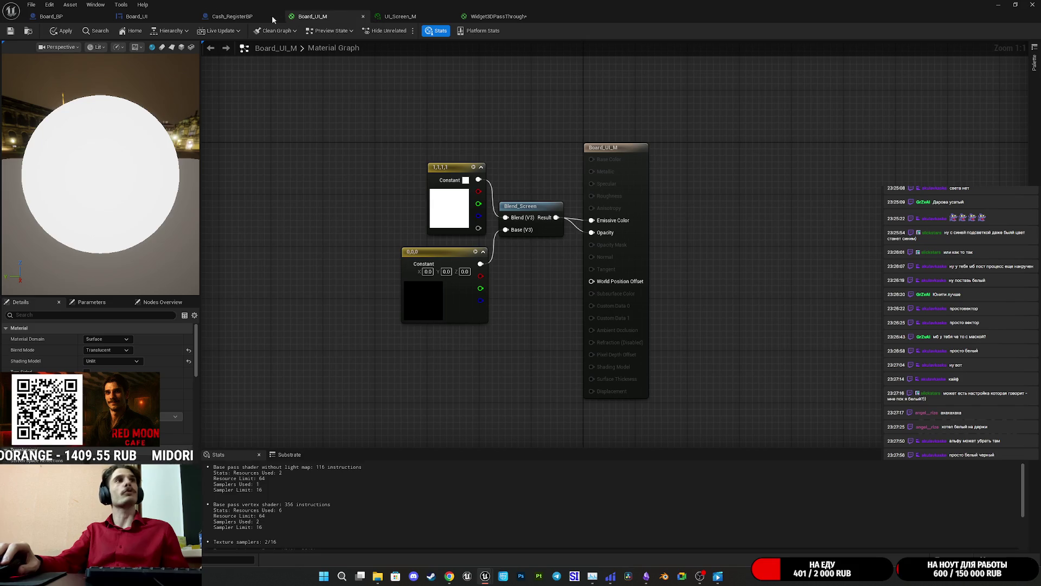
click(238, 18)
click(491, 16)
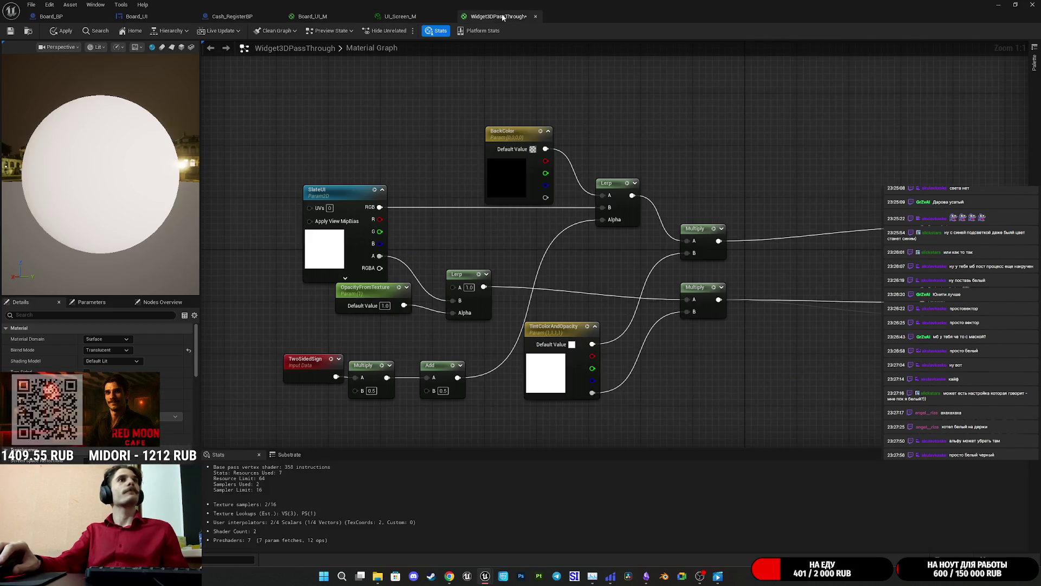
drag(770, 254, 642, 237)
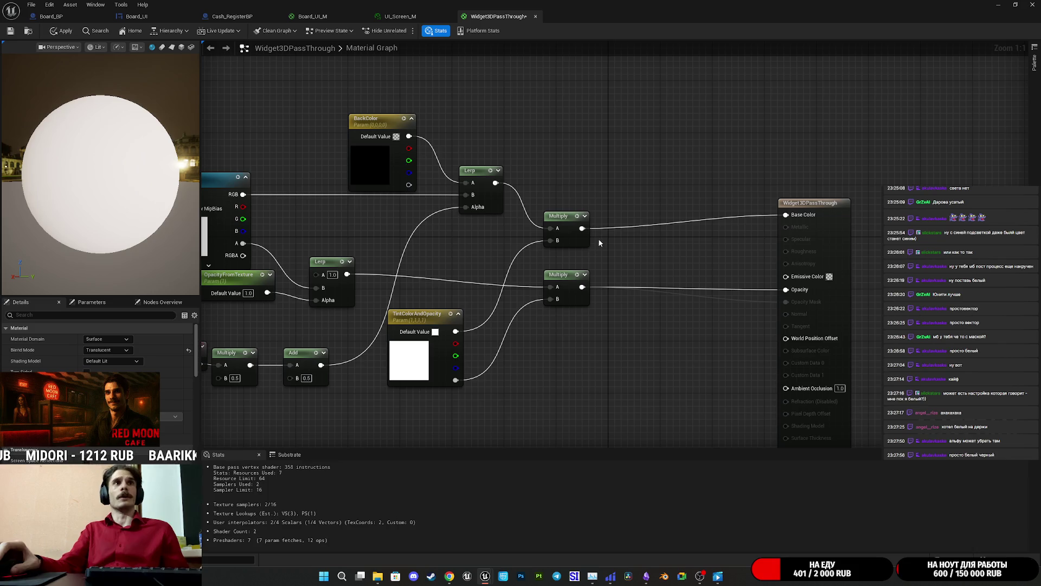
Disconnect the second Multiply from Opacity and apply the material
alt+click(582, 288)
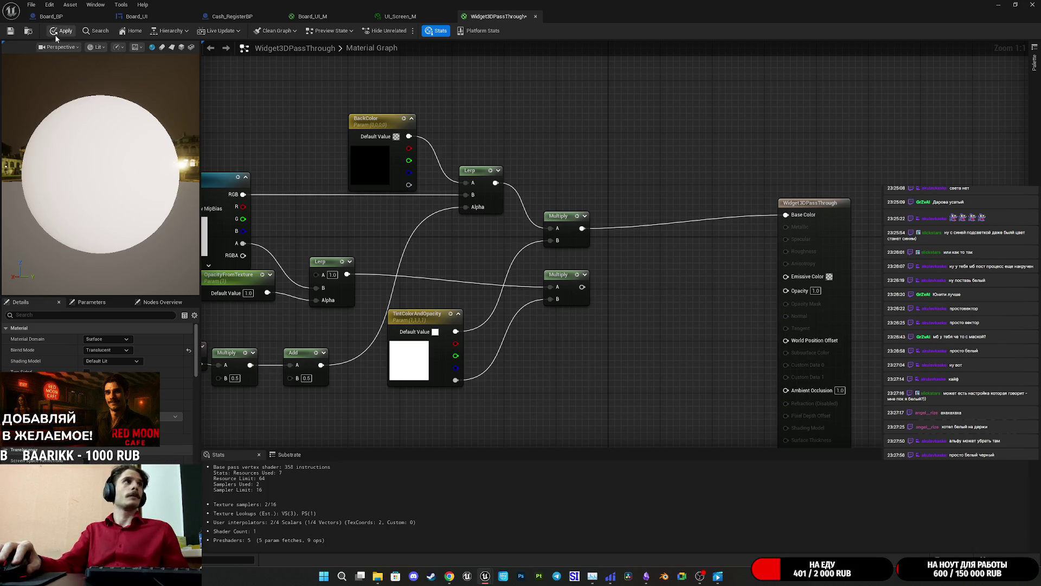
click(11, 31)
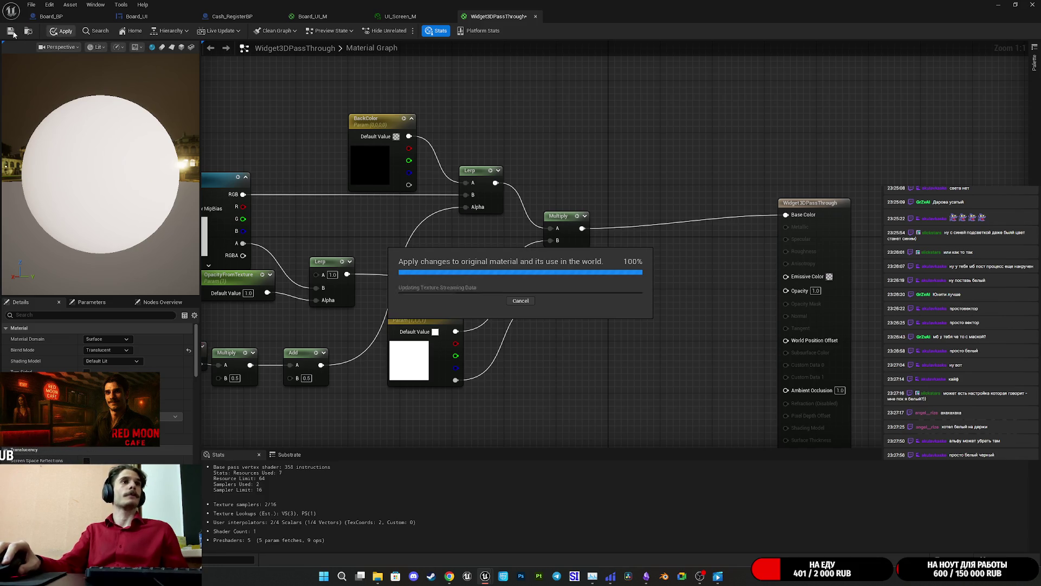
click(64, 16)
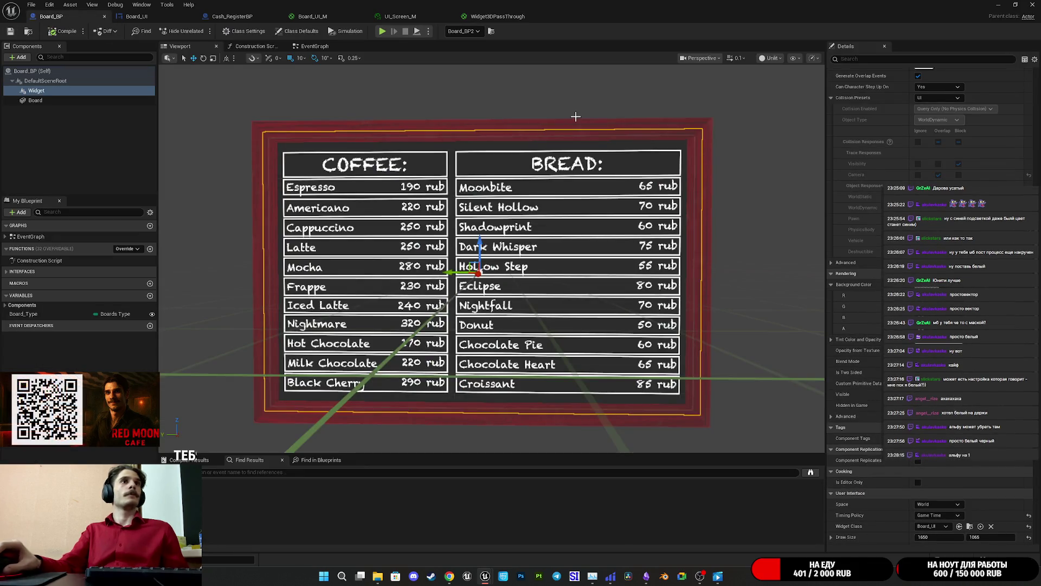
Frame the wall menu board in the level and compare it in Unlit and Lit views
click(998, 5)
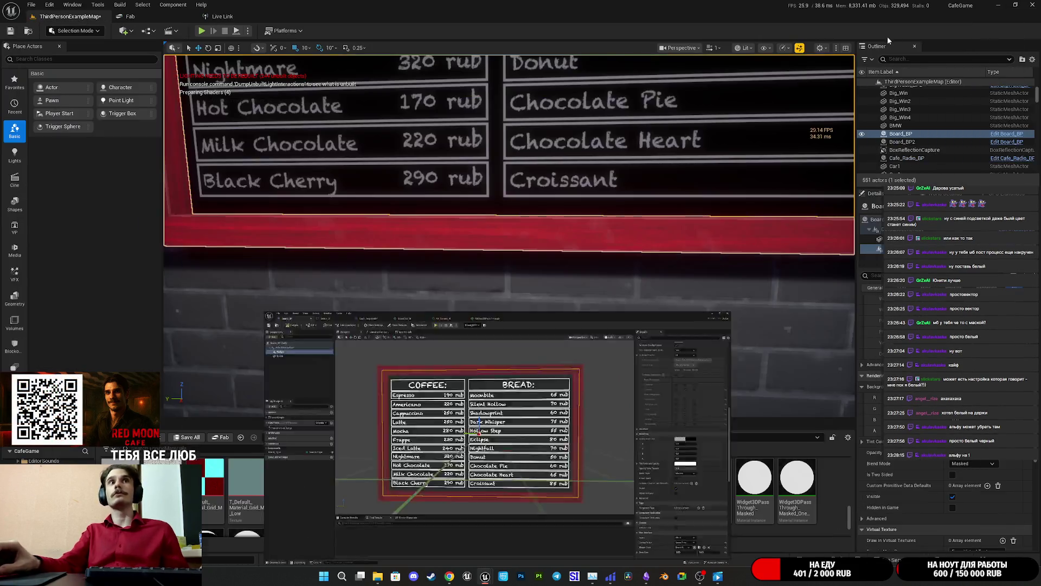
key(f)
scroll(510, 236, up, 5)
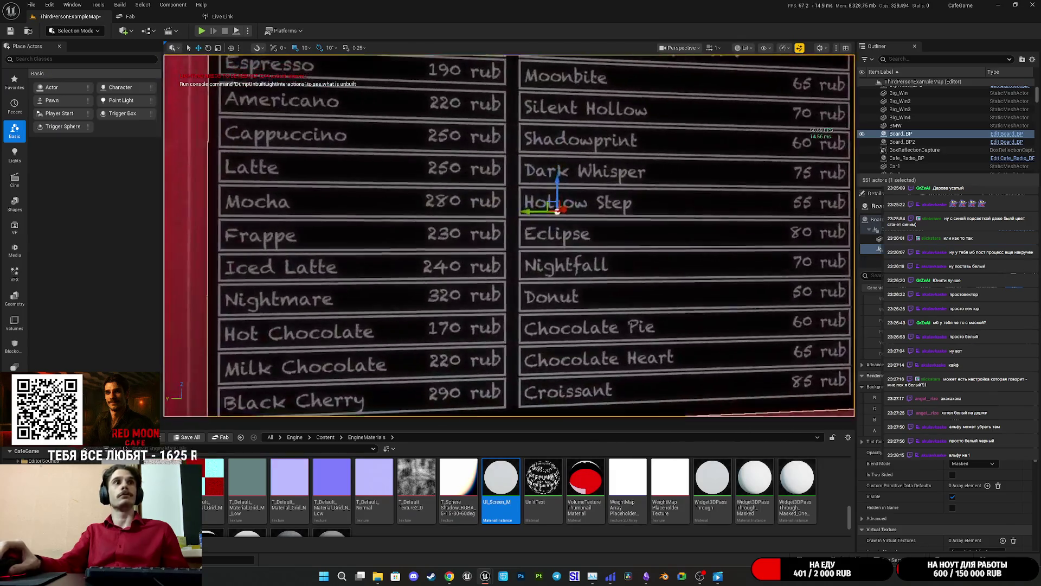
scroll(510, 236, down, 5)
drag(510, 236, 565, 247)
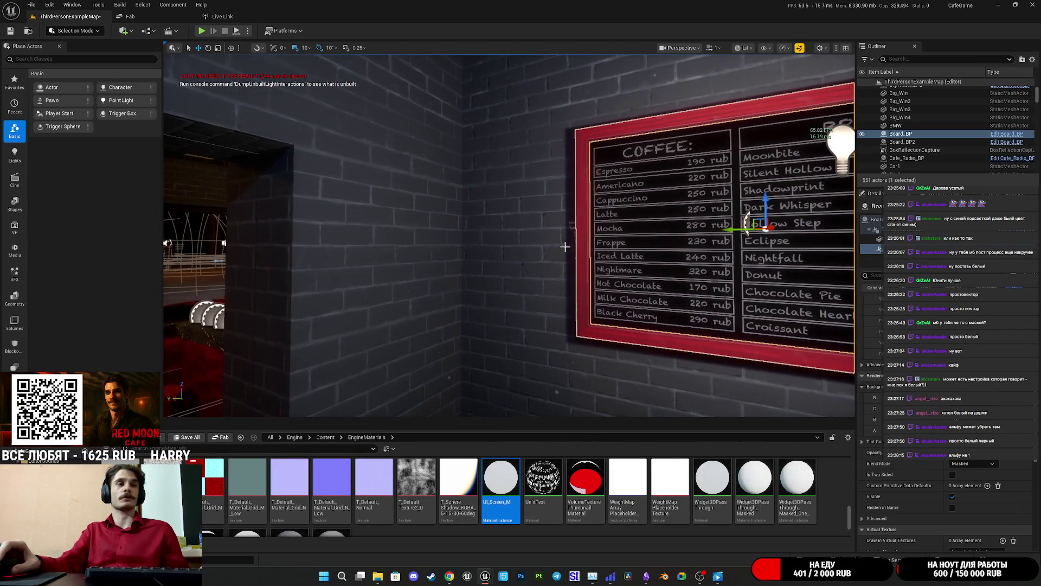
click(745, 49)
click(760, 91)
key(f)
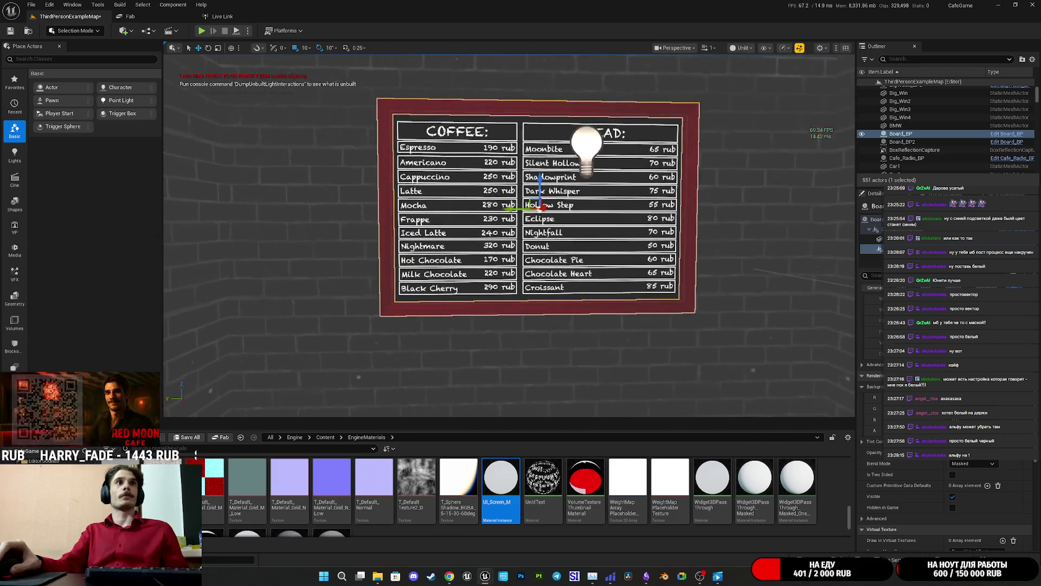
click(743, 49)
click(756, 79)
drag(596, 228, 504, 236)
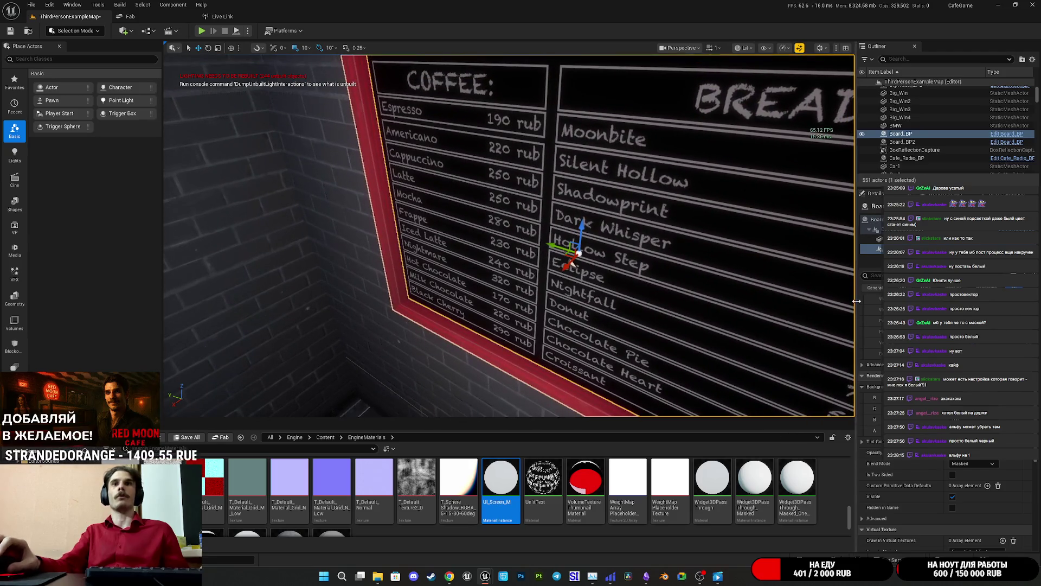
Set the board widget's Blend Mode to Opaque and check the legible prices on the wall
click(975, 467)
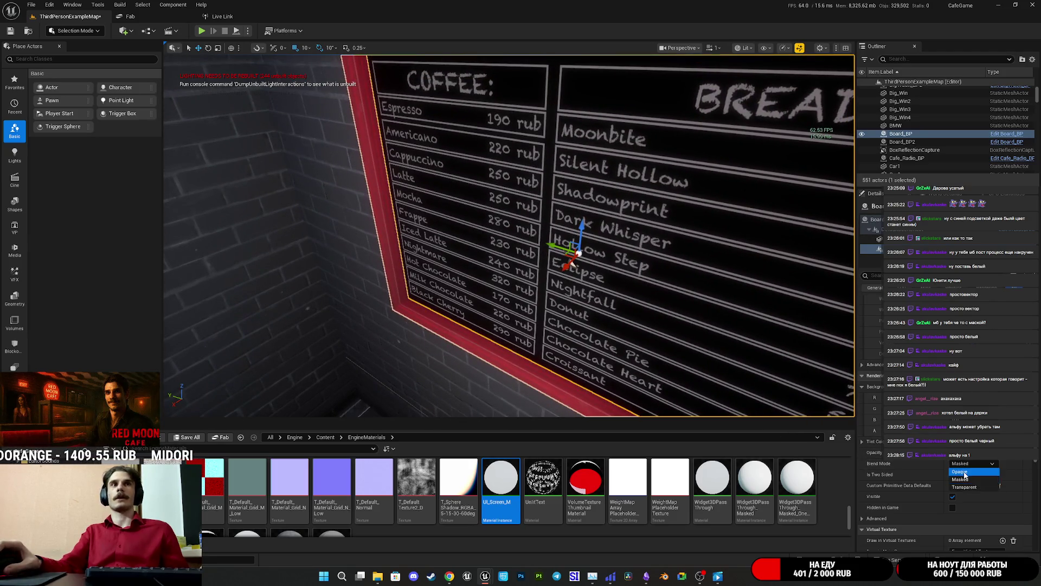
click(971, 475)
mouse_move(505, 236)
mouse_down()
mouse_move(488, 241)
mouse_move(472, 163)
mouse_move(480, 234)
mouse_move(681, 327)
mouse_up()
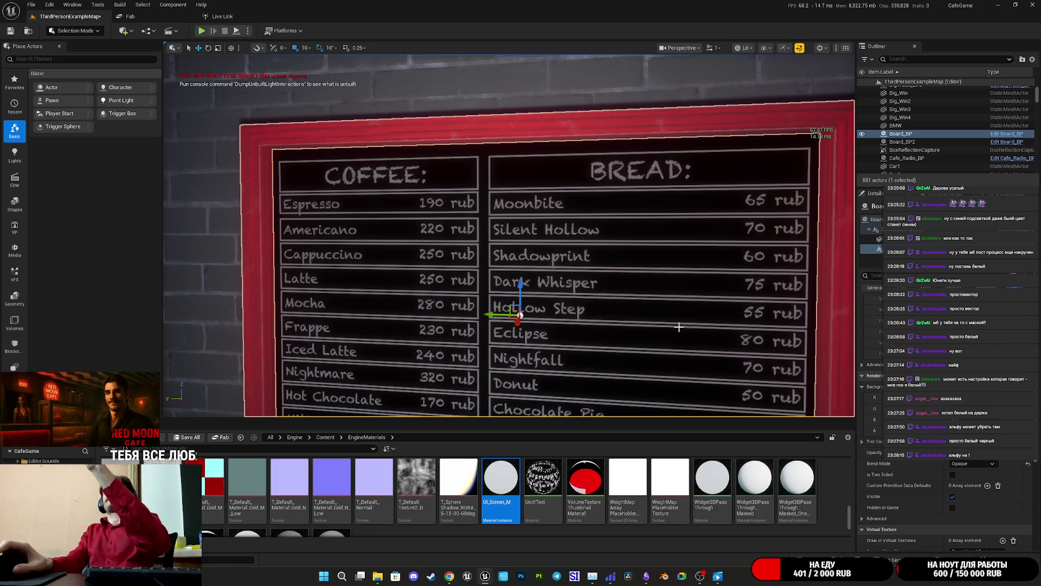
scroll(950, 434, up, 10)
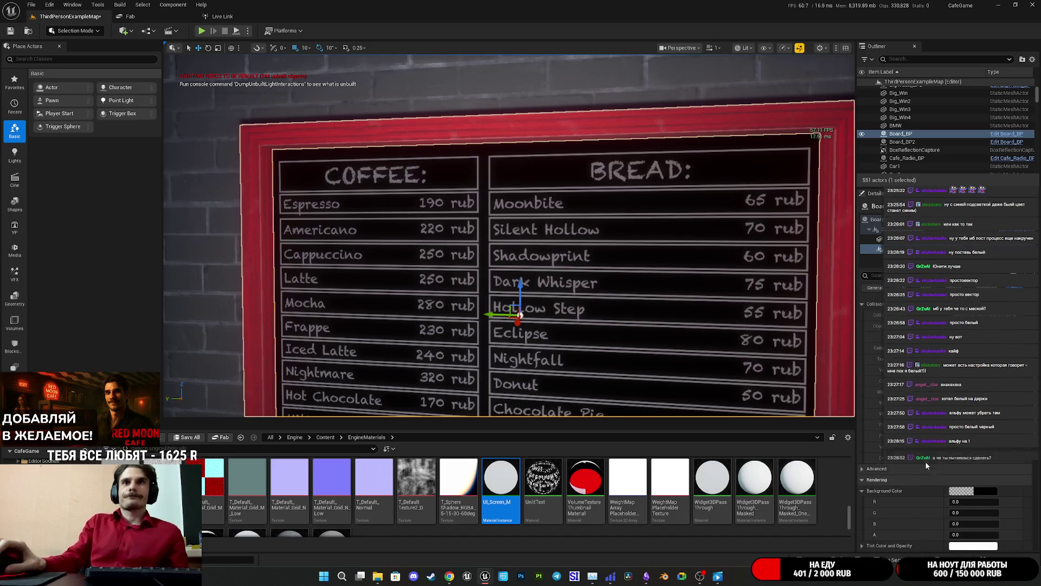
scroll(949, 434, down, 5)
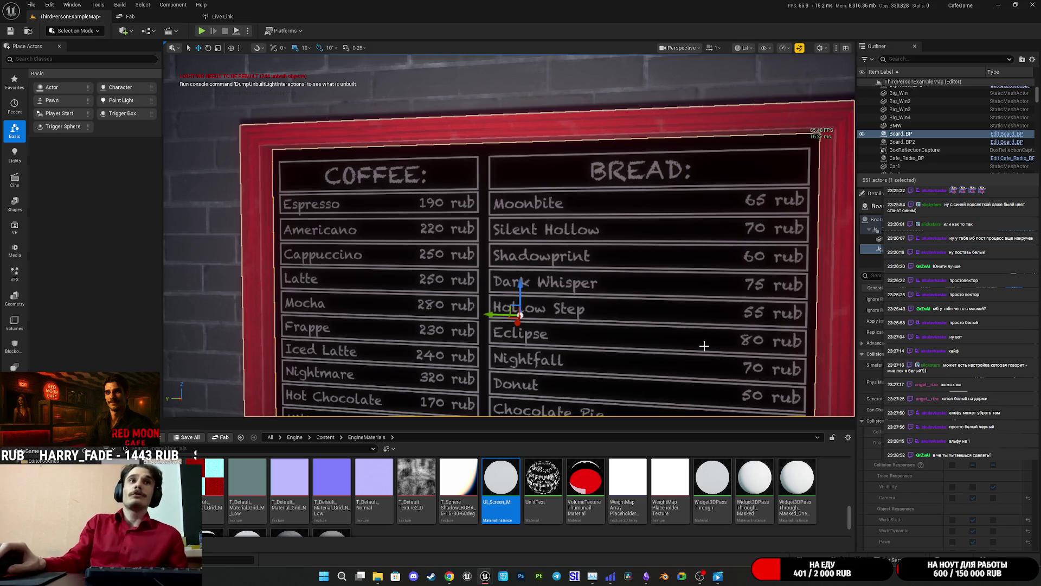
key(f)
scroll(841, 360, up, 5)
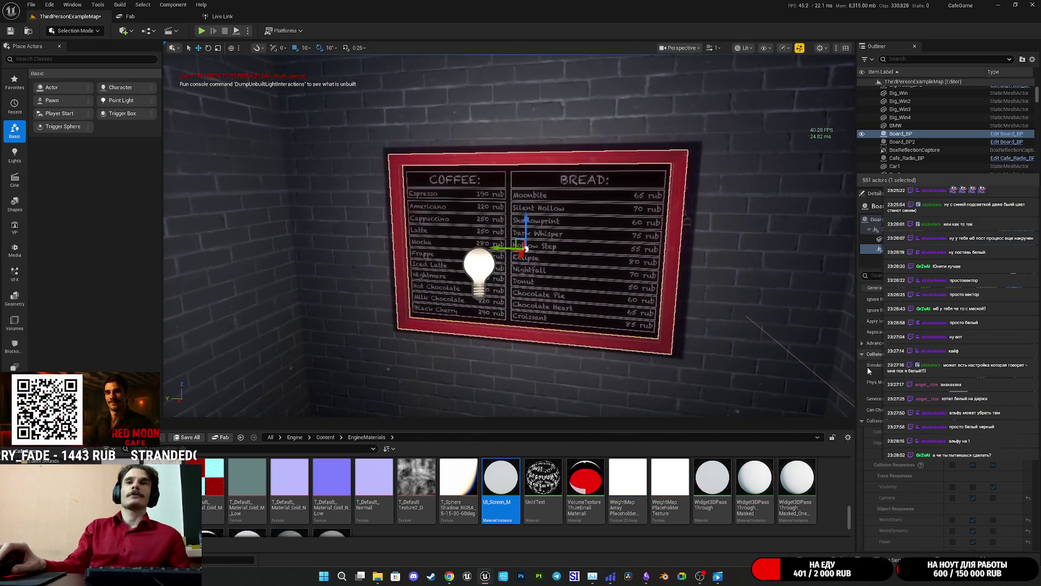
mouse_move(490, 580)
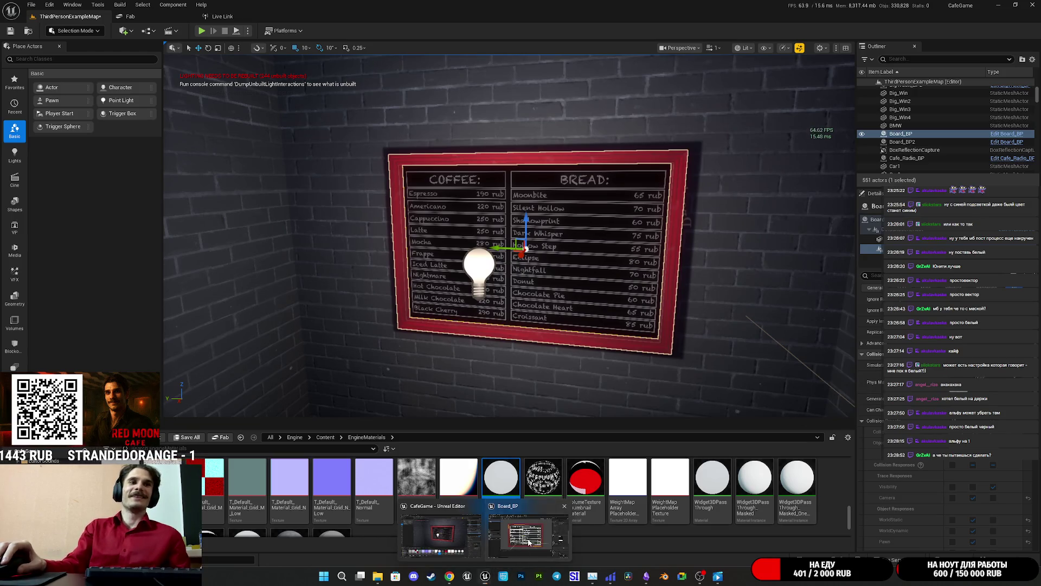
click(521, 507)
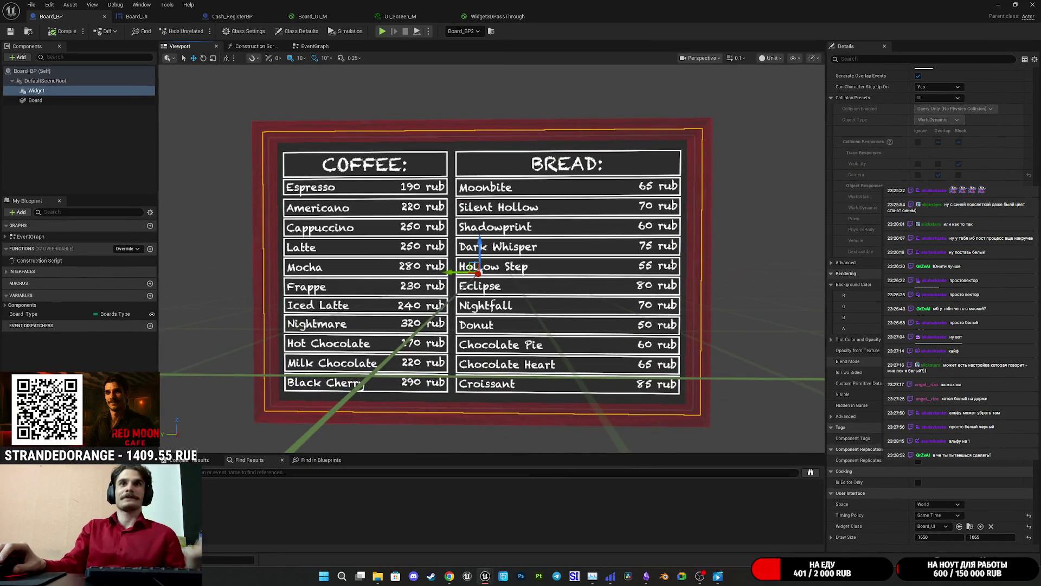
Switch the Board_BP preview to Lit and reposition the view around the board
click(770, 58)
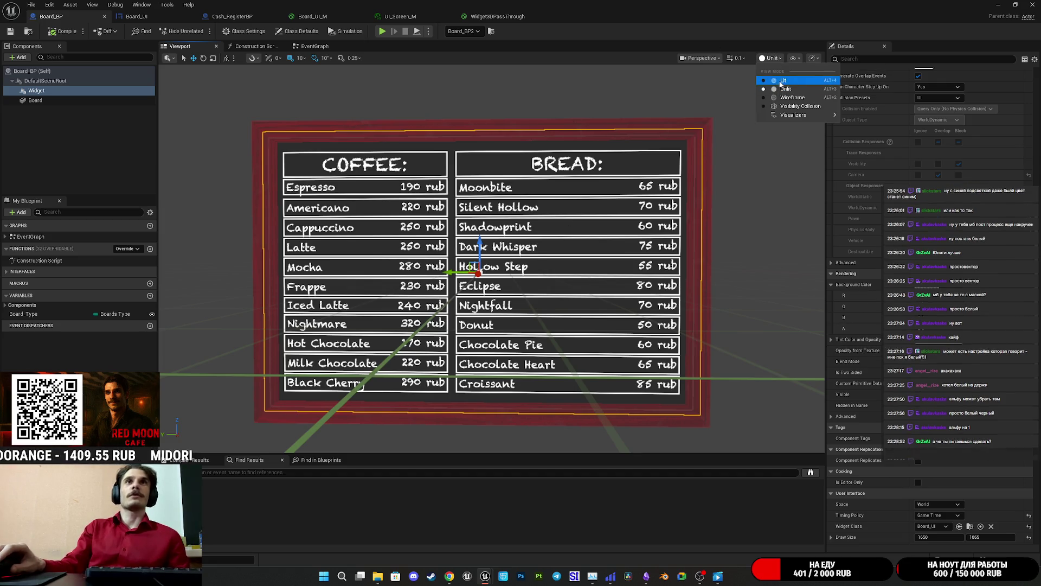
click(779, 85)
mouse_move(735, 178)
mouse_down()
mouse_move(722, 217)
mouse_move(716, 162)
mouse_move(667, 181)
mouse_move(515, 190)
mouse_up()
Try rotating the widget to yaw -60, undo it, and inspect the board's lower half
key(e)
drag(543, 313, 586, 313)
drag(476, 296, 585, 315)
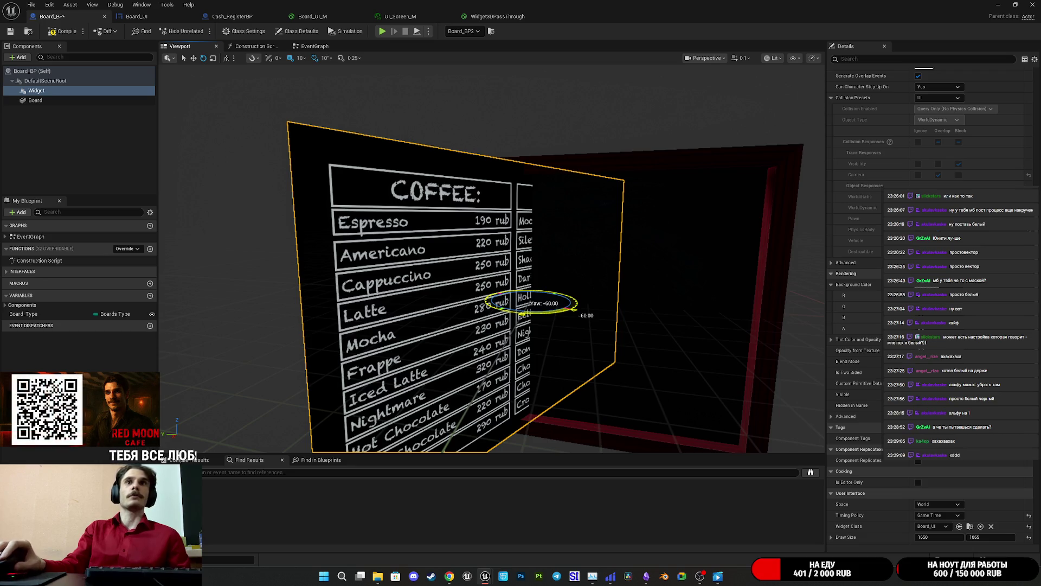
key(ctrl+z)
scroll(871, 341, up, 5)
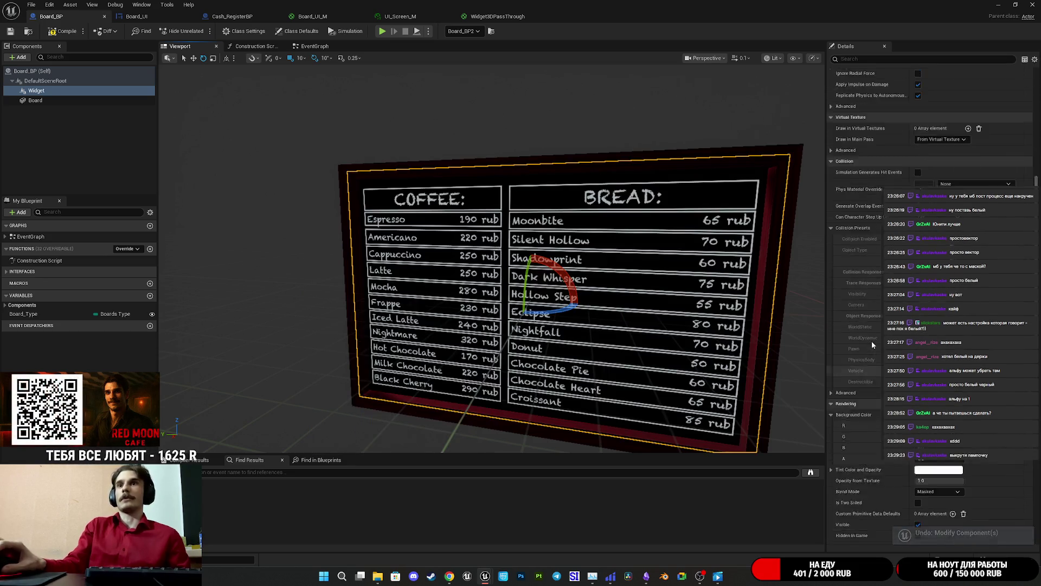
scroll(874, 342, up, 5)
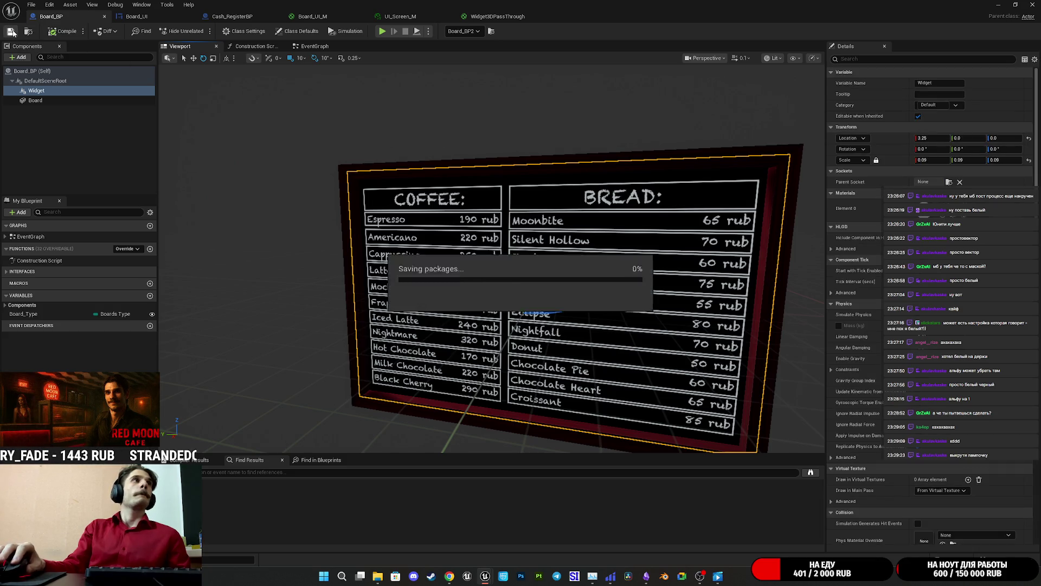
mouse_move(639, 285)
mouse_down()
mouse_move(646, 304)
mouse_move(624, 315)
mouse_move(613, 255)
mouse_up()
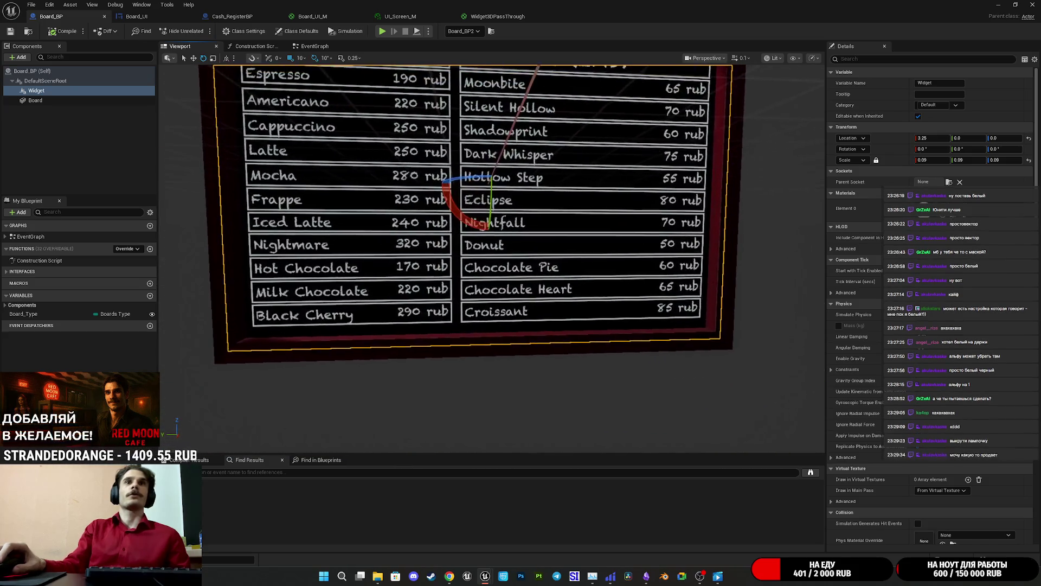
click(999, 5)
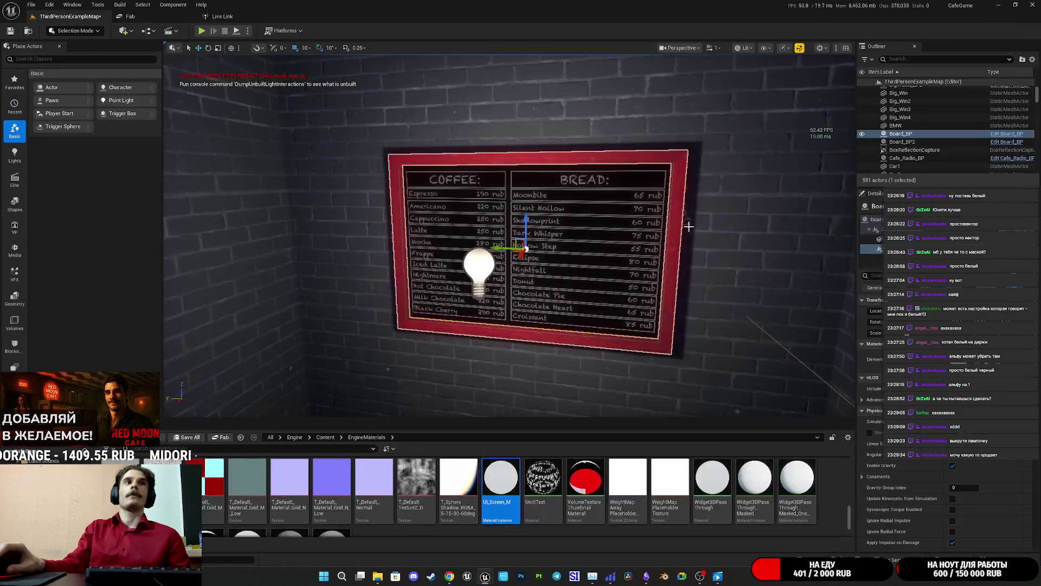
Fly in behind the menu board and select the nearby point light
mouse_move(510, 244)
mouse_down()
mouse_move(521, 206)
mouse_move(488, 255)
mouse_move(520, 252)
mouse_move(466, 249)
mouse_move(650, 223)
mouse_up()
mouse_move(466, 240)
mouse_down()
mouse_move(488, 244)
mouse_move(472, 282)
mouse_up()
click(472, 316)
Drag the point light out to the left and back into the room
mouse_move(467, 324)
mouse_down()
mouse_move(778, 303)
mouse_move(255, 339)
mouse_move(192, 454)
mouse_up()
mouse_move(187, 343)
mouse_down()
mouse_move(383, 309)
mouse_move(336, 310)
mouse_move(383, 307)
mouse_move(290, 315)
mouse_move(452, 318)
mouse_up()
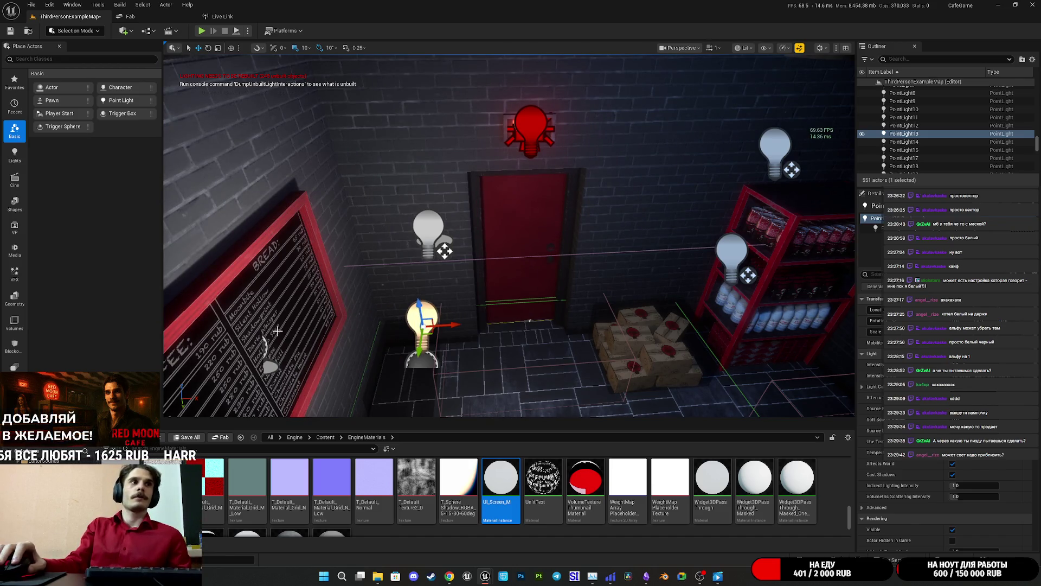
click(522, 540)
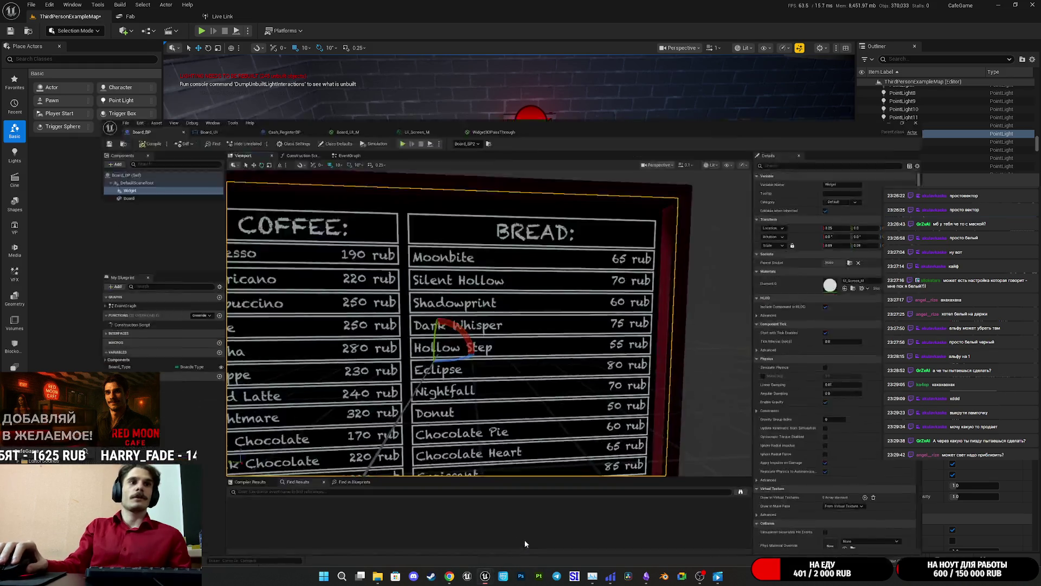
click(415, 16)
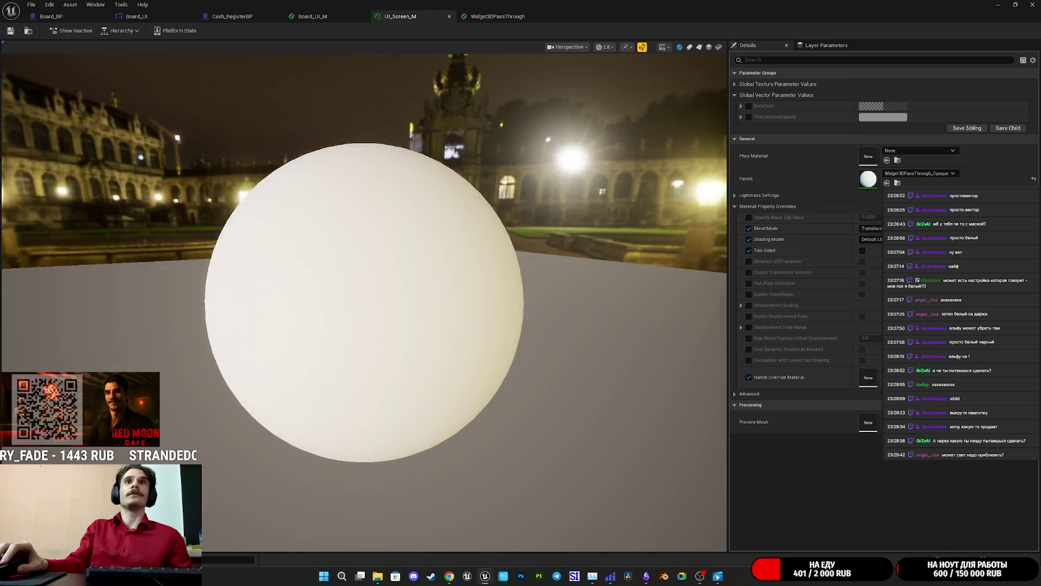
Override UI_Screen_M's Blend Mode to Masked and save the material instance
click(871, 228)
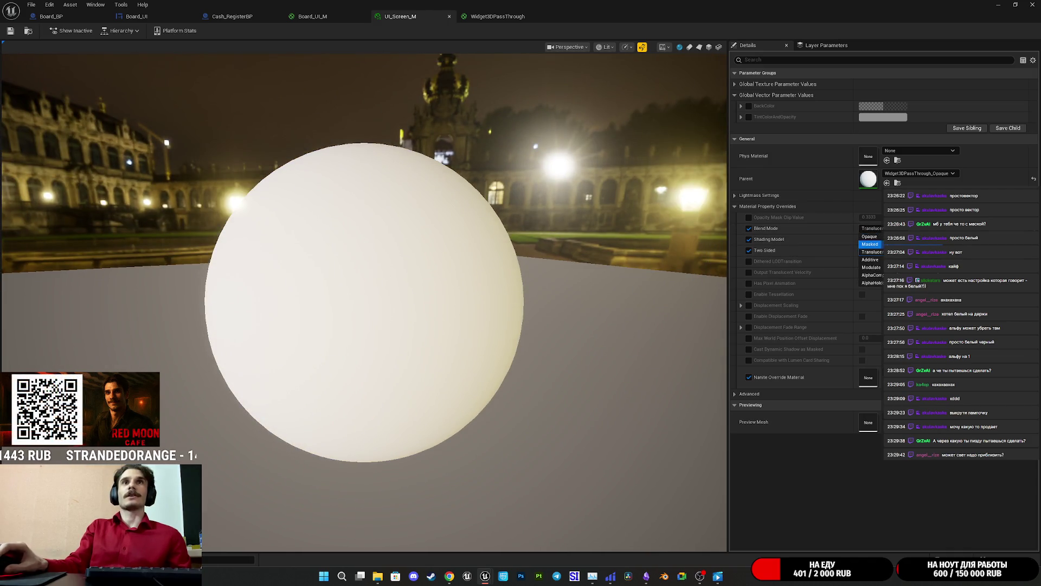
click(870, 244)
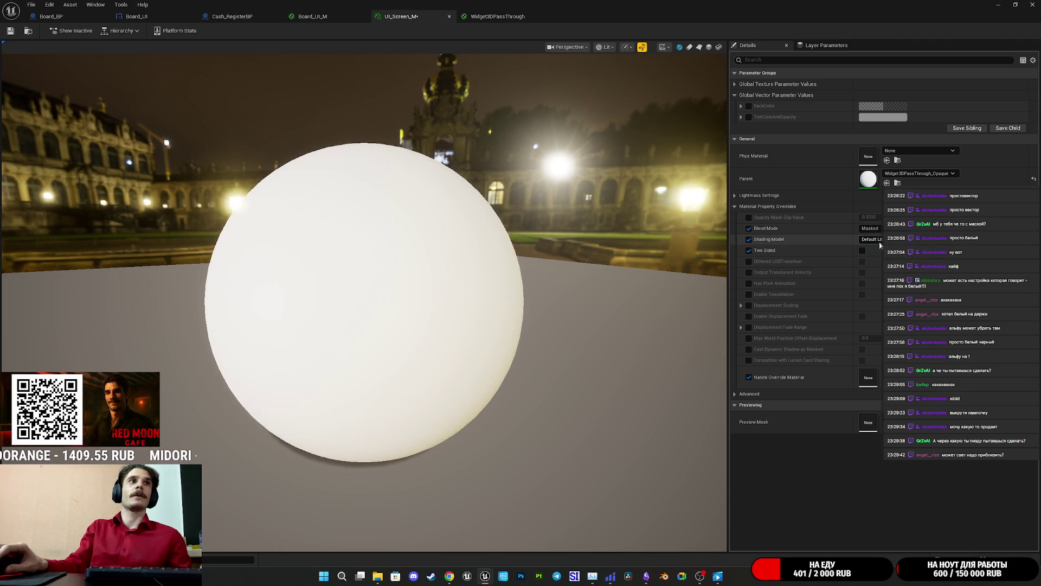
click(12, 31)
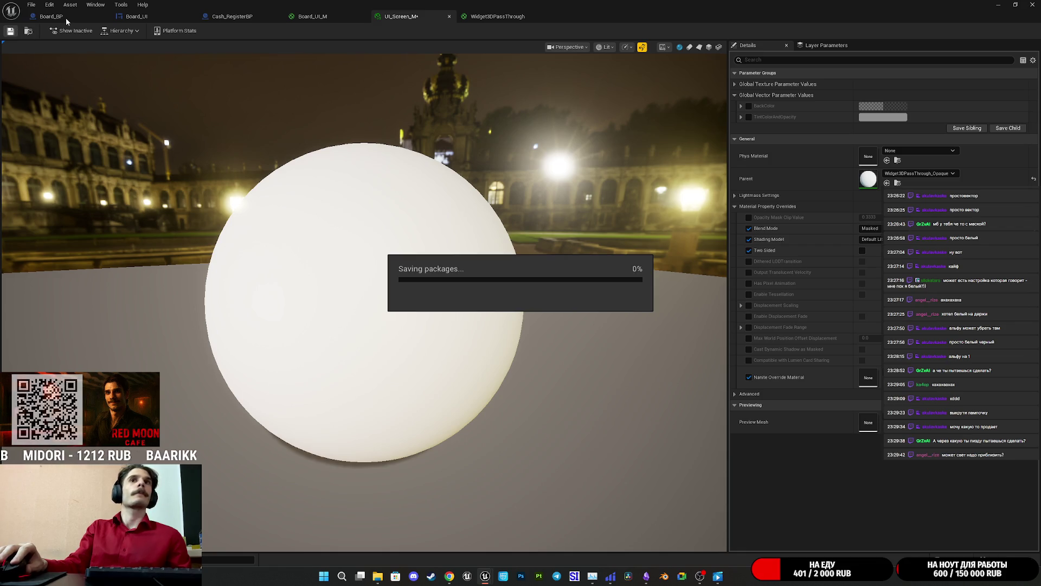
click(66, 17)
drag(192, 94, 197, 217)
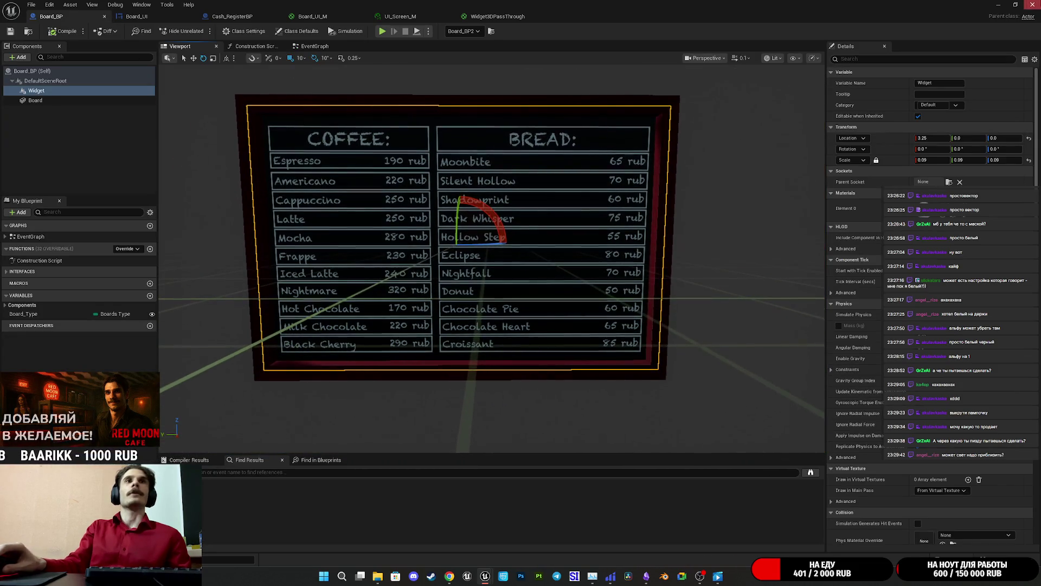
click(993, 5)
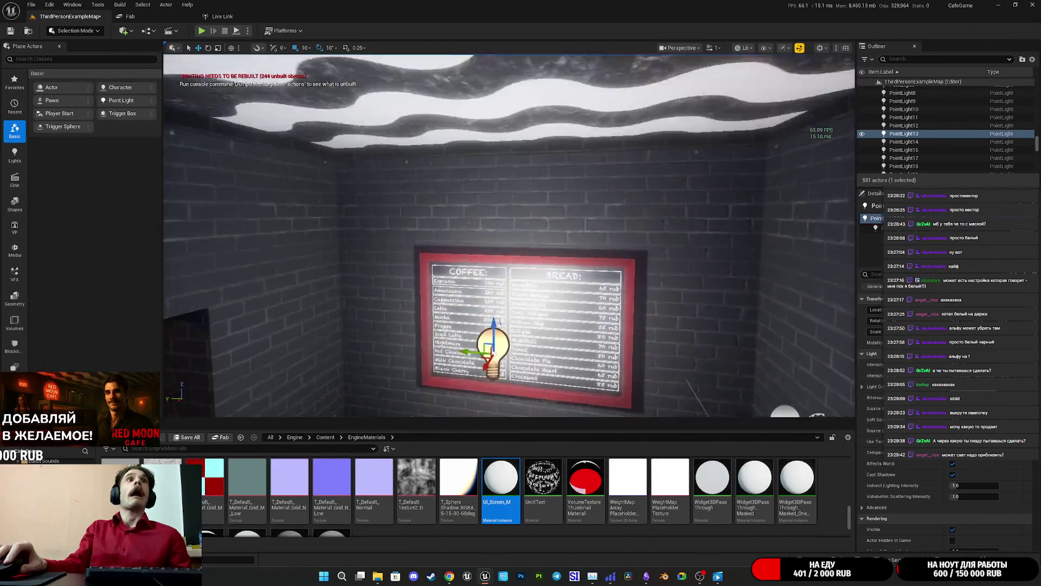
mouse_move(197, 217)
mouse_down()
mouse_move(201, 179)
mouse_move(217, 185)
mouse_move(206, 158)
mouse_up()
drag(588, 262, 587, 262)
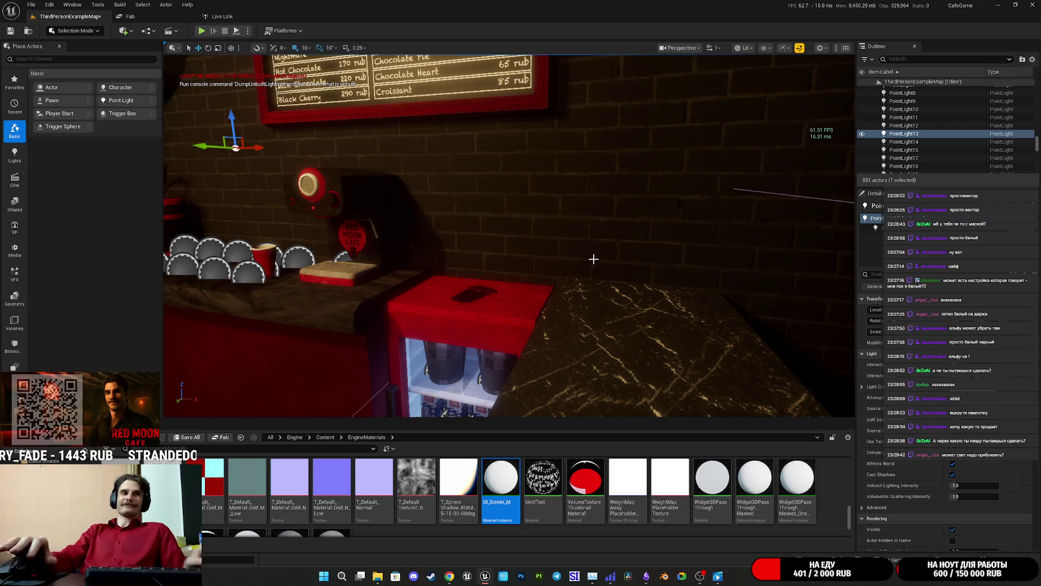
mouse_move(485, 576)
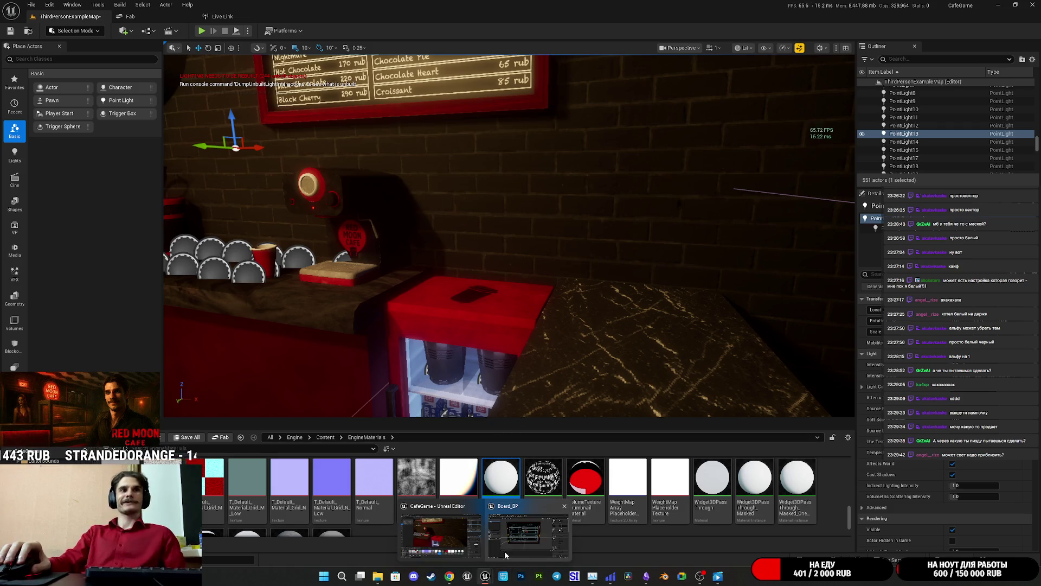
click(517, 538)
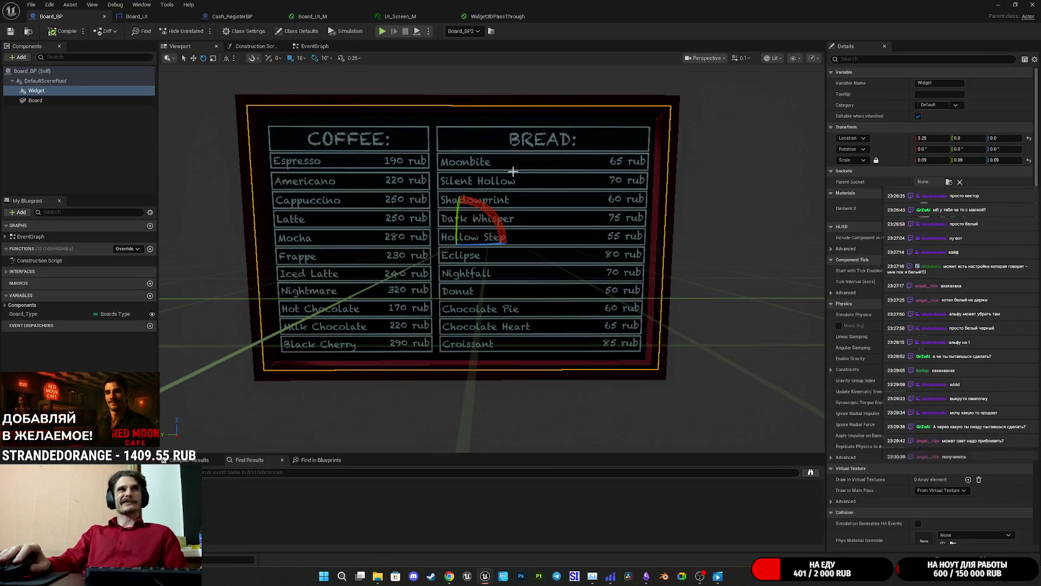
Wire the lower Multiply output into both Opacity and Opacity Mask in Widget3DPassThrough
click(496, 16)
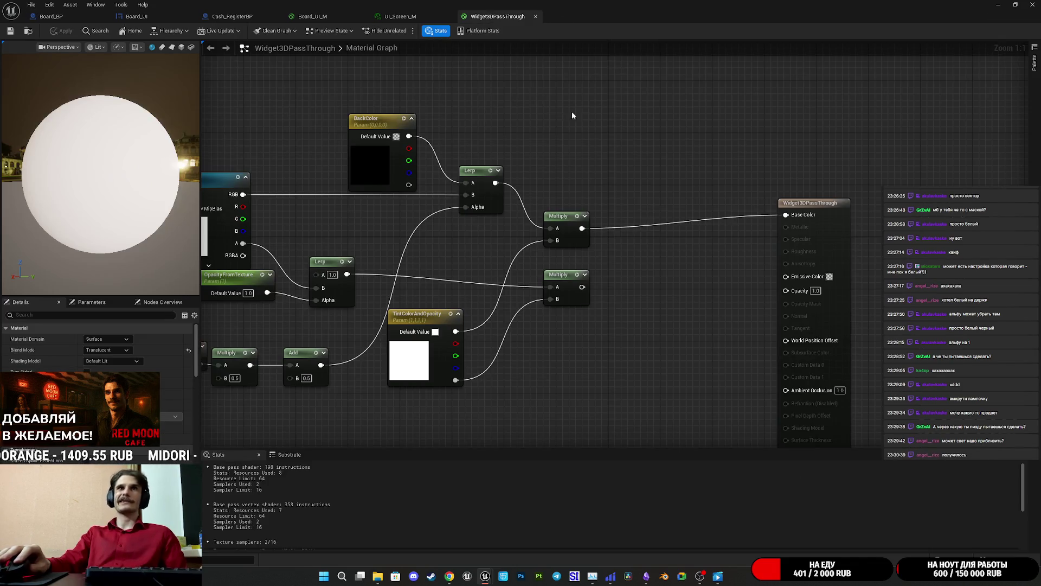
drag(615, 130, 644, 136)
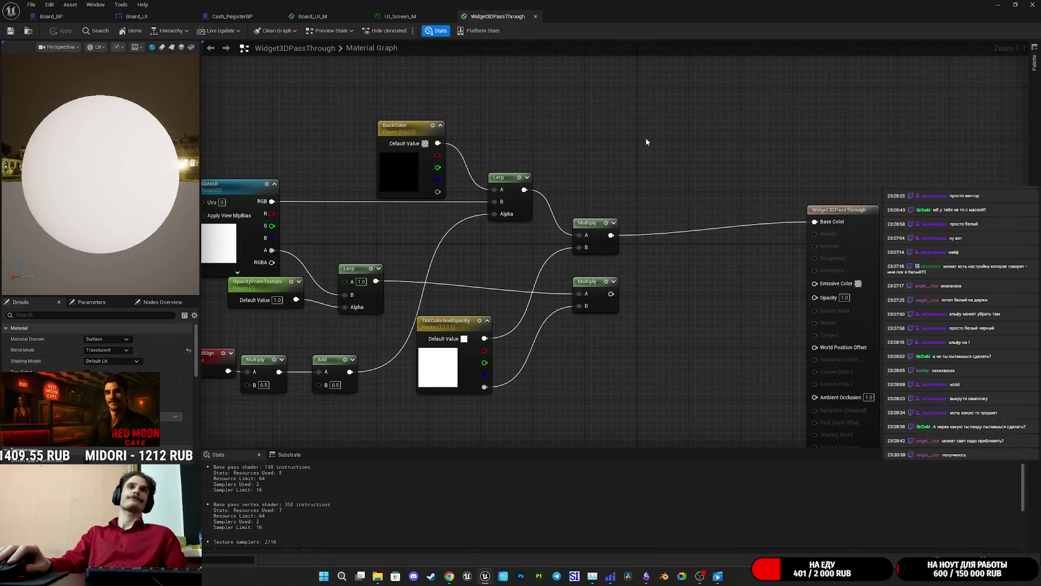
mouse_move(615, 297)
mouse_down()
mouse_move(812, 284)
mouse_move(814, 297)
mouse_up()
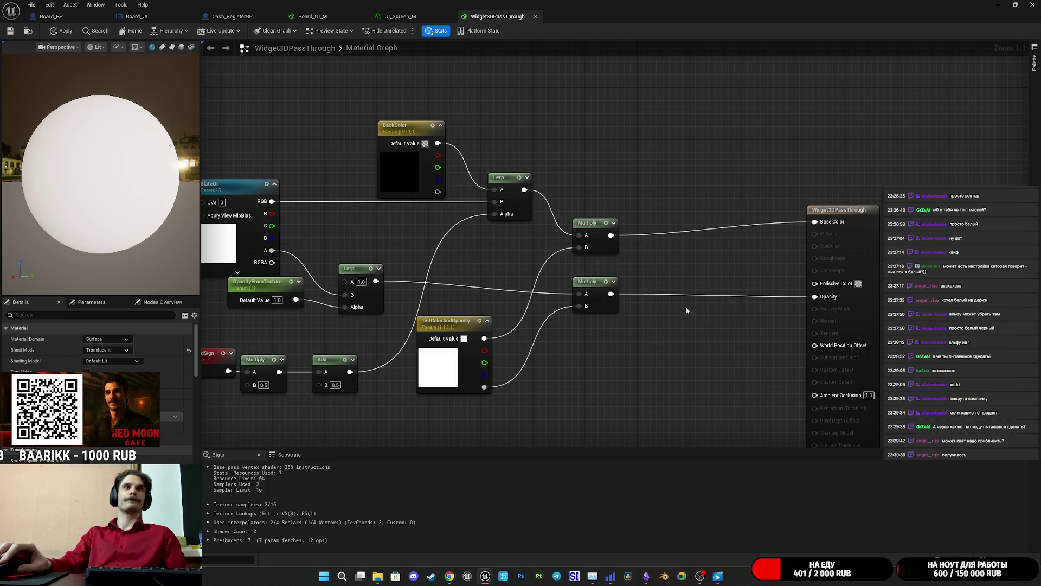
drag(611, 293, 648, 299)
drag(834, 316, 835, 311)
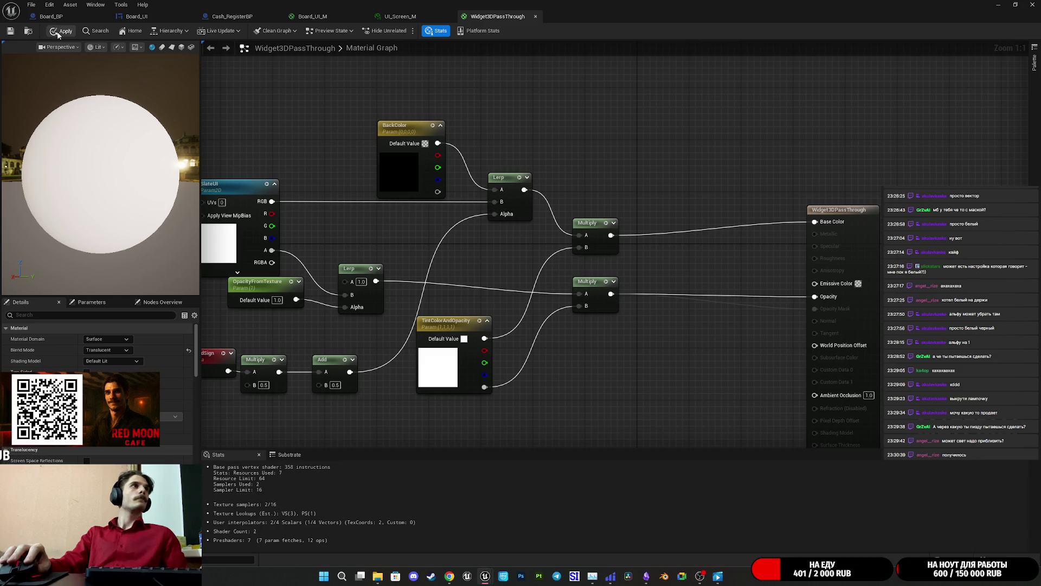
Save the material and minimize Board_BP to get back to the cafe level
key(ctrl+s)
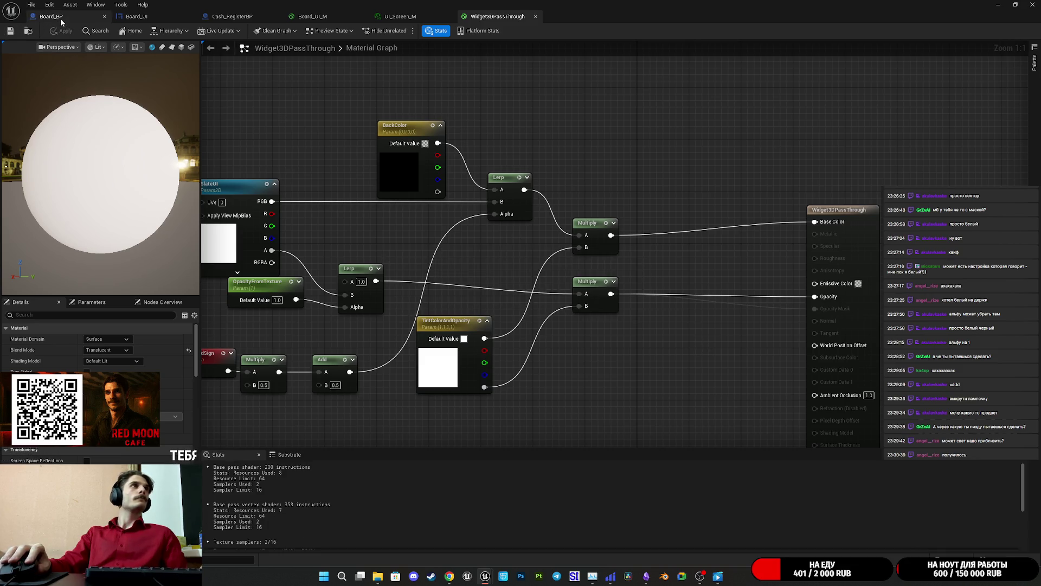
click(51, 16)
click(998, 5)
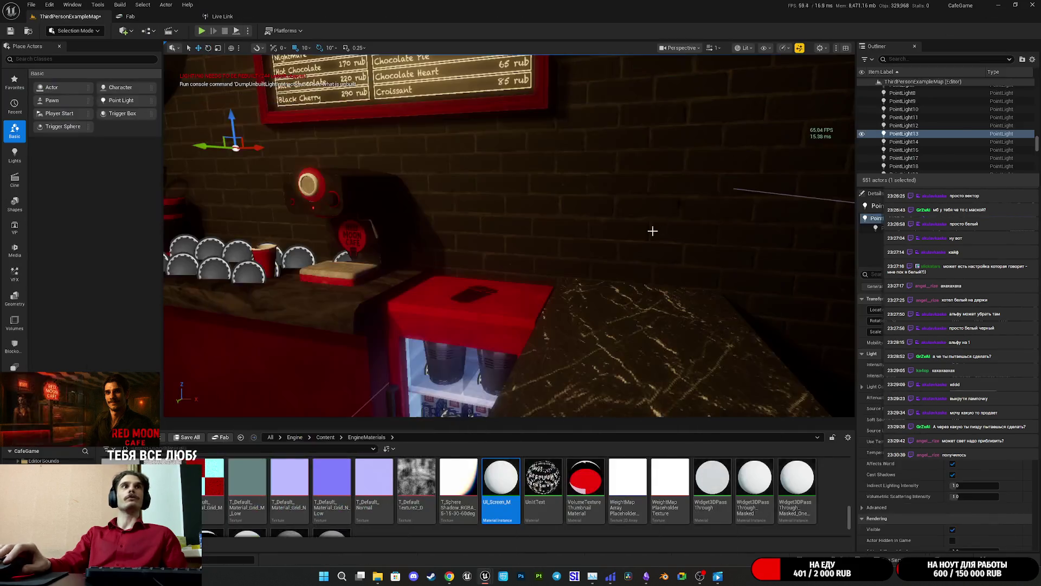
Delete PointLight13 in front of the menu board, then reopen Board_BP as a floating window
key(f)
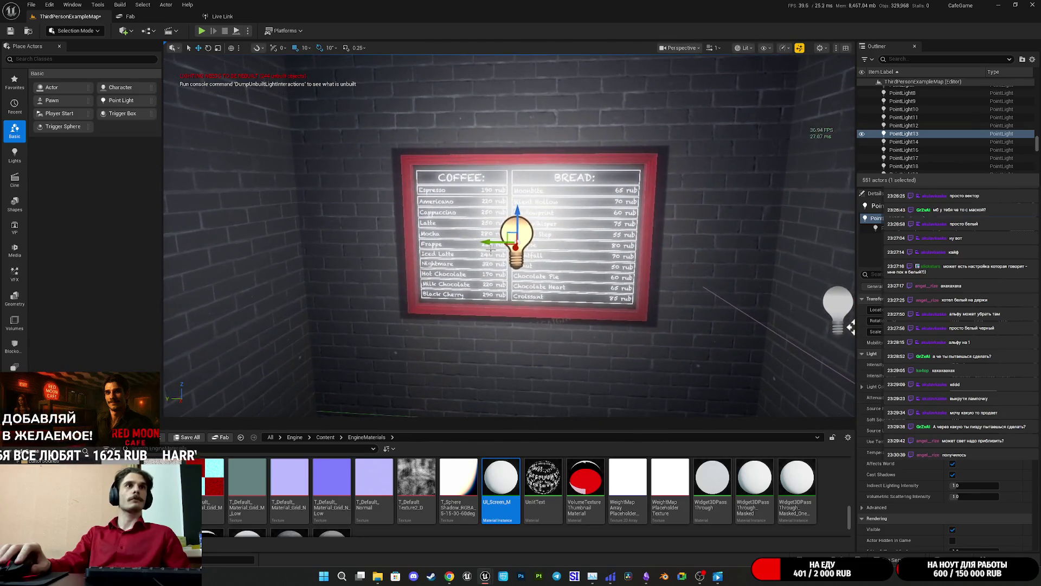
drag(487, 242, 484, 302)
key(f)
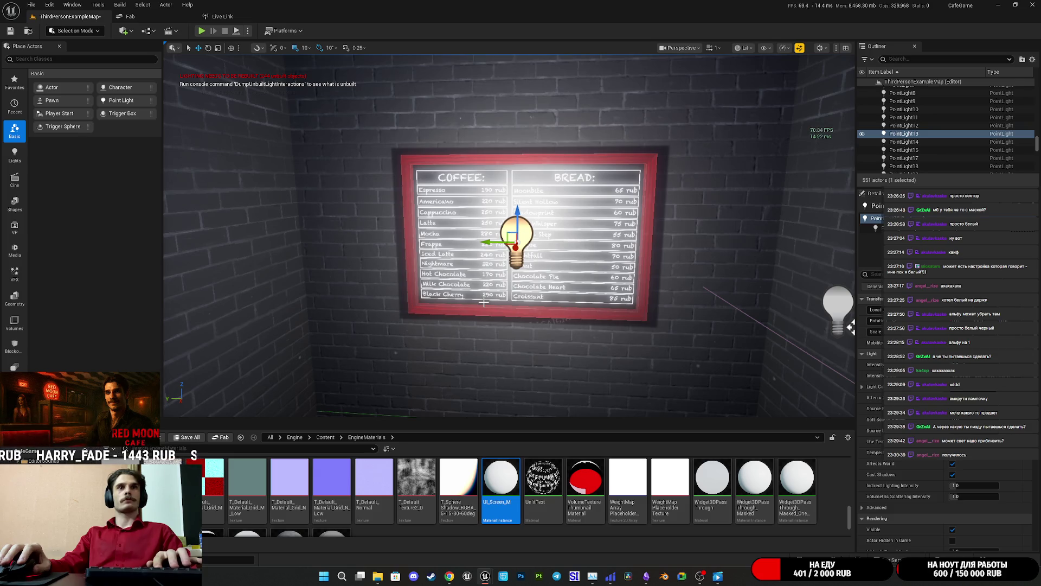
key(Delete)
mouse_move(561, 292)
mouse_down()
mouse_move(560, 336)
mouse_move(559, 255)
mouse_move(559, 287)
mouse_move(534, 290)
mouse_move(534, 250)
mouse_move(535, 320)
mouse_move(516, 304)
mouse_up()
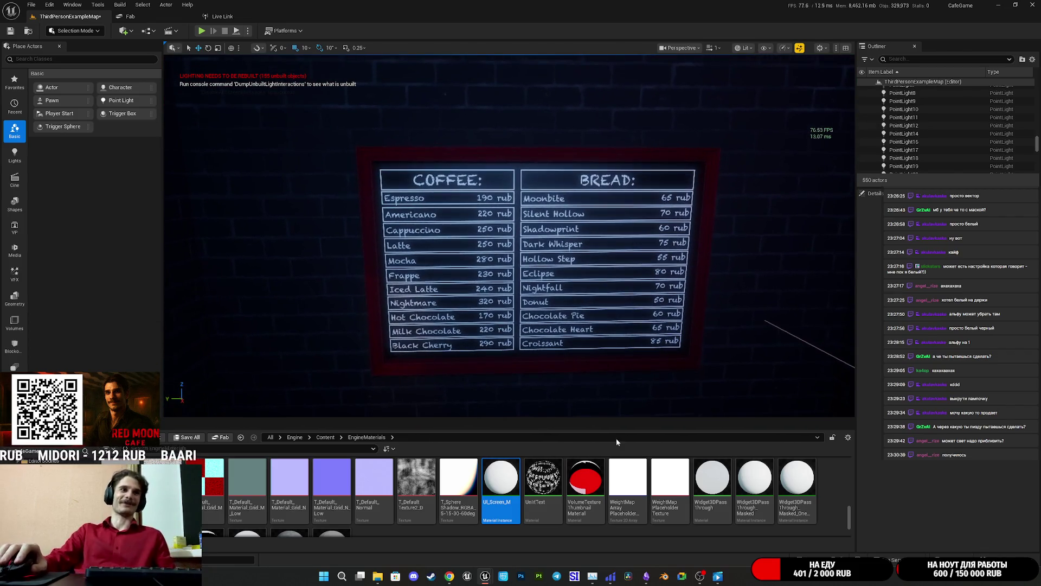
click(486, 579)
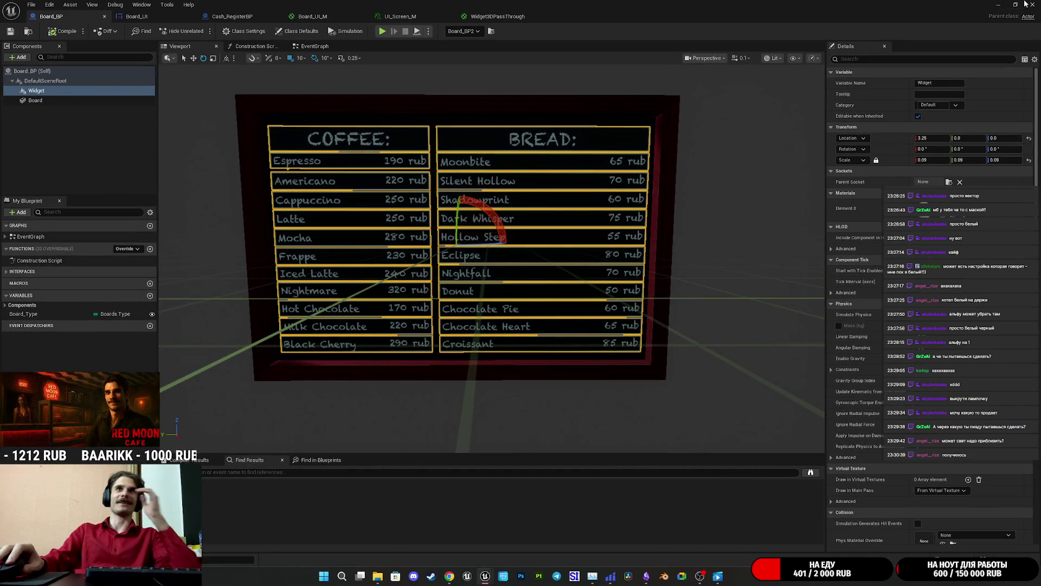
click(1008, 4)
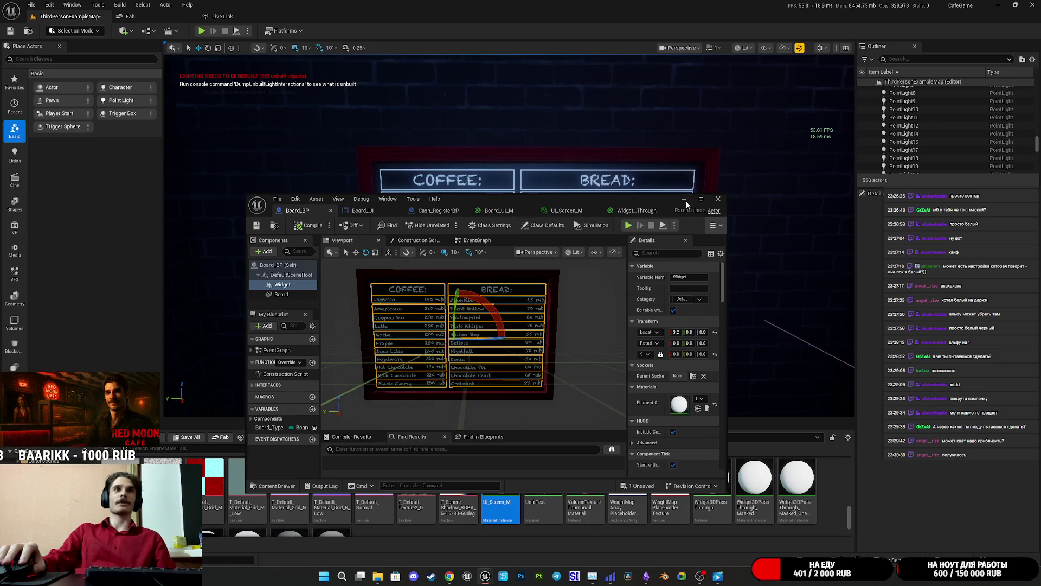
Start a fullscreen play-in-editor session of the cafe
click(685, 201)
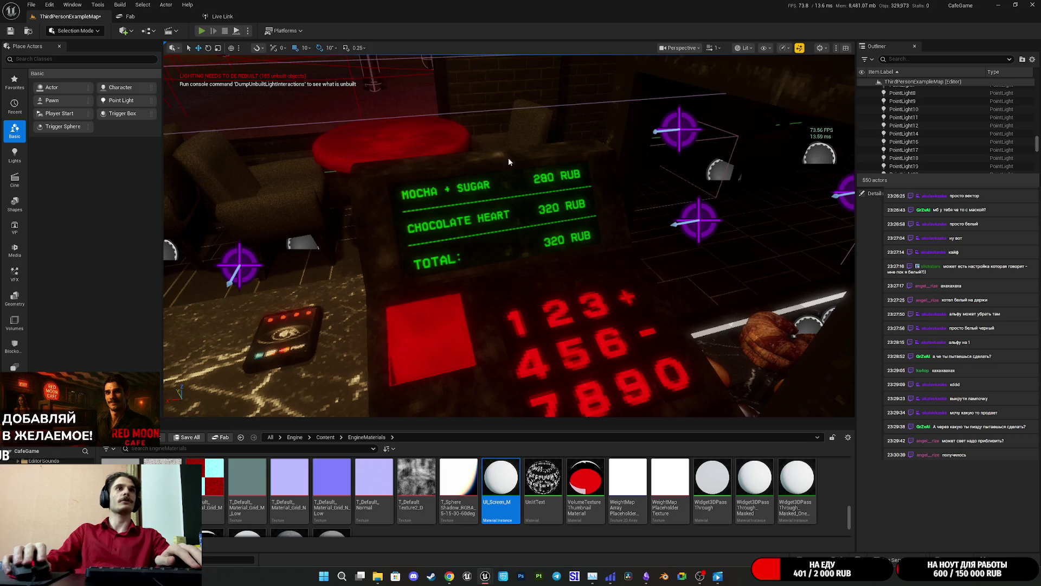
key(alt+p)
key(F11)
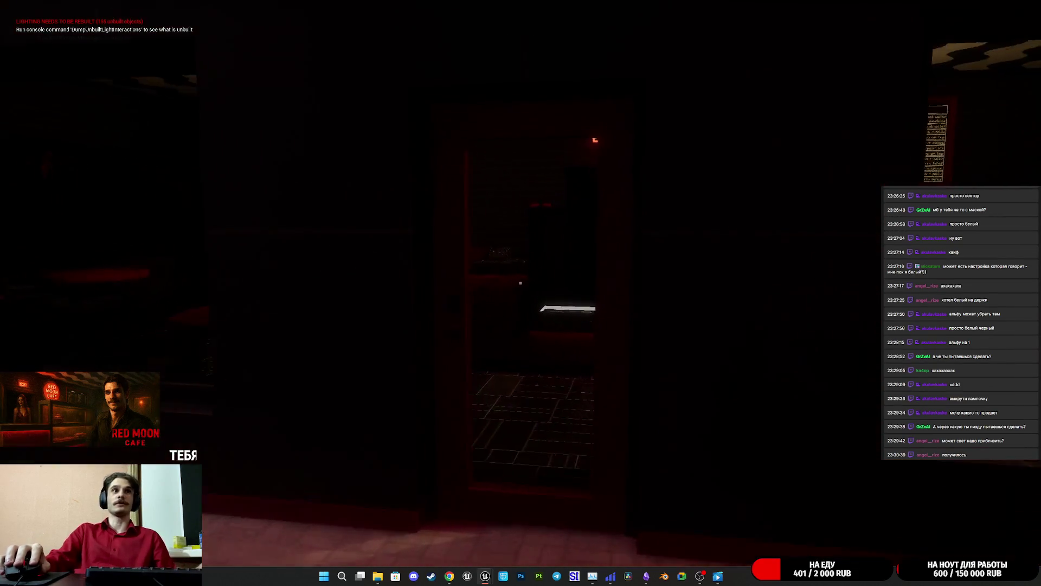
Walk through the cafe past the pastry counter, cash register and coffee preparation board
key(w)
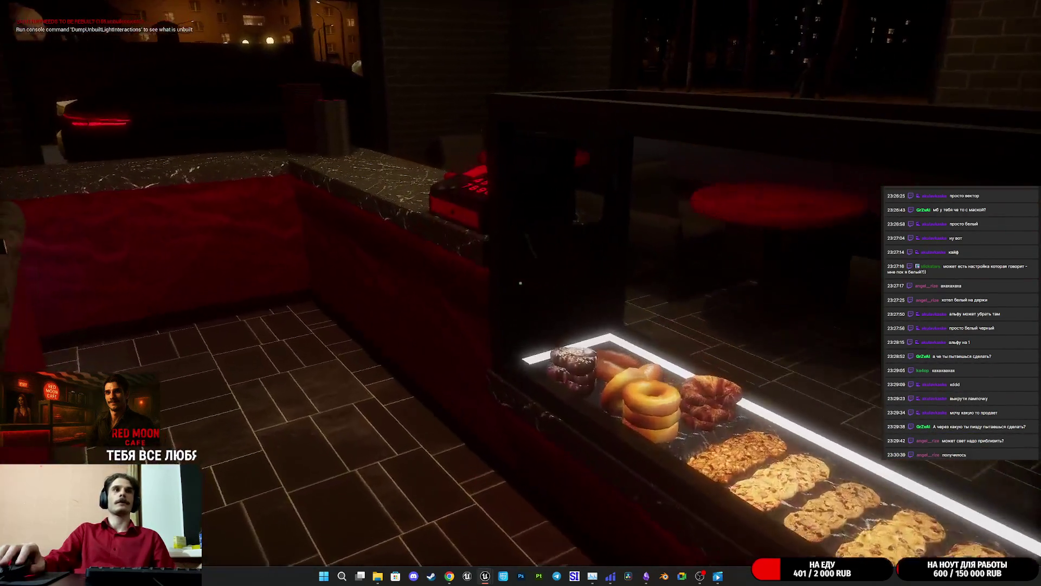
key(w)
key(w)
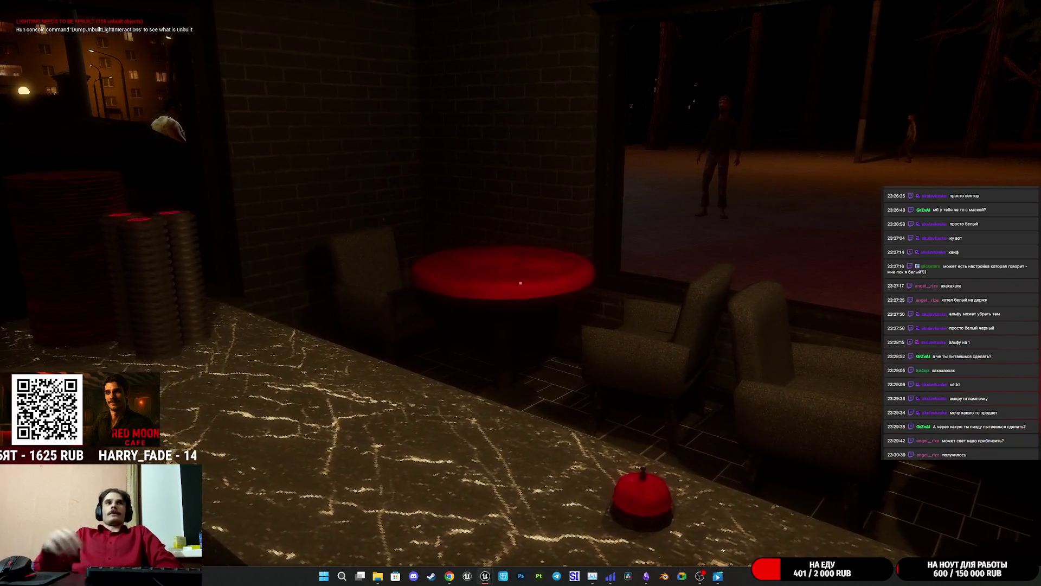
key(w)
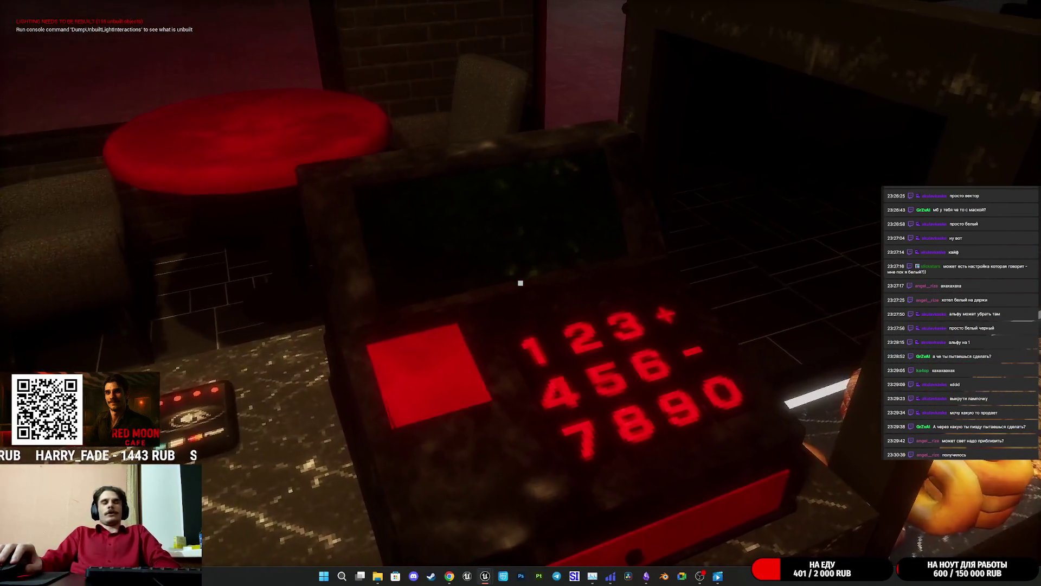
key(w)
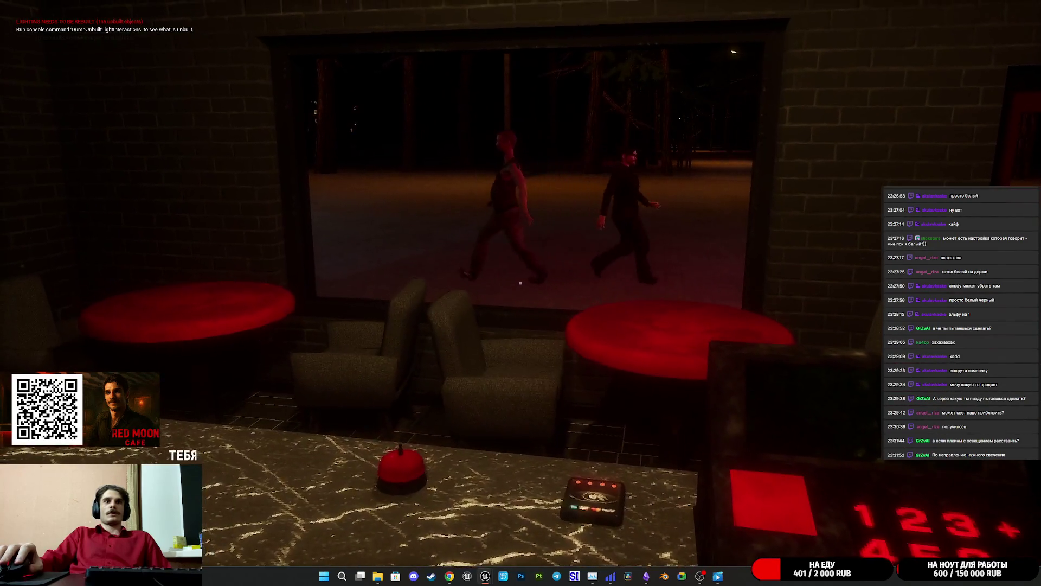
key(w)
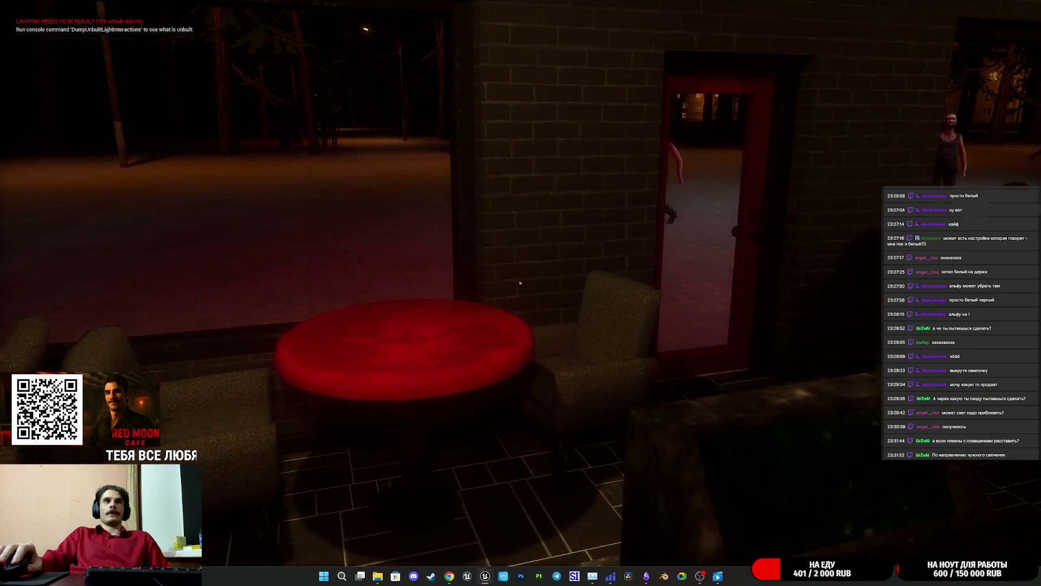
key(w)
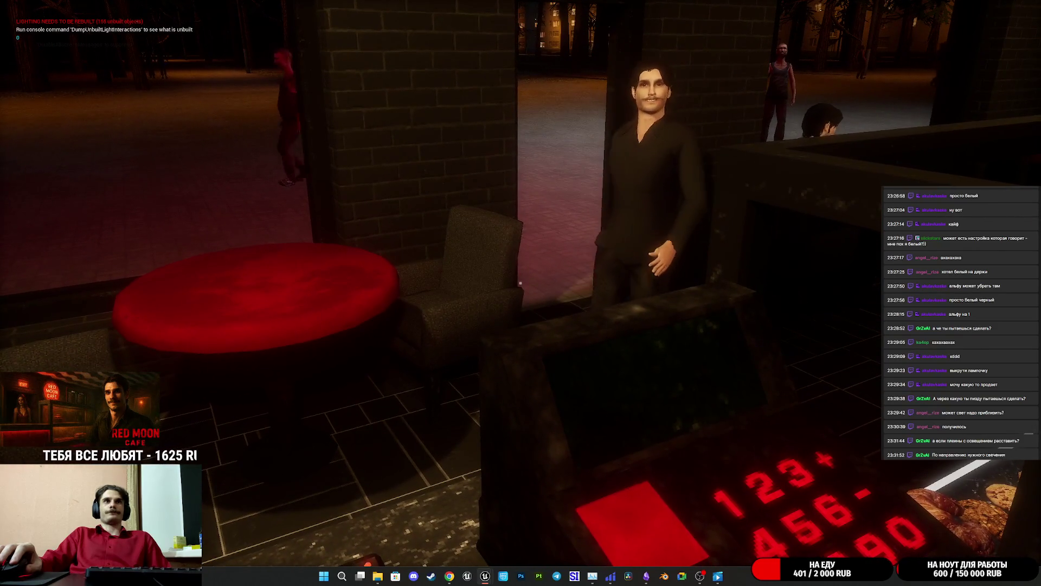
key(w)
key(w)
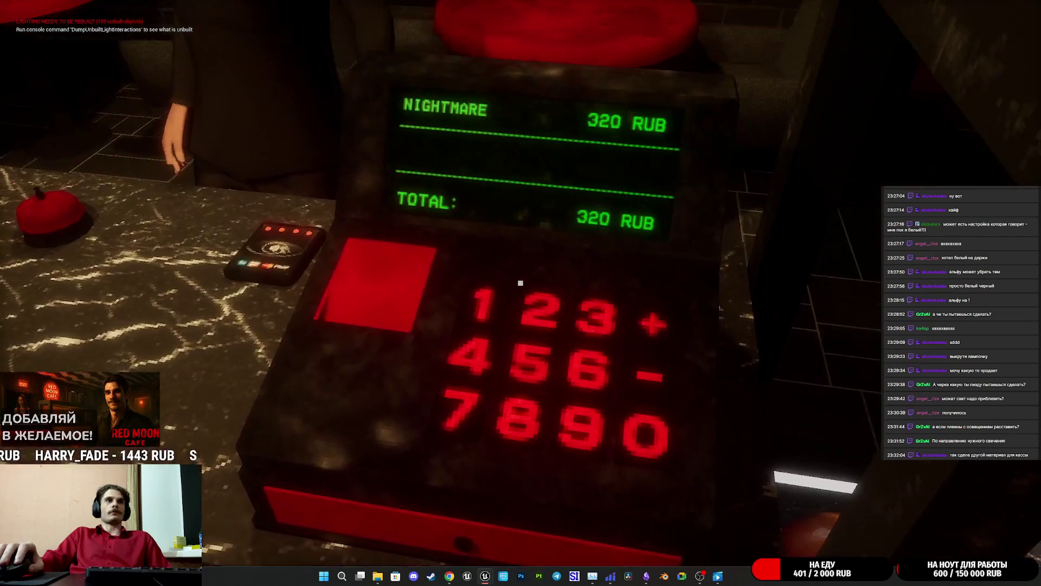
key(s)
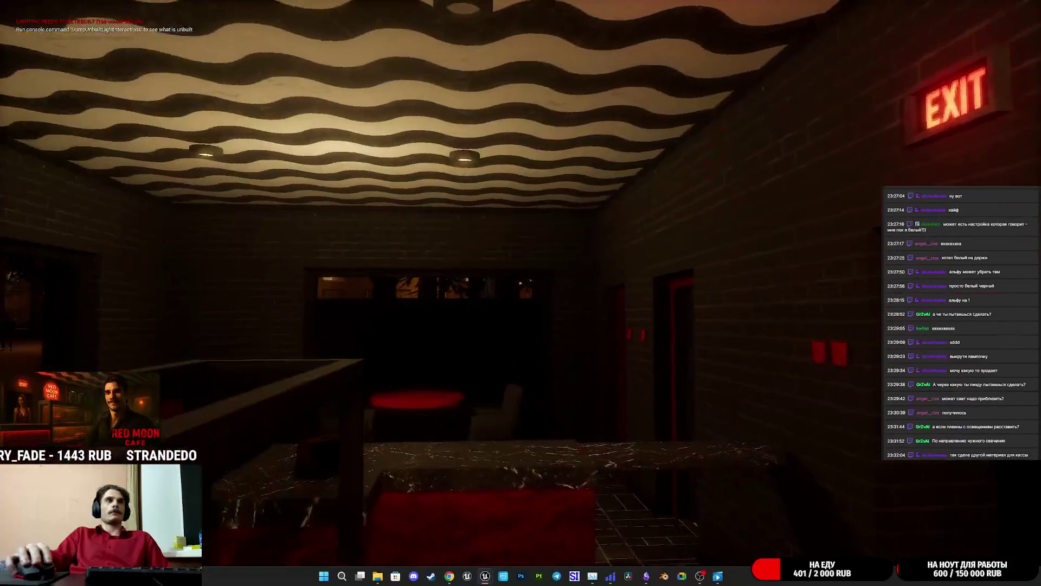
Switch the cashbox lights off and back on, then stop playing
key(w)
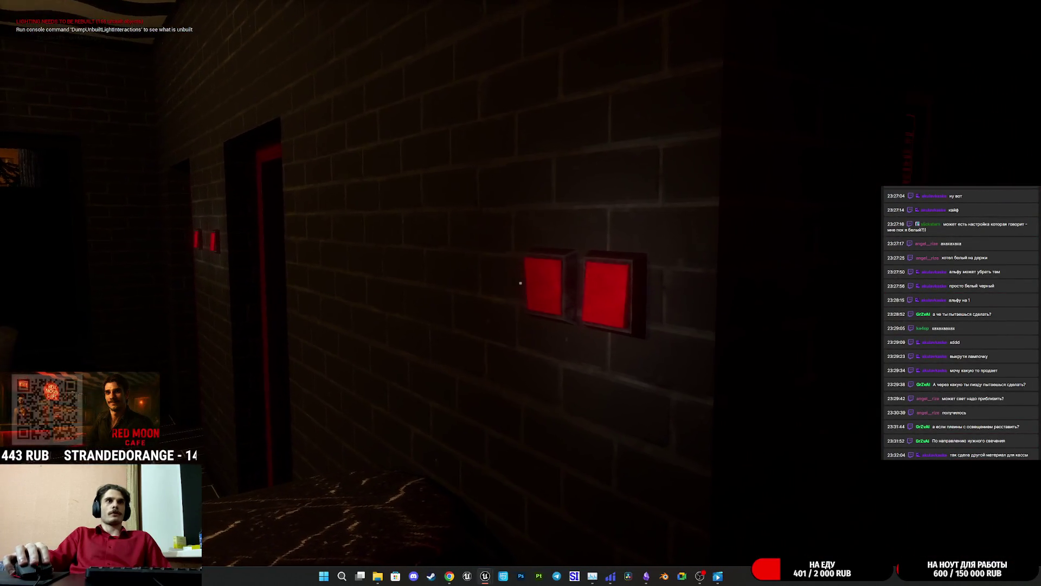
key(e)
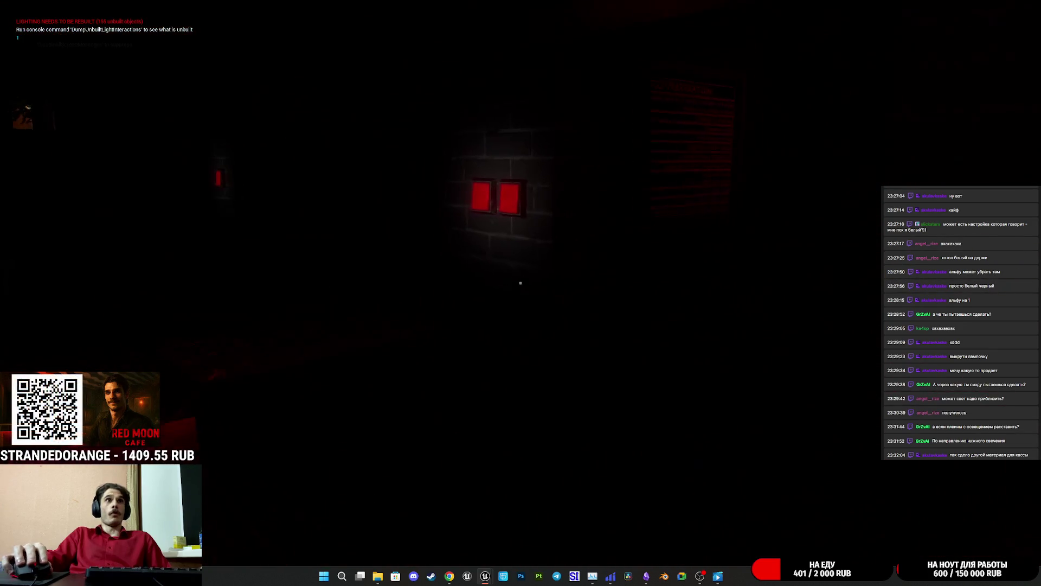
key(e)
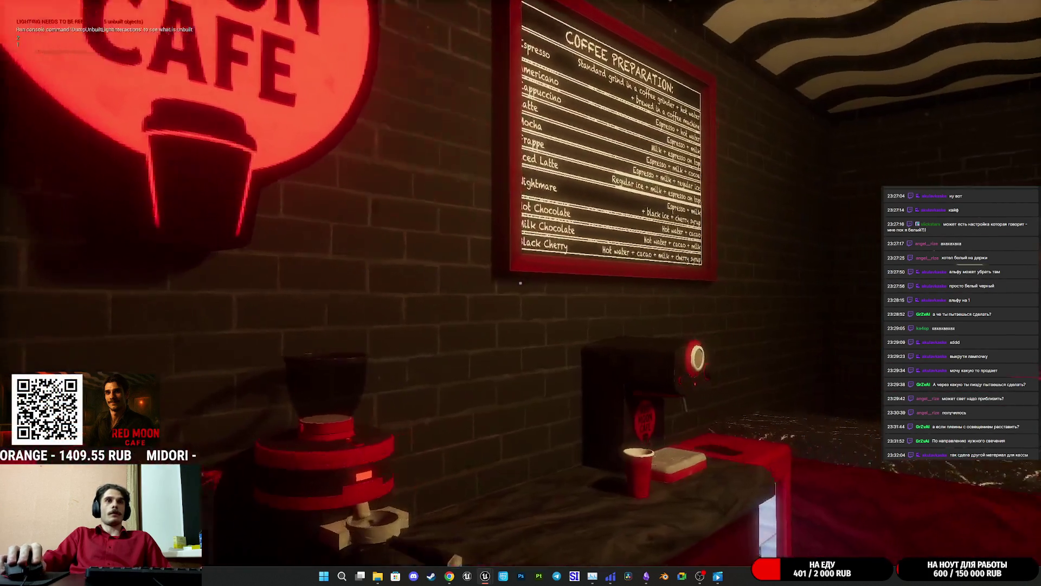
key(Escape)
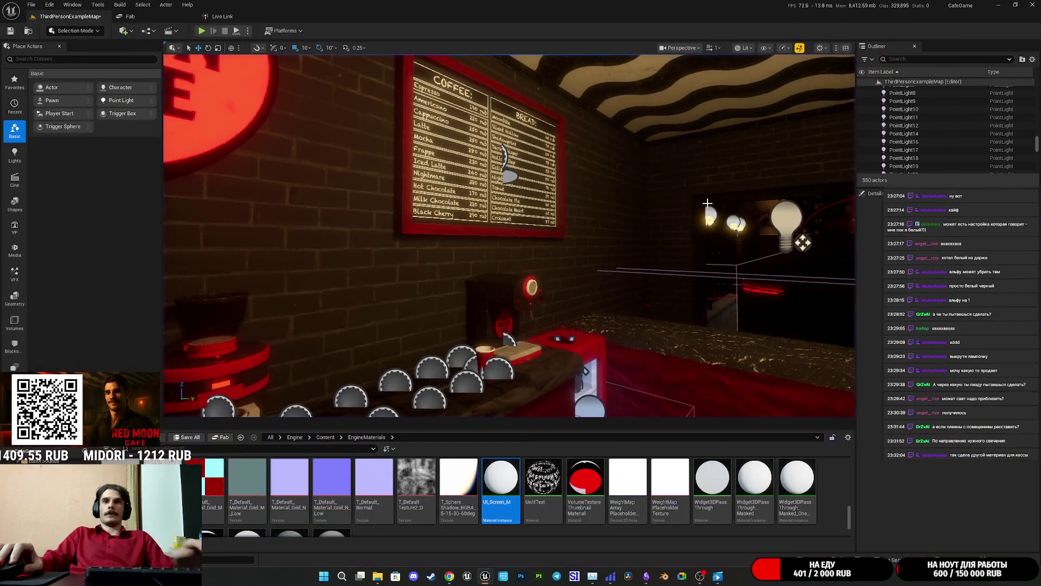
Maximize Board_BP, scroll its Details panel to Rendering, then switch to UI_Screen_M
mouse_move(485, 576)
click(534, 533)
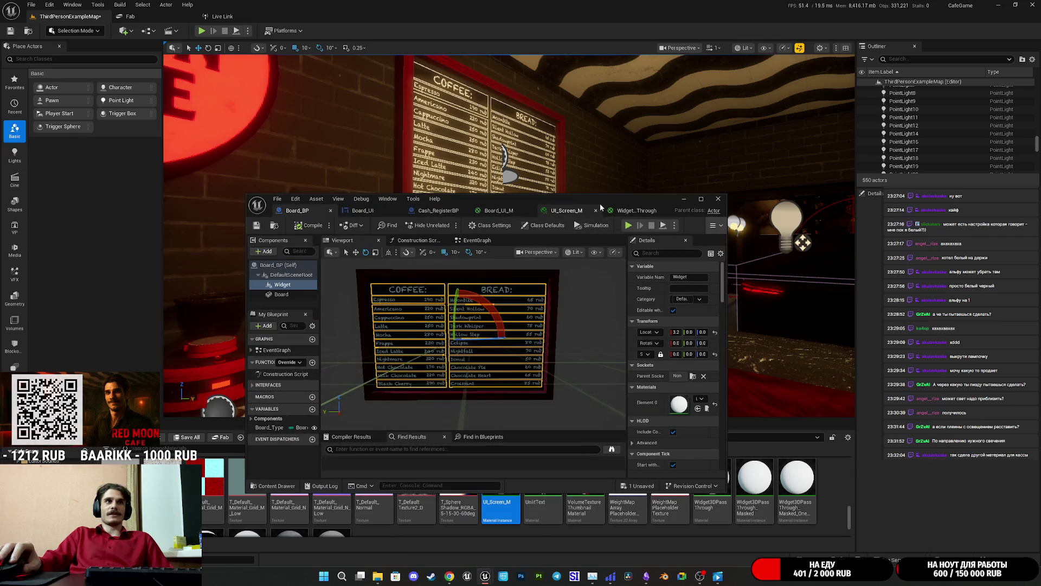
double_click(653, 196)
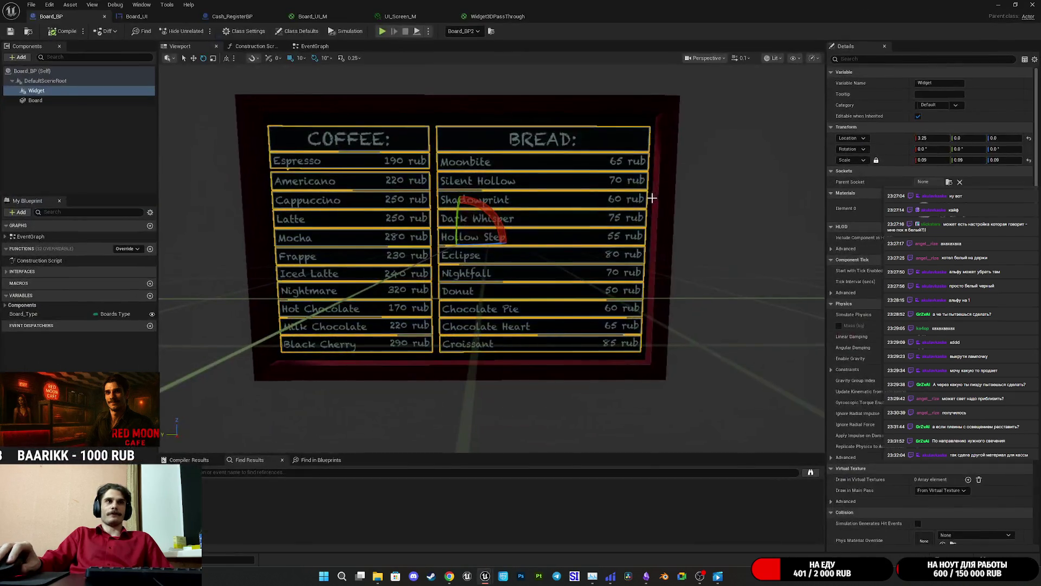
scroll(881, 293, down, 20)
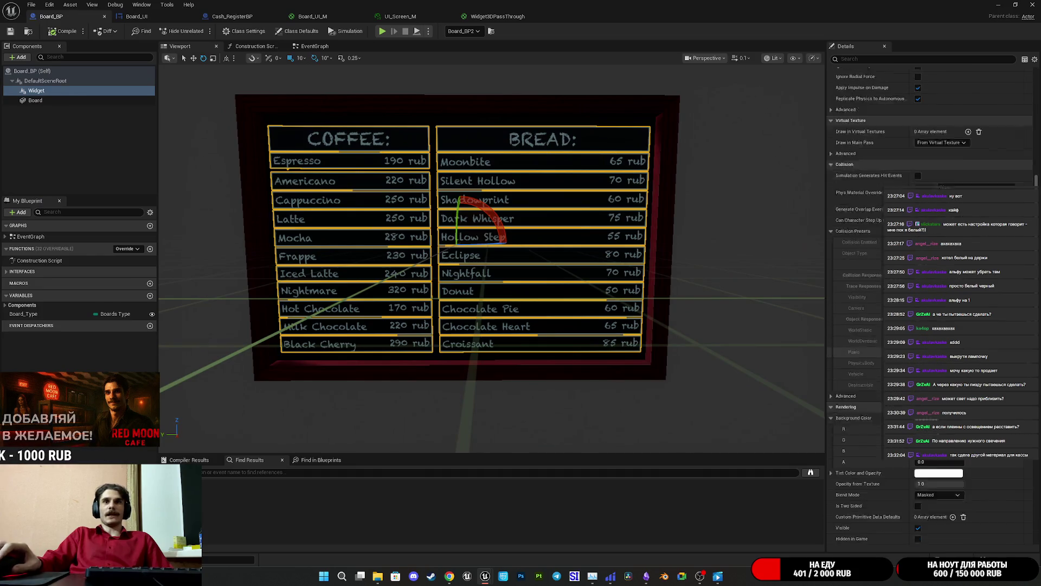
scroll(856, 324, down, 5)
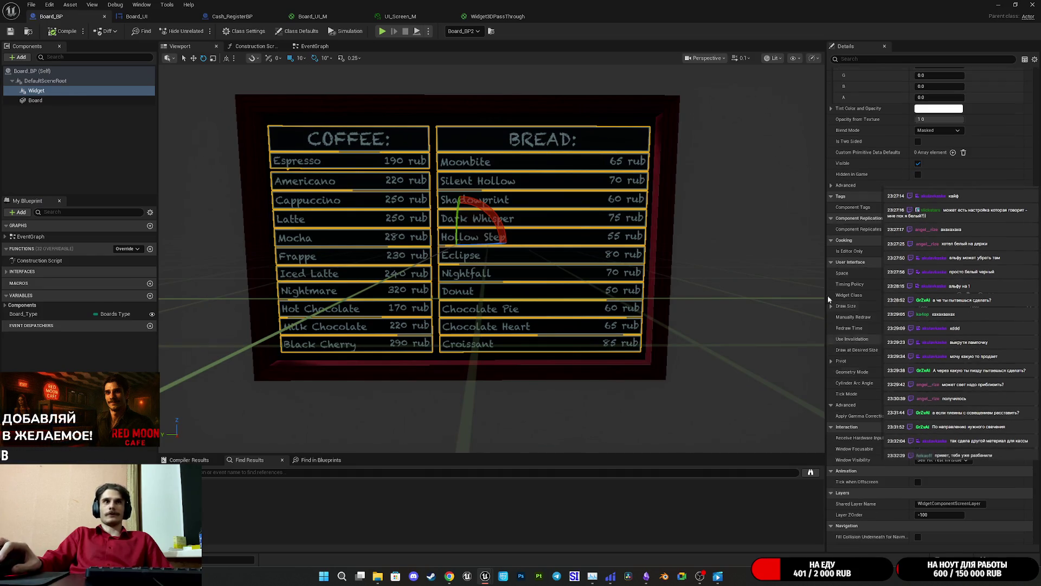
click(414, 16)
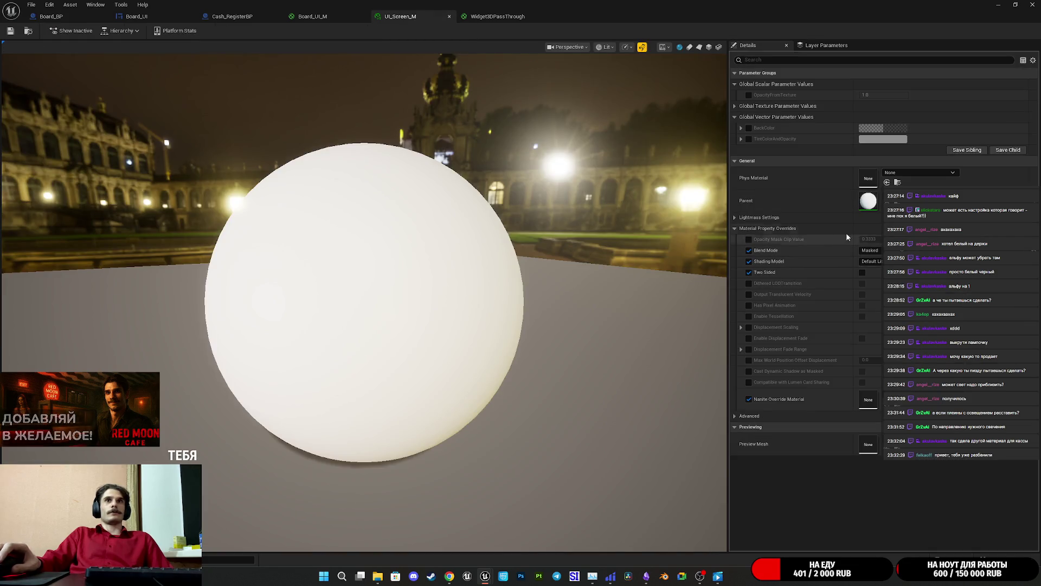
Expand UI_Screen_M's Global Texture Parameter Values, then pan around the Widget3DPassThrough graph
click(737, 105)
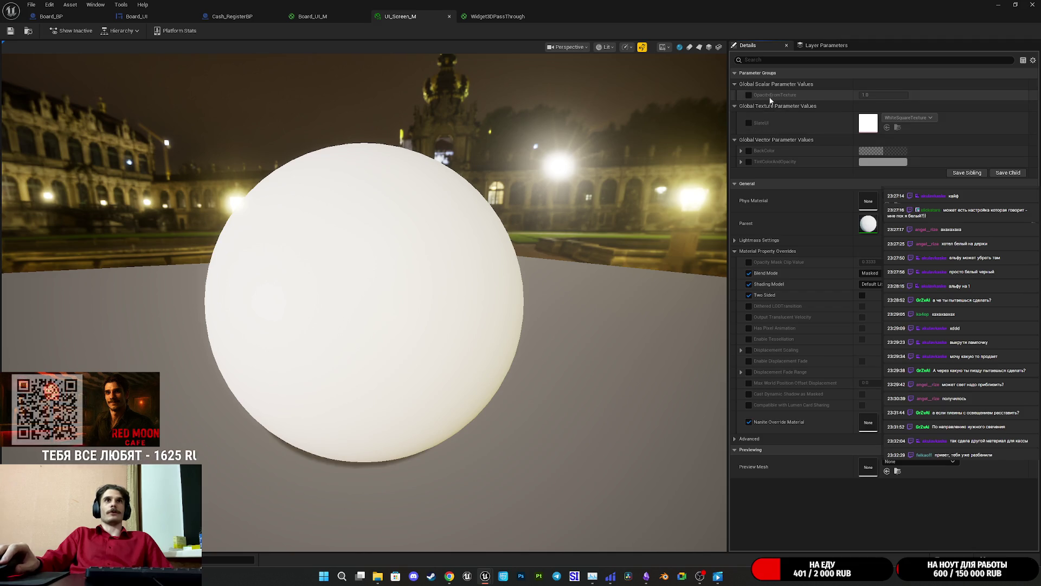
click(313, 17)
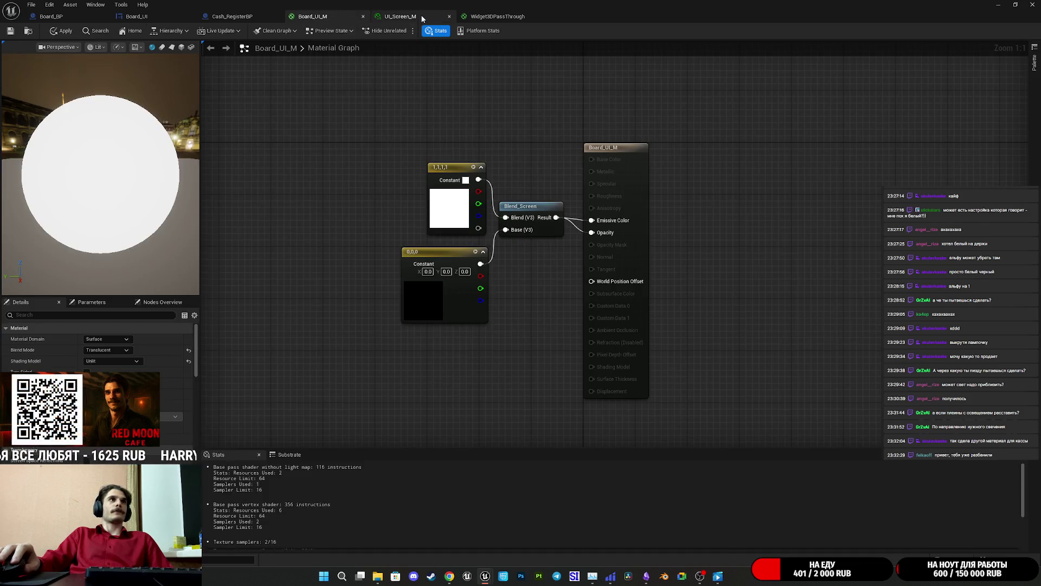
click(500, 17)
drag(621, 156, 581, 174)
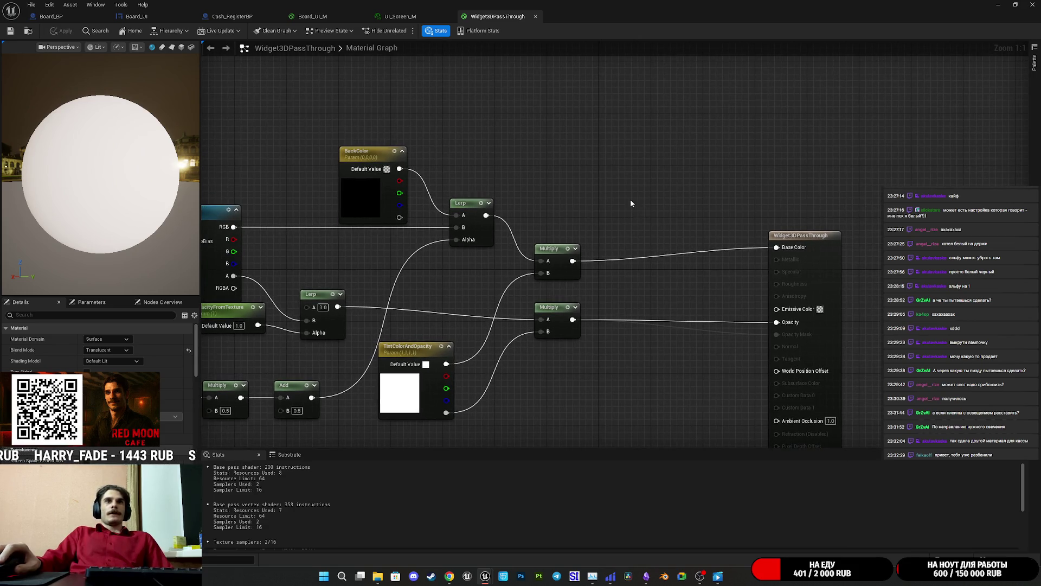
drag(632, 204, 628, 177)
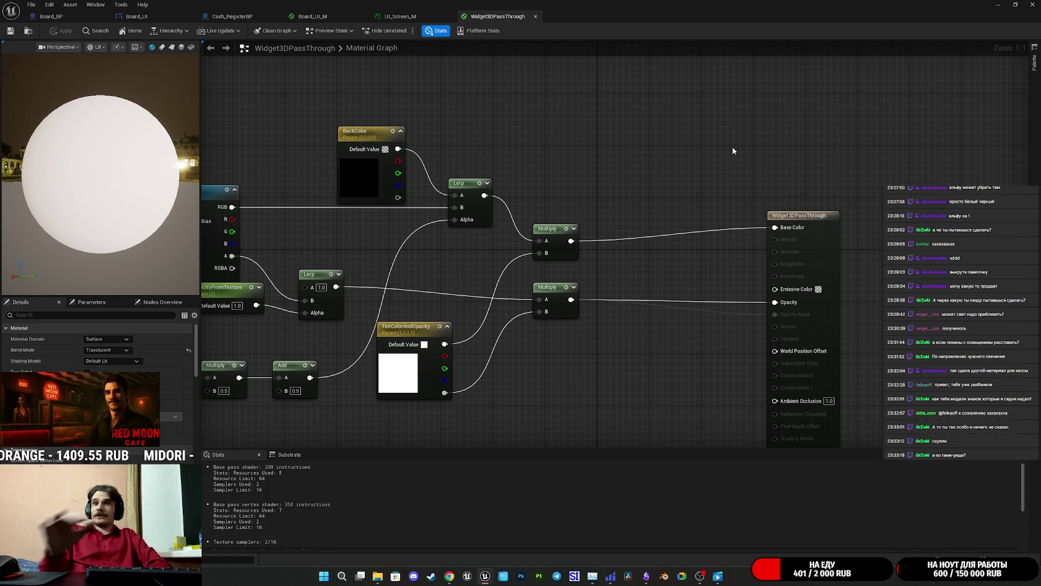
click(718, 576)
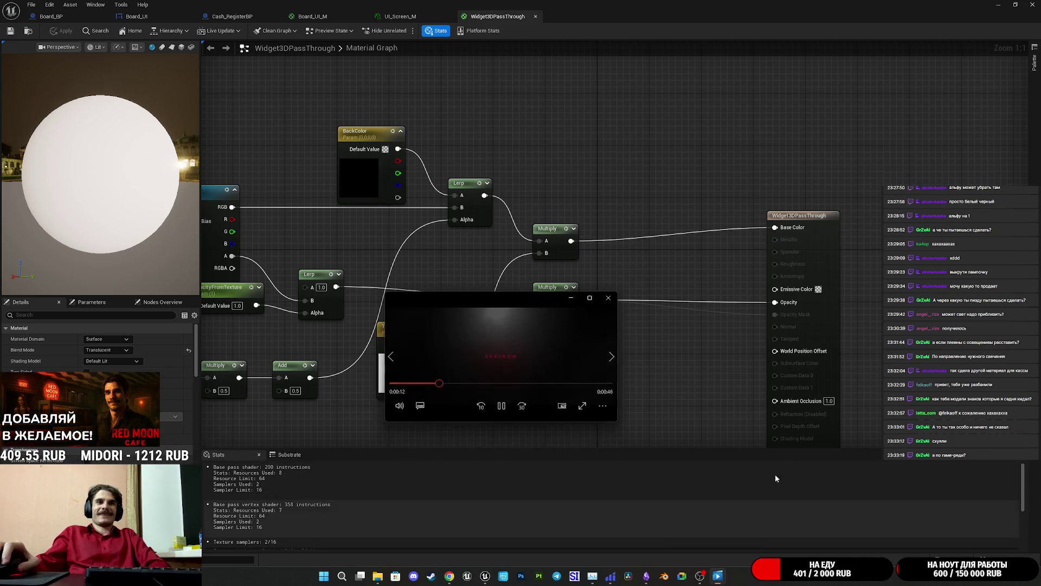
Close the media player and the Twitch VOD tab, then open Suno in a new tab
click(608, 298)
click(458, 576)
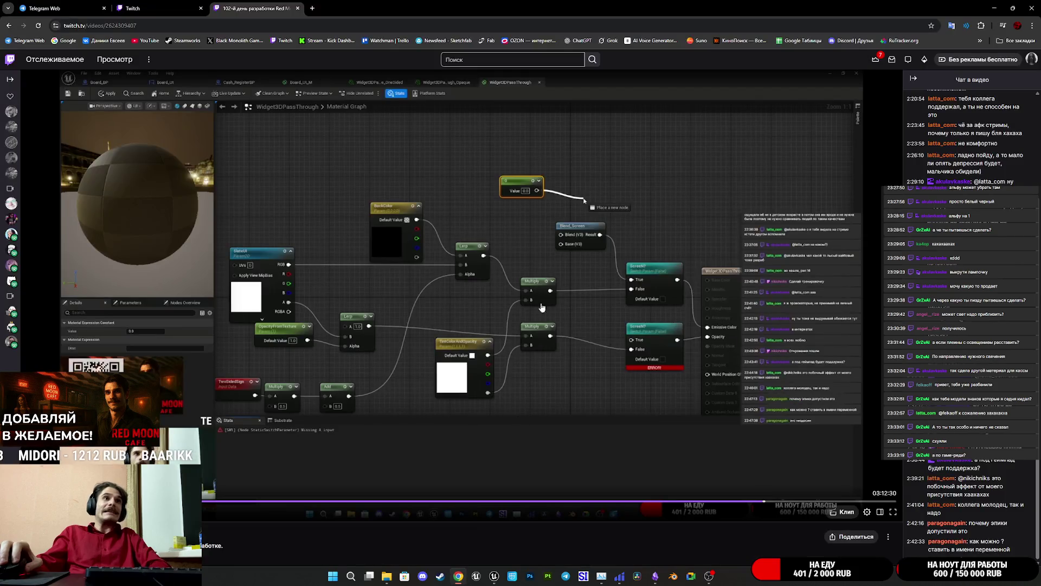
key(ctrl+w)
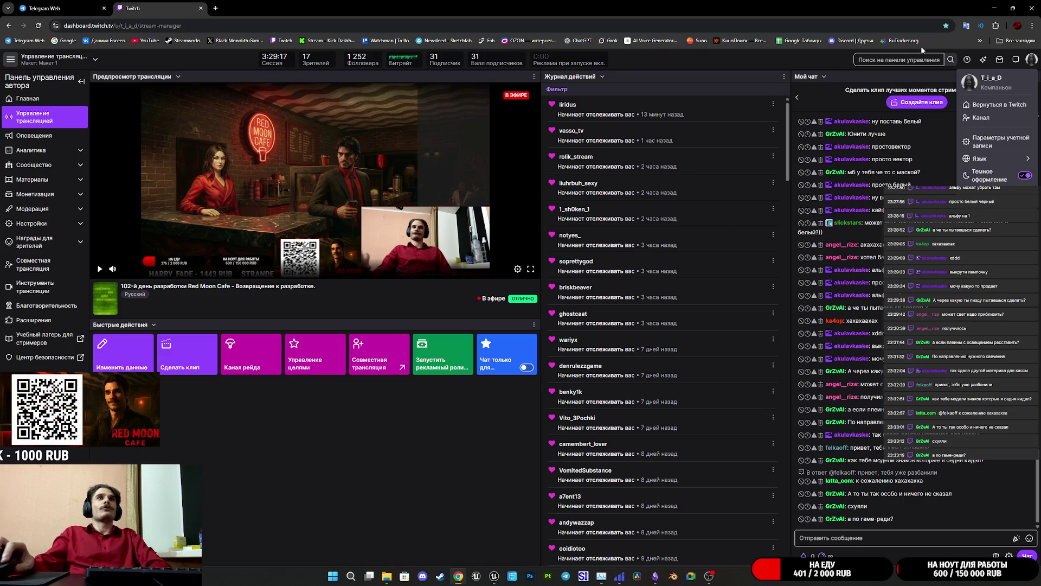
ctrl+shift+click(700, 40)
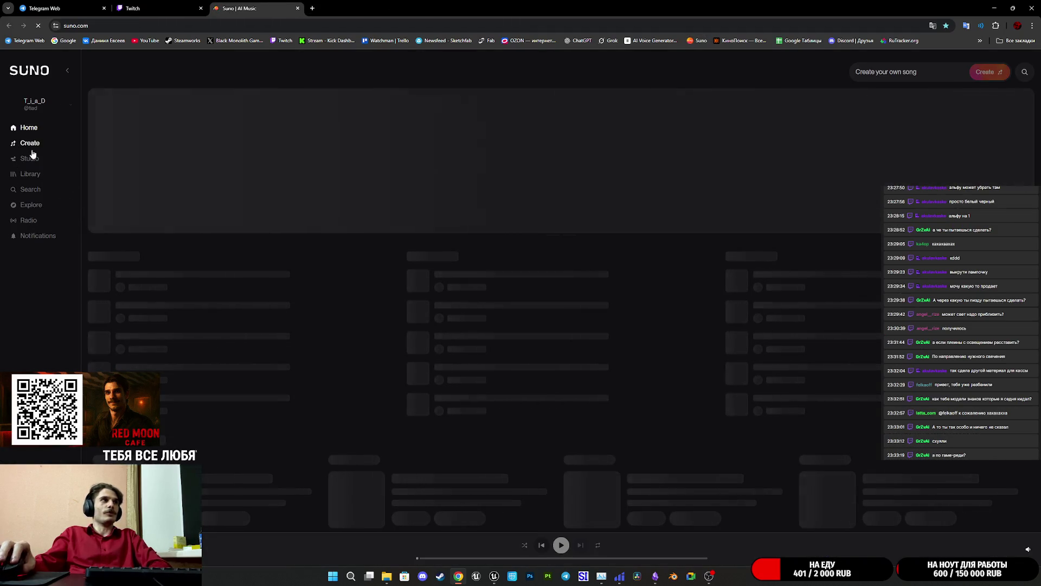
Play 'Ночь оставляет следы на губах' from Suno's Create page at slightly lower volume
click(31, 144)
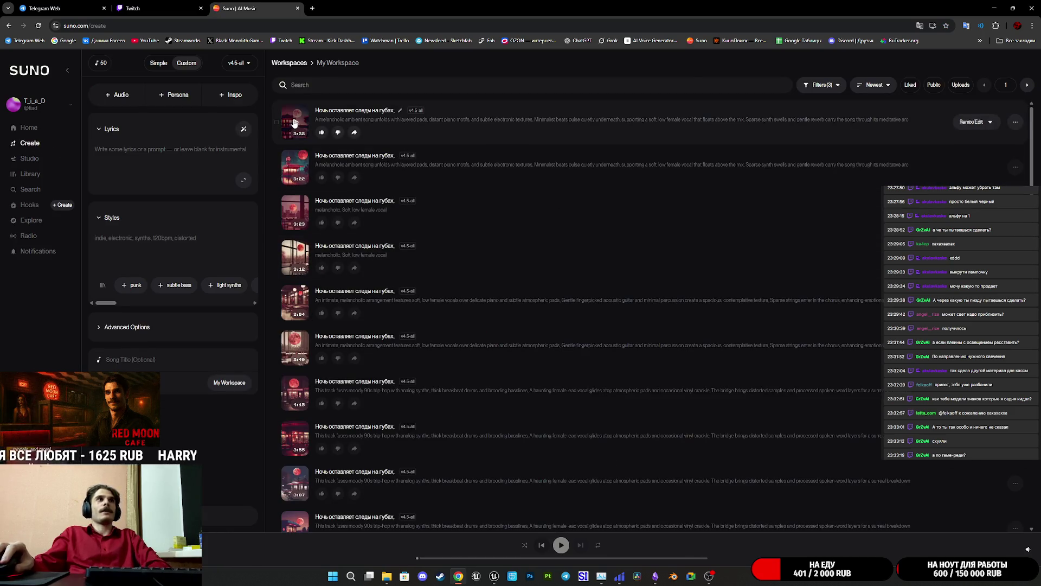
click(294, 122)
mouse_move(1030, 549)
drag(1030, 535, 1030, 539)
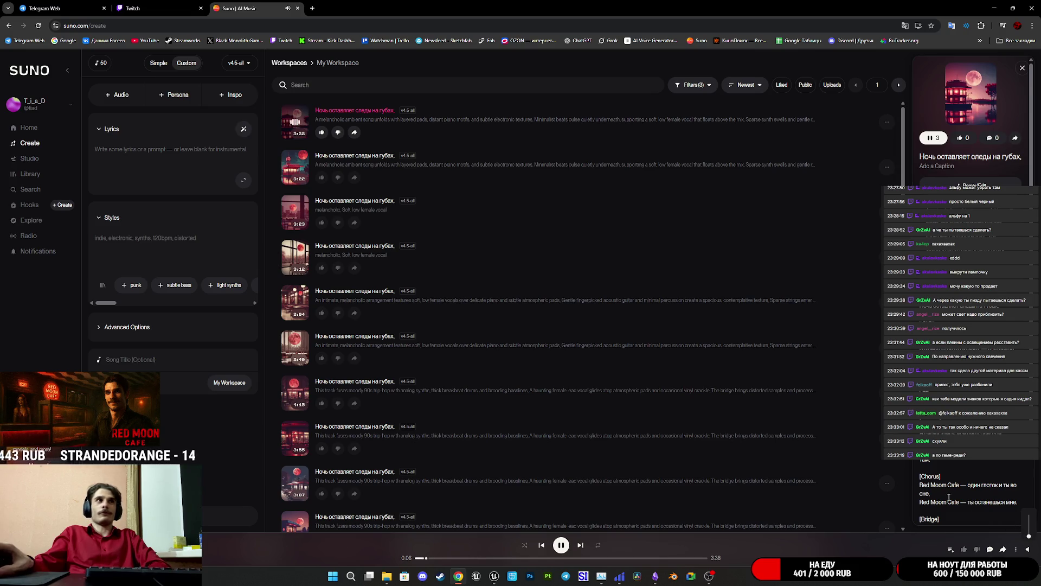
Dismiss the Twitch profile menu and return to the Unreal material editor
click(155, 4)
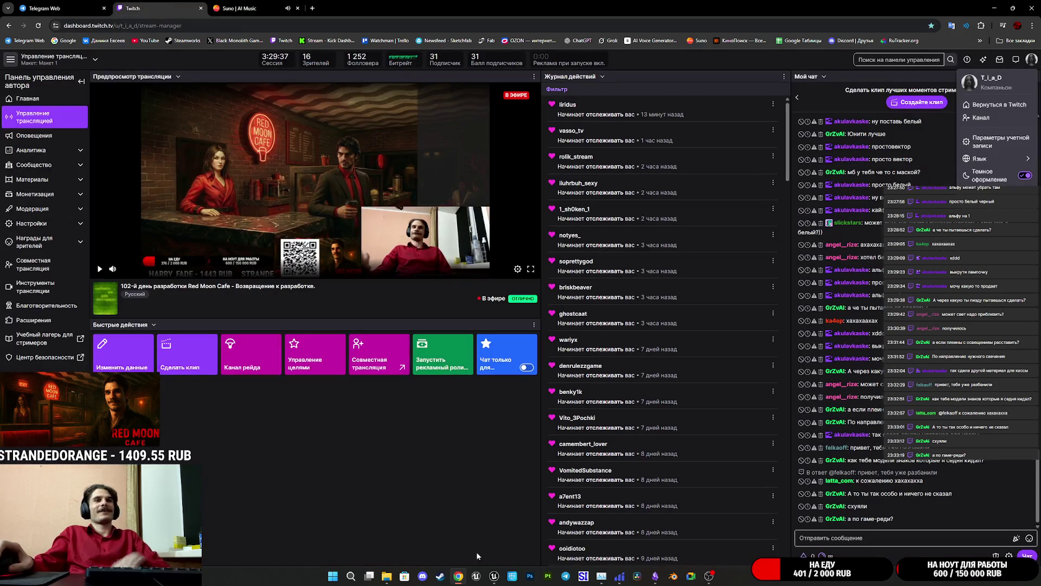
click(405, 503)
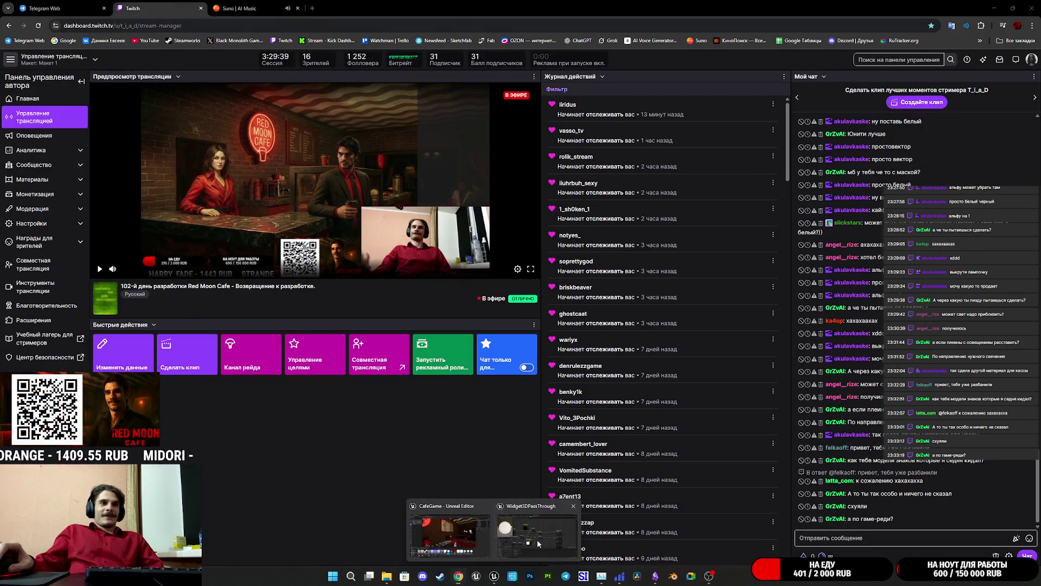
click(494, 576)
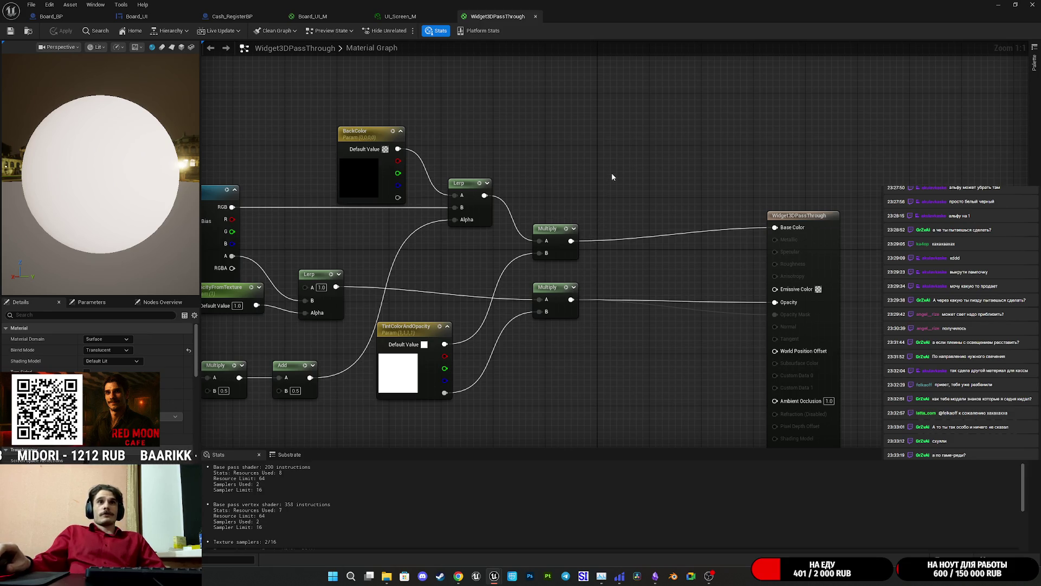
Connect the upper Multiply result to Opacity, apply the material, and check the board in Board_BP
mouse_move(602, 328)
mouse_down()
mouse_move(665, 304)
mouse_move(698, 311)
mouse_up()
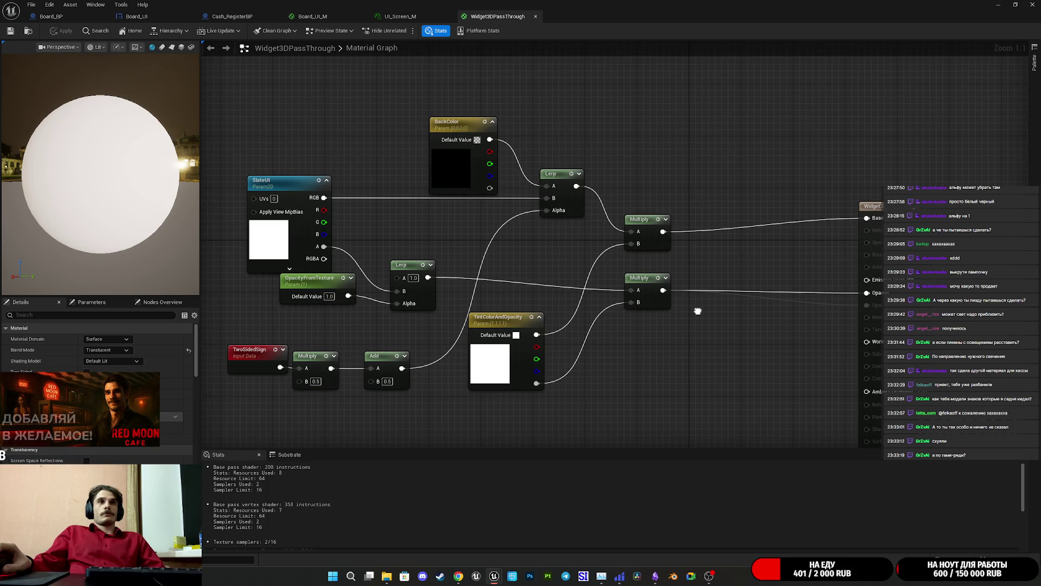
drag(663, 231, 867, 293)
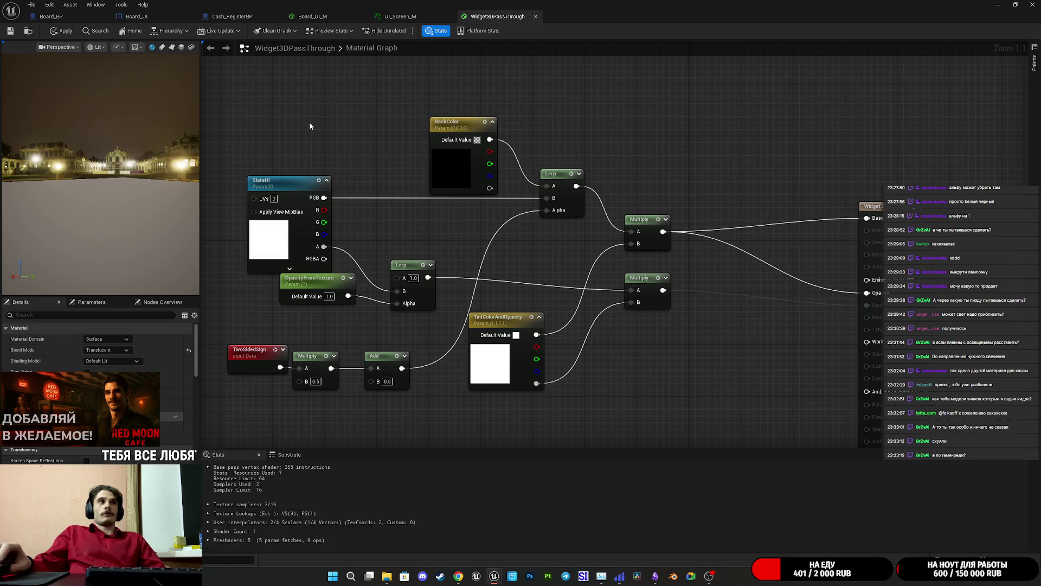
click(10, 31)
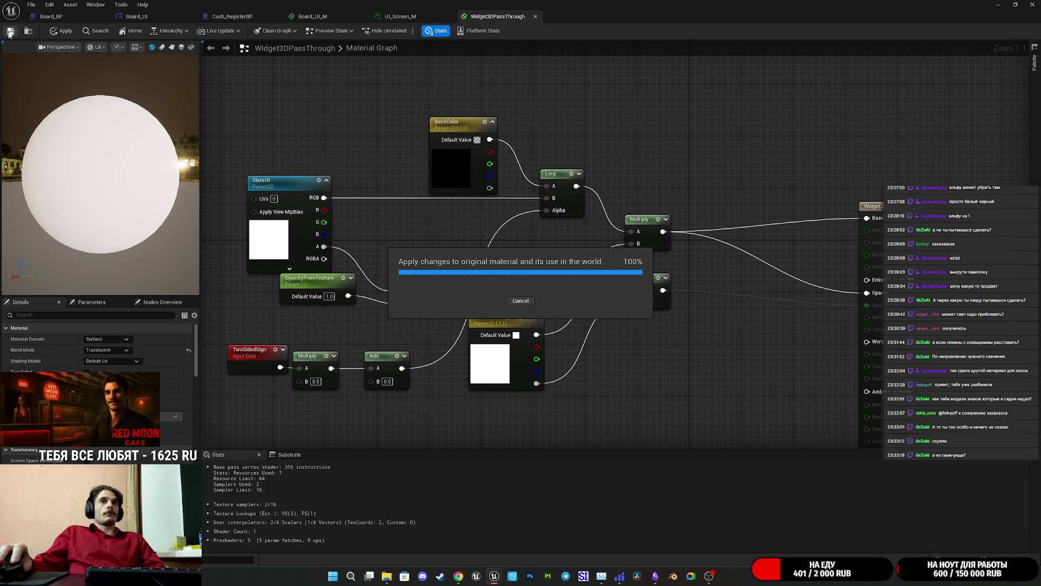
click(66, 19)
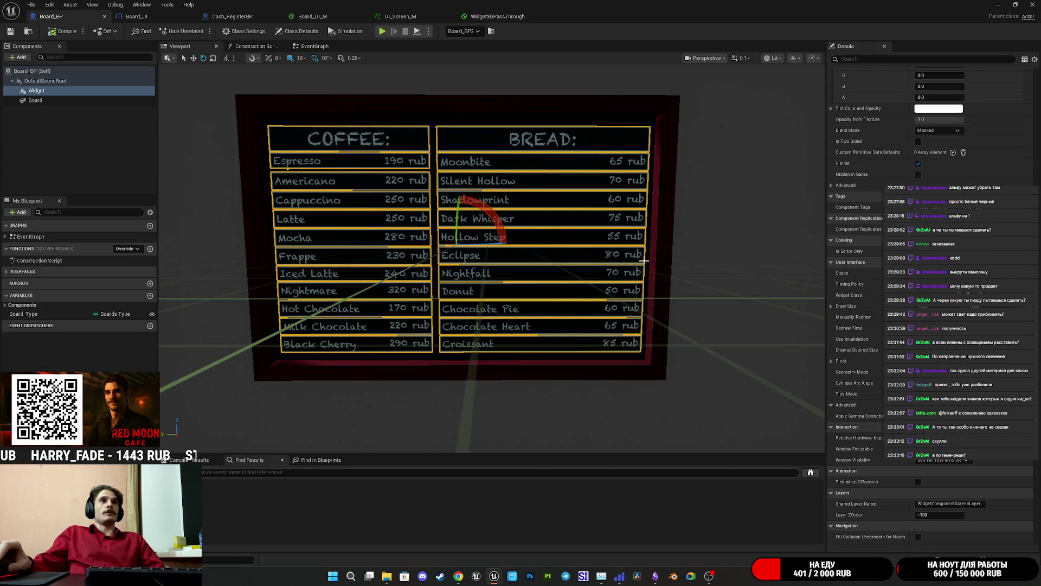
Zoom in on the board, then confirm UI_Screen_M keeps the Masked blend mode
scroll(650, 253, up, 4)
scroll(649, 253, up, 5)
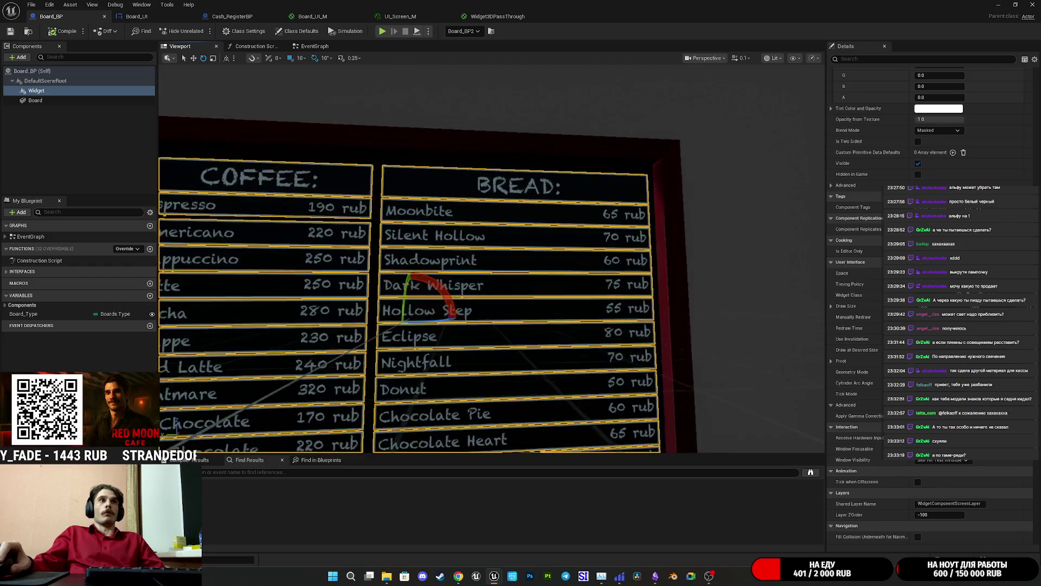
scroll(488, 257, up, 3)
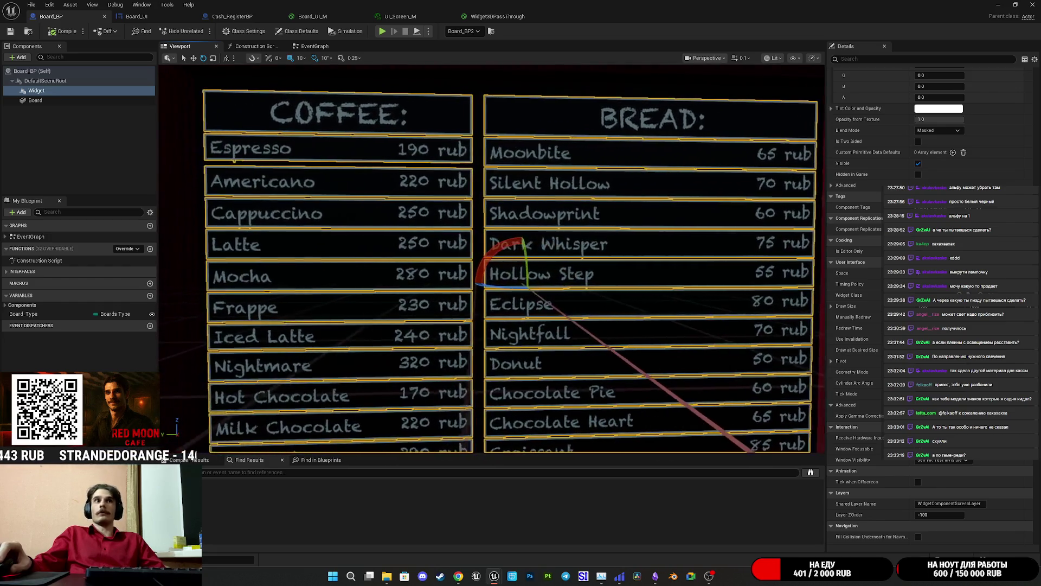
click(404, 18)
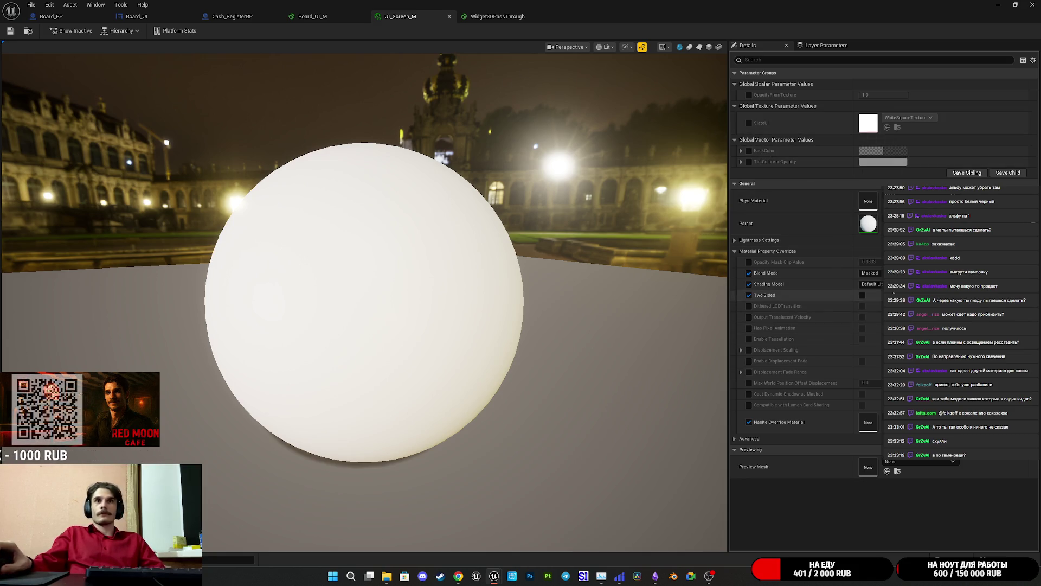
click(872, 273)
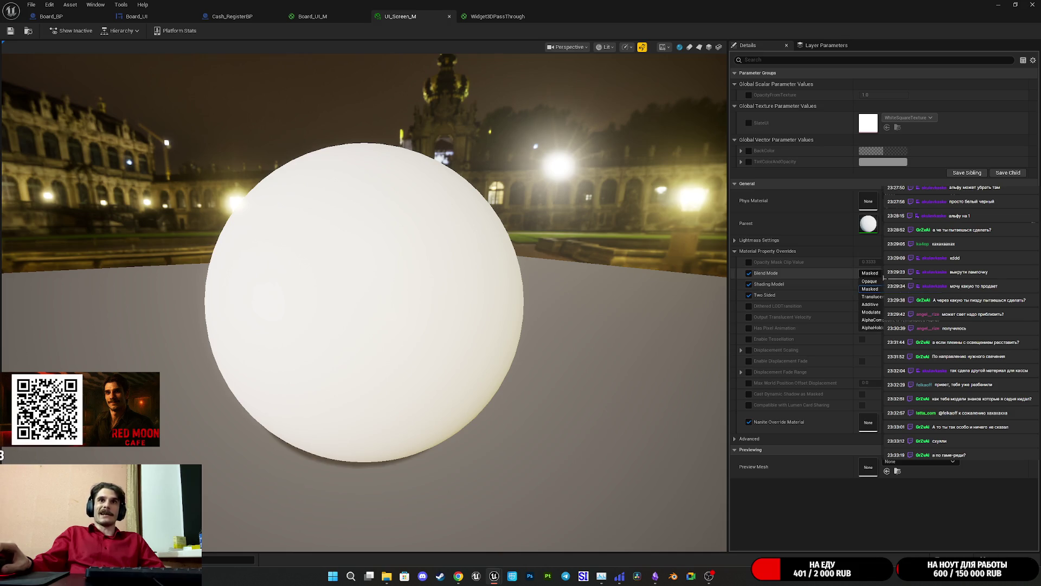
click(871, 289)
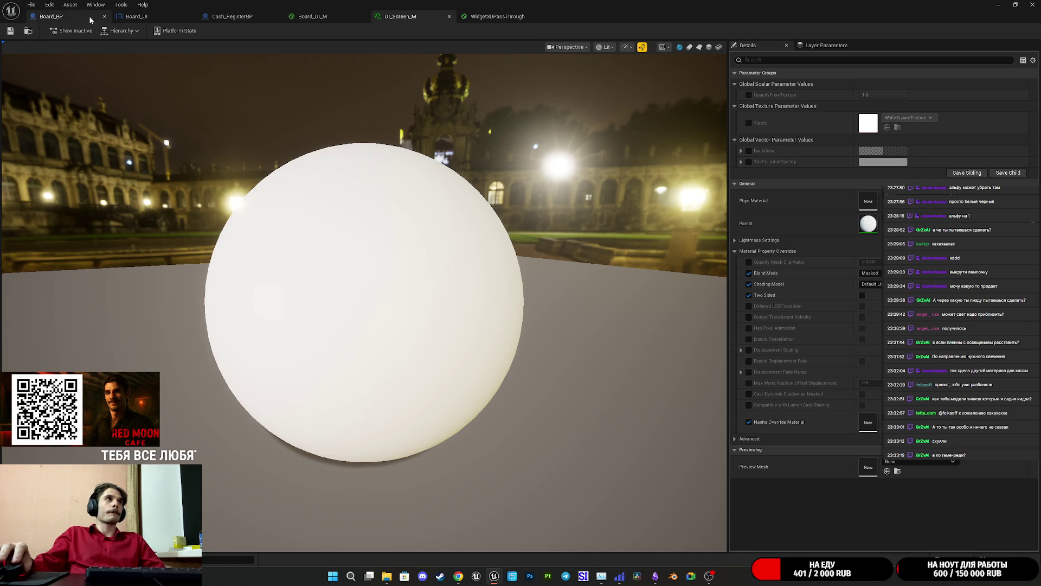
Glance at the Board_UI design, then zoom and orbit Board_BP's view across the menu's BREAD column
click(135, 16)
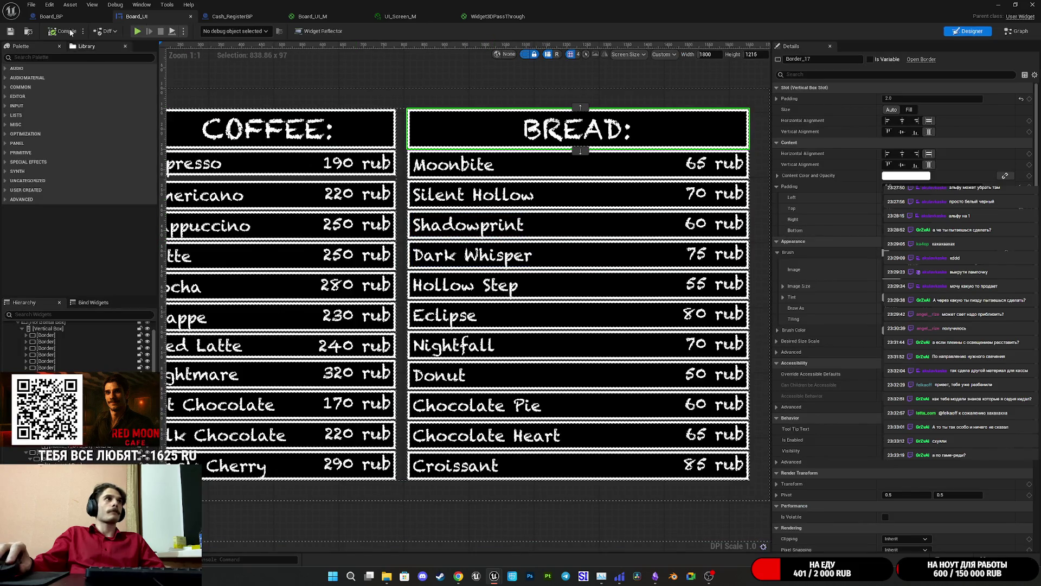
click(51, 17)
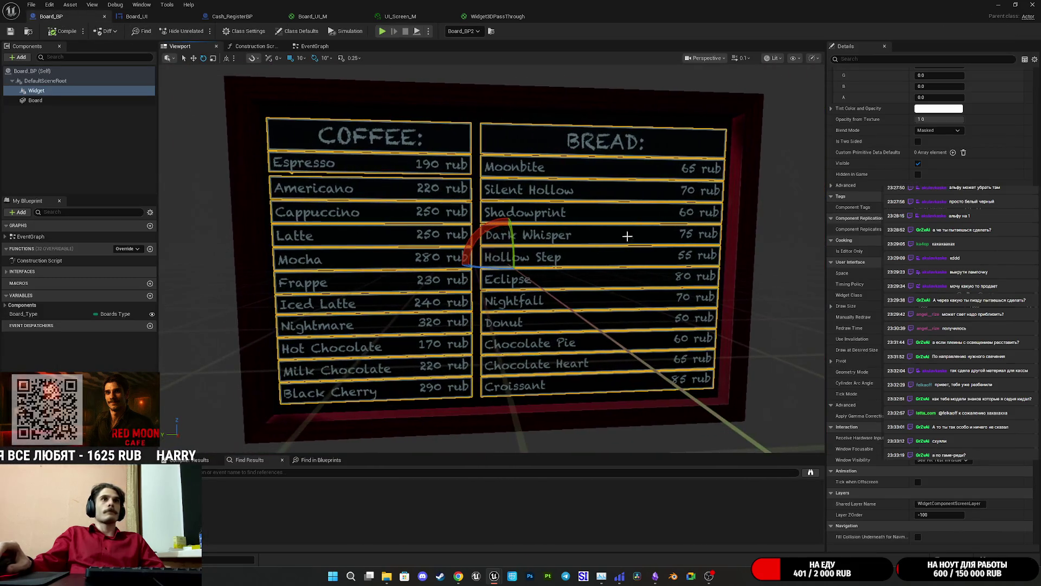
scroll(656, 238, up, 5)
scroll(492, 258, down, 3)
scroll(491, 259, up, 2)
drag(492, 258, 445, 259)
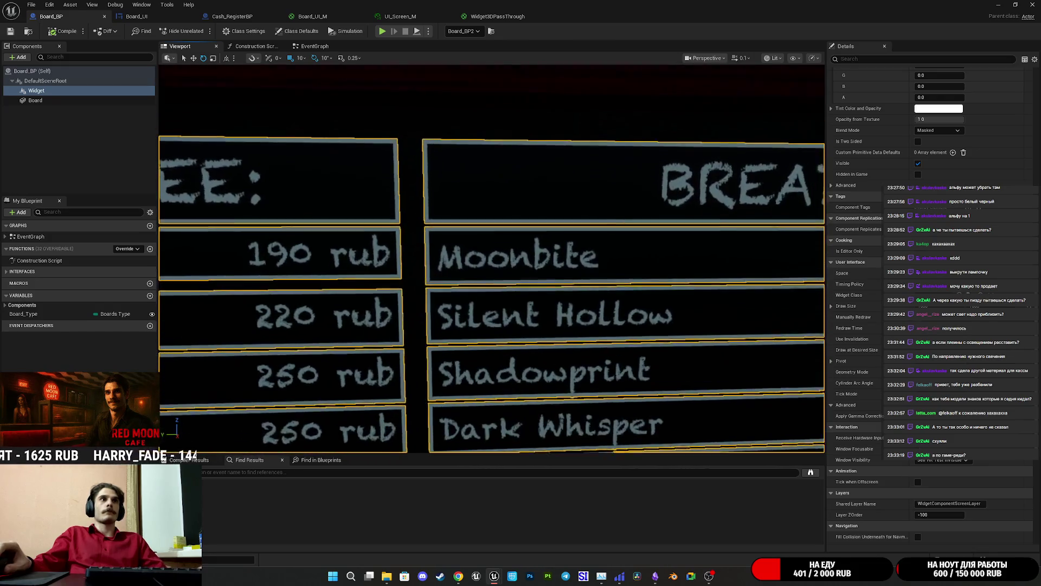
scroll(491, 259, down, 3)
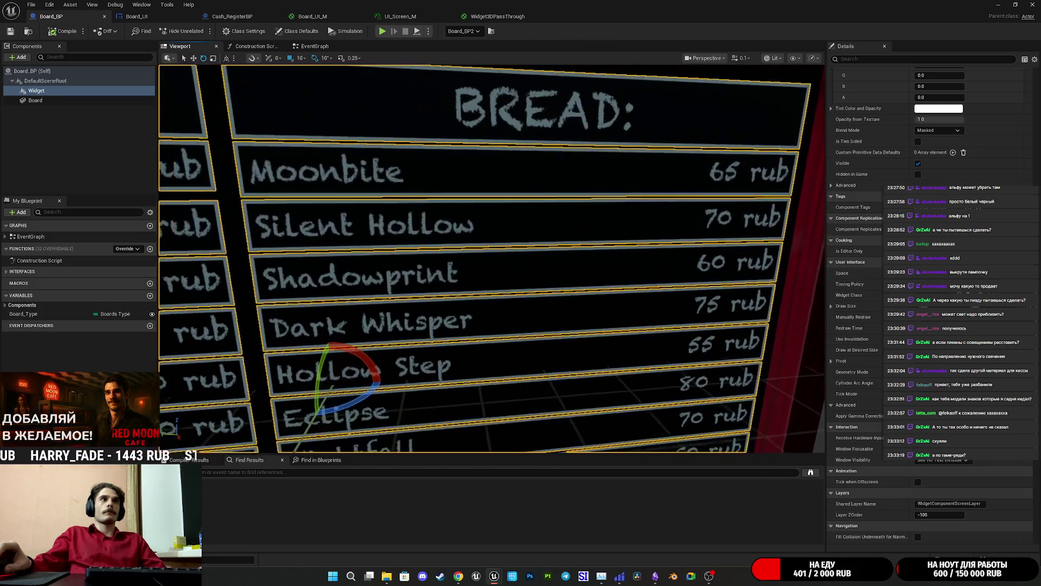
scroll(491, 259, up, 5)
scroll(491, 258, up, 2)
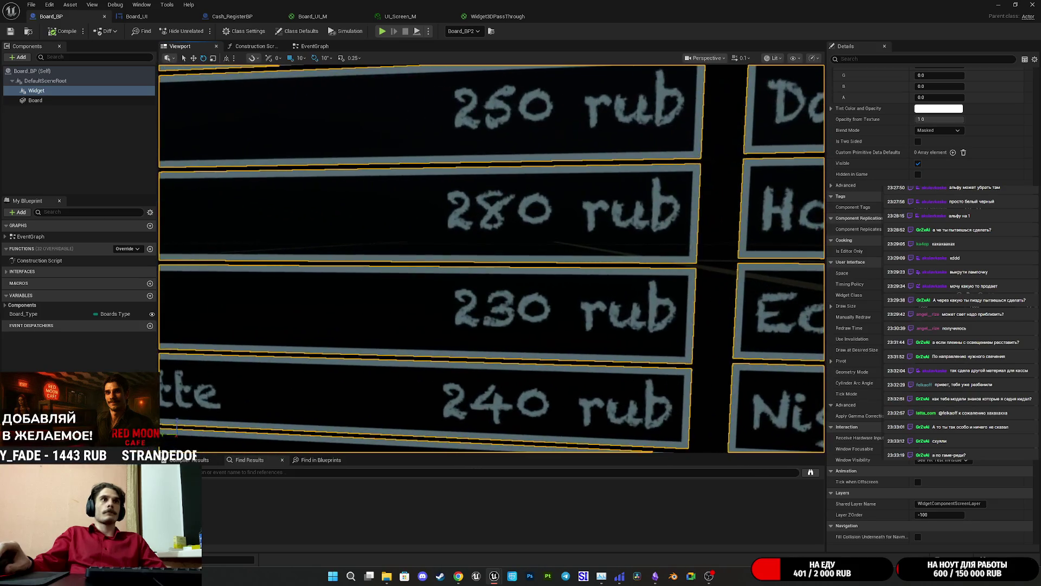
scroll(492, 258, down, 6)
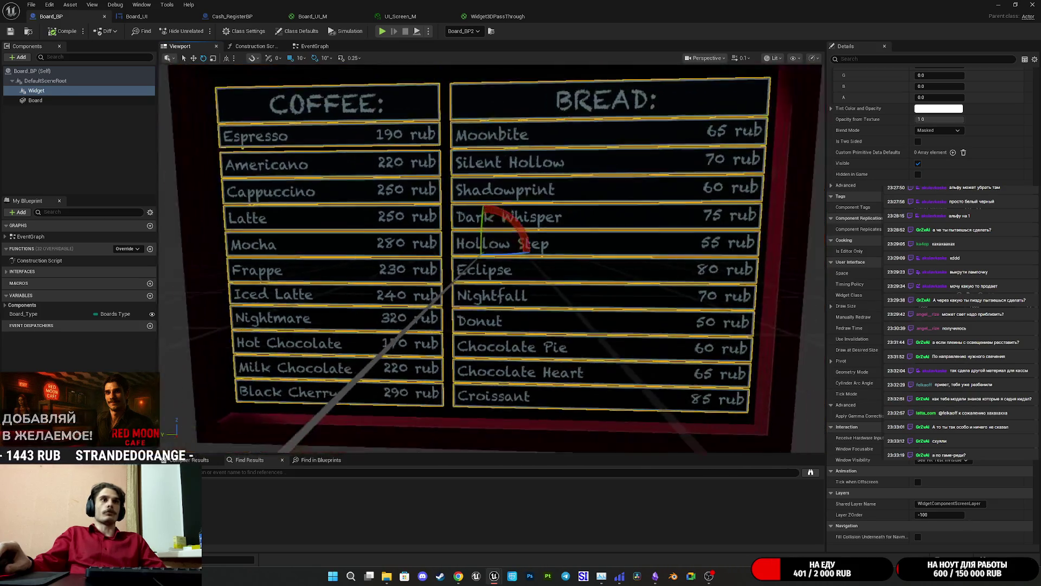
scroll(491, 259, up, 8)
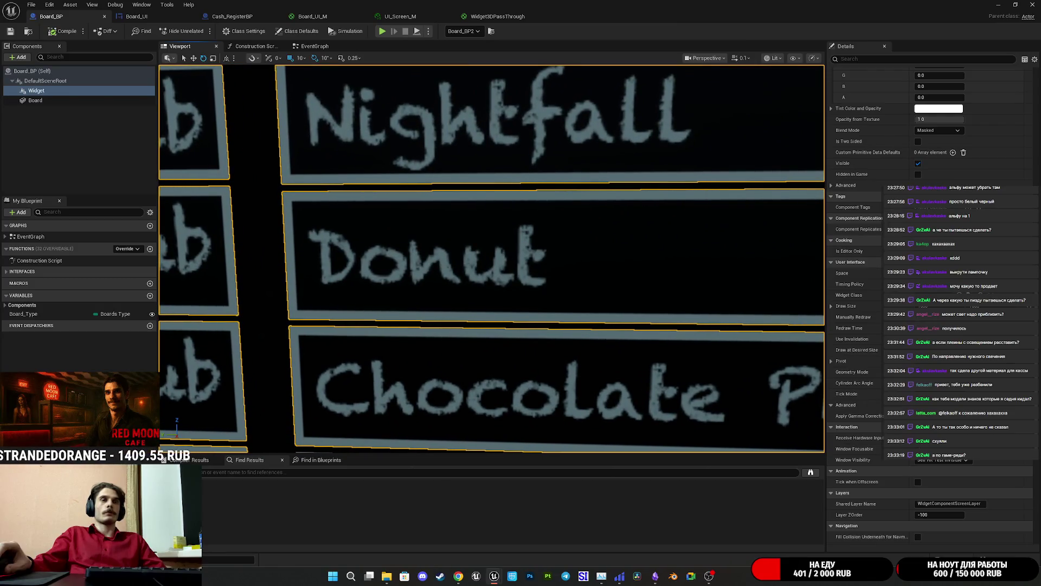
scroll(492, 258, down, 5)
drag(491, 259, 524, 258)
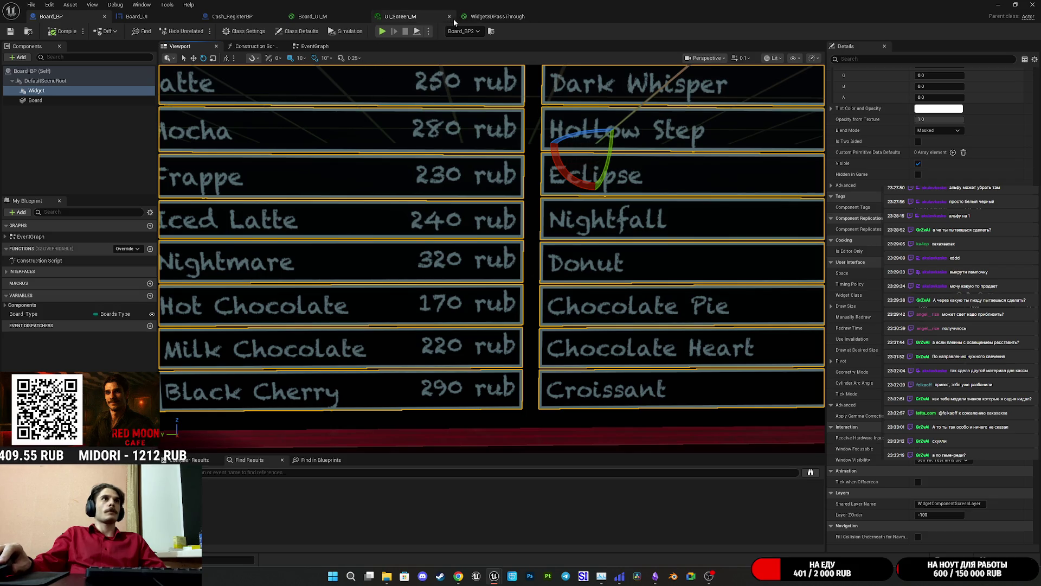
click(312, 16)
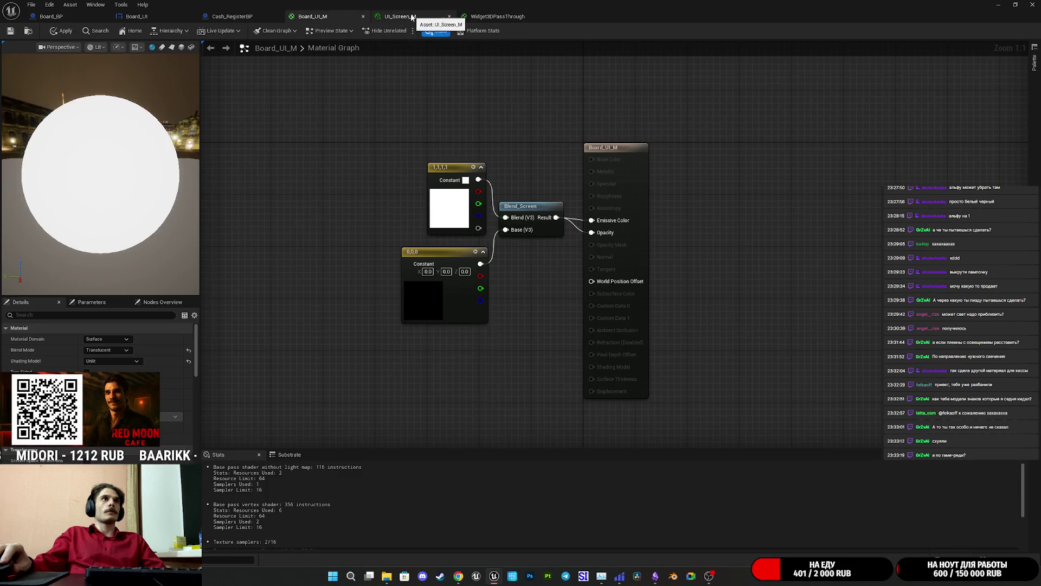
Search 'scree' in the Widget3DPassThrough graph and add a Blend_Screen node
click(401, 16)
click(488, 17)
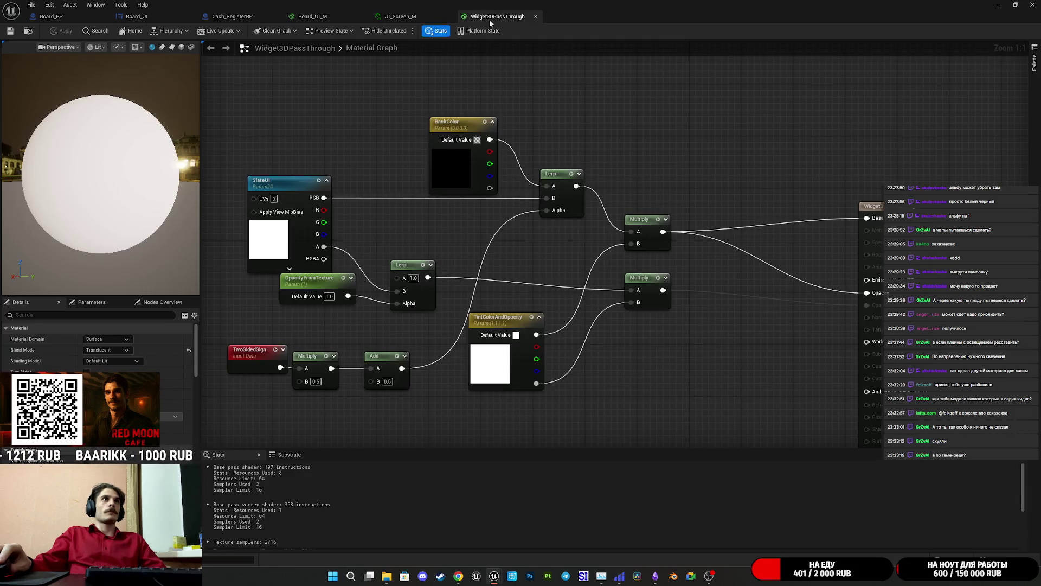
mouse_move(717, 280)
mouse_down()
mouse_move(627, 269)
mouse_move(643, 265)
mouse_move(646, 281)
mouse_up()
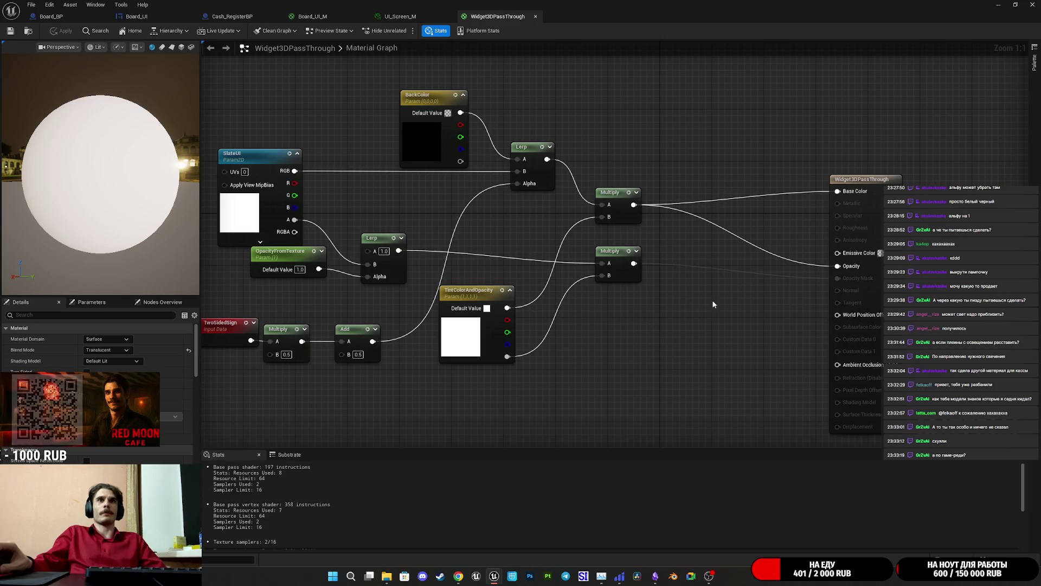
mouse_move(736, 293)
mouse_down()
mouse_move(686, 349)
mouse_move(648, 362)
mouse_up()
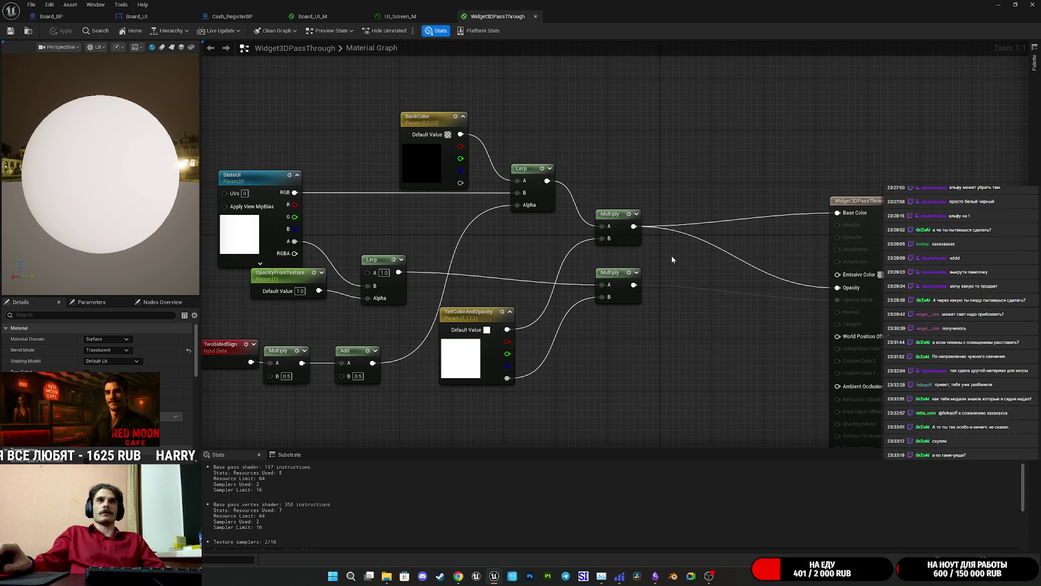
right_click(672, 339)
text(scree)
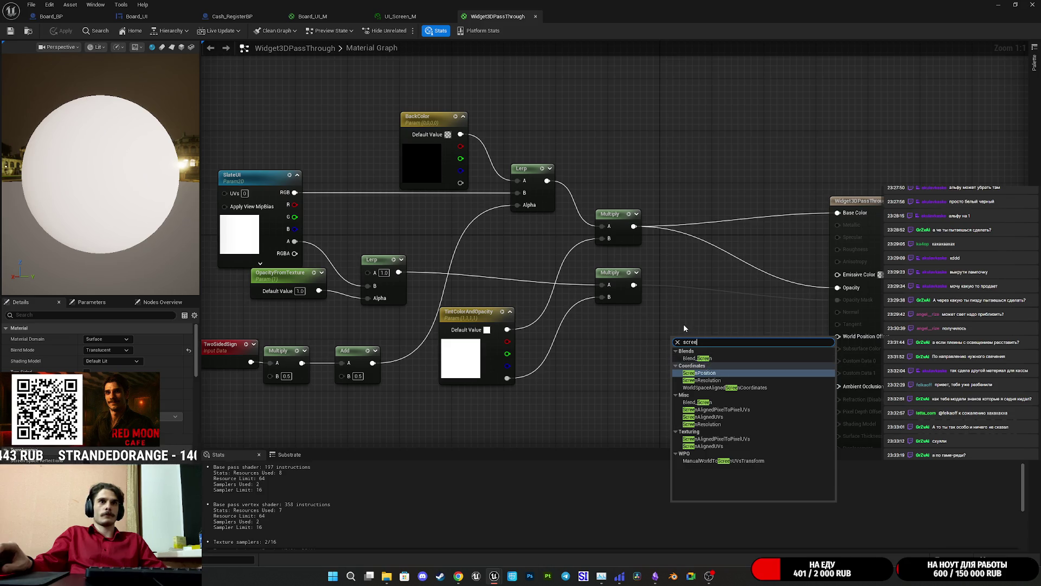
click(700, 359)
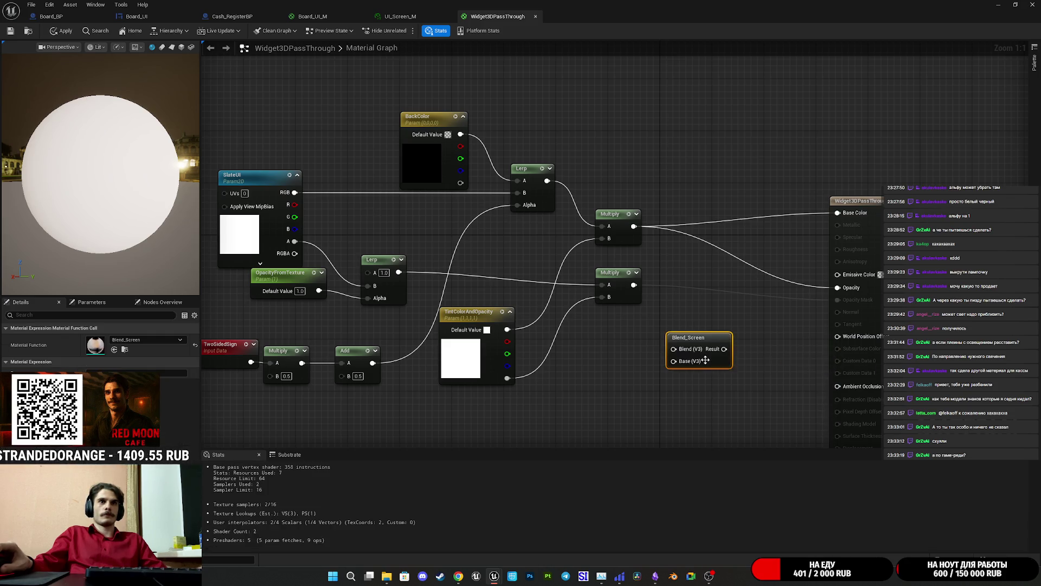
Connect Blend_Screen's Result to Opacity, feed both Multiply outputs into Blend and Base, and apply
drag(724, 349, 855, 290)
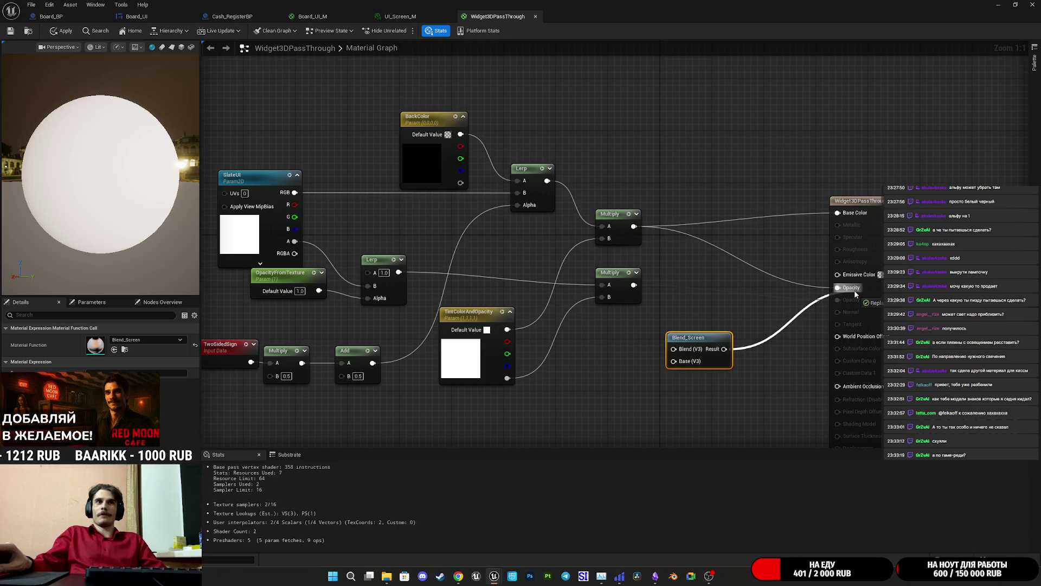
mouse_move(727, 362)
mouse_down()
mouse_move(796, 299)
mouse_move(804, 307)
mouse_up()
alt+click(803, 290)
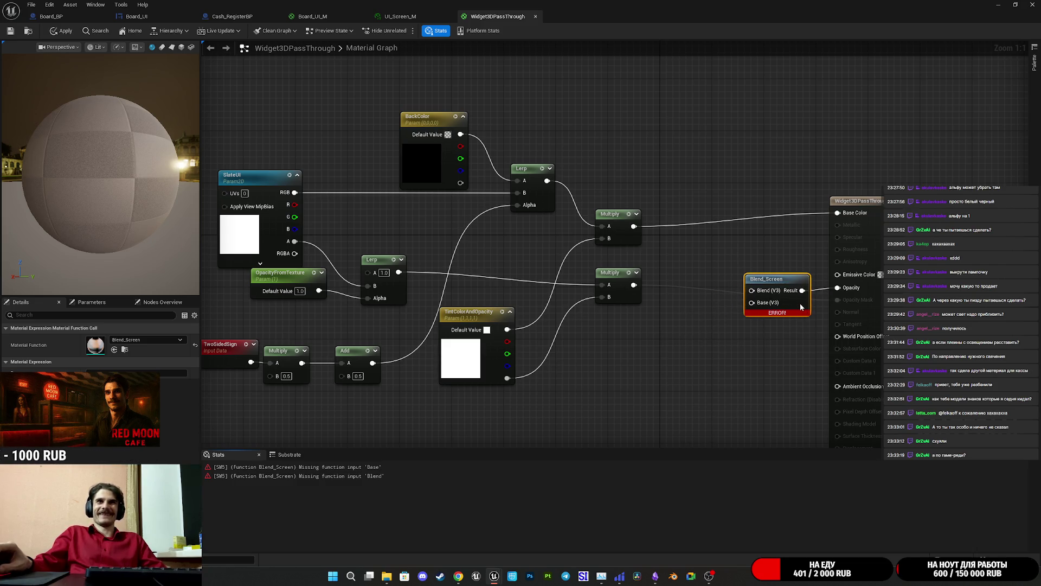
mouse_move(803, 290)
mouse_down()
mouse_move(849, 306)
mouse_move(855, 295)
mouse_up()
drag(752, 291, 632, 286)
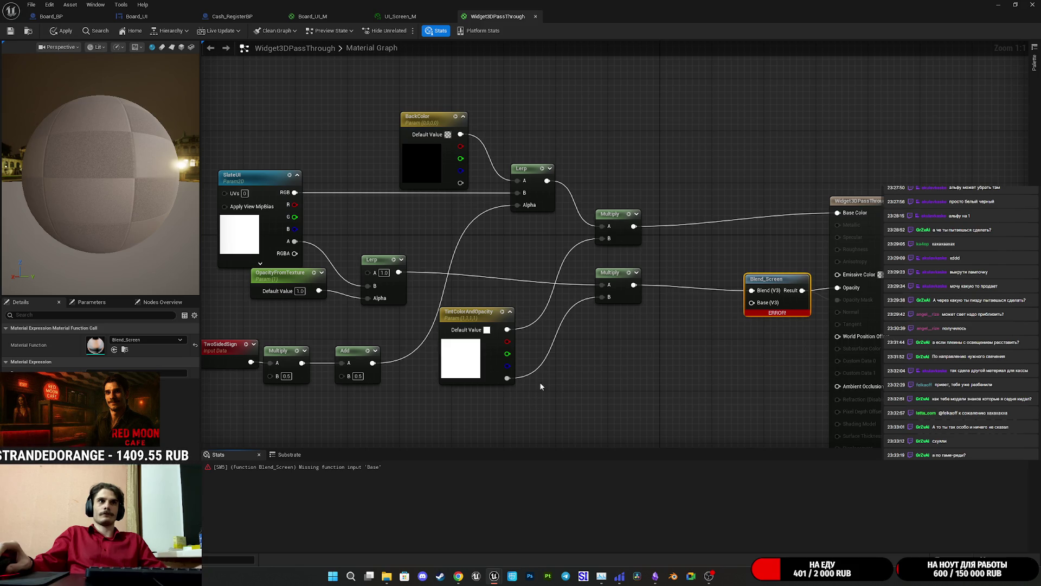
drag(634, 225, 751, 303)
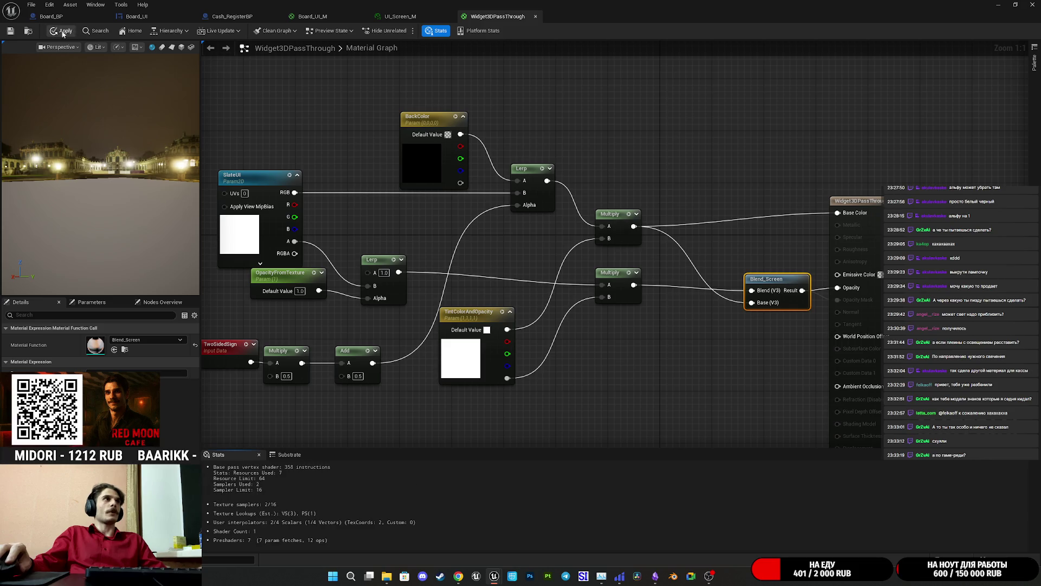
click(10, 32)
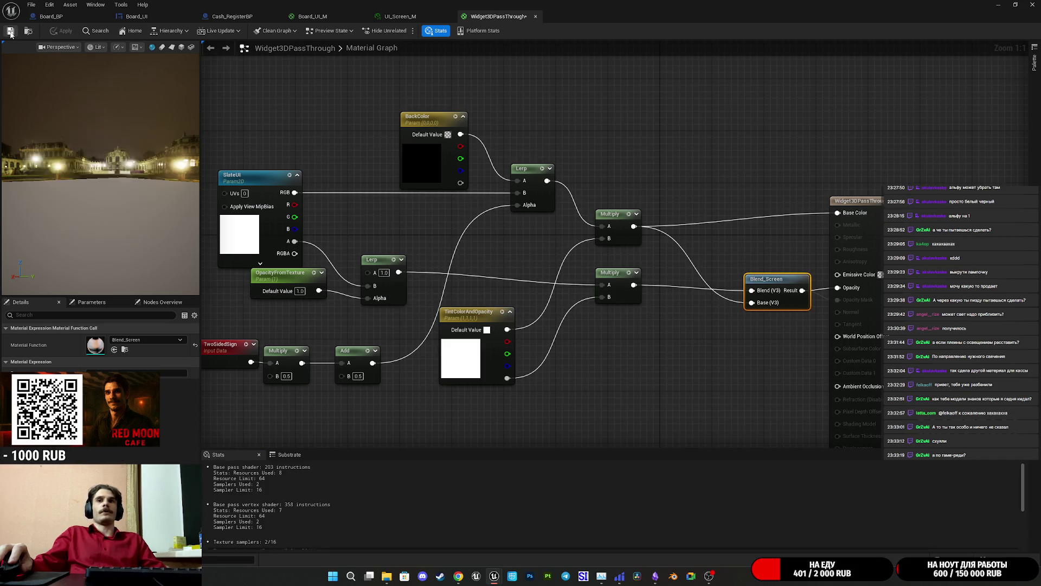
click(65, 21)
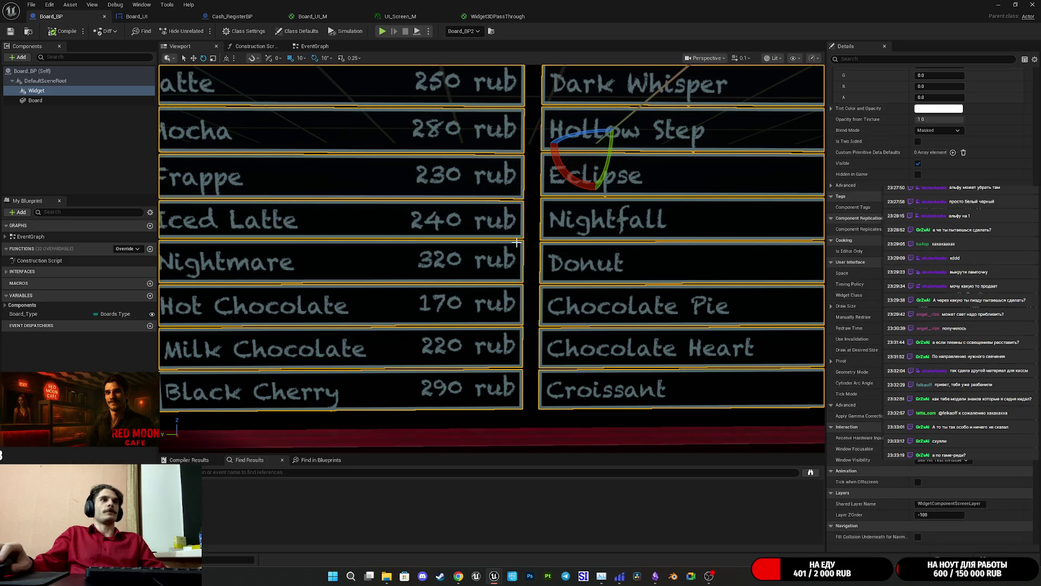
scroll(492, 259, up, 5)
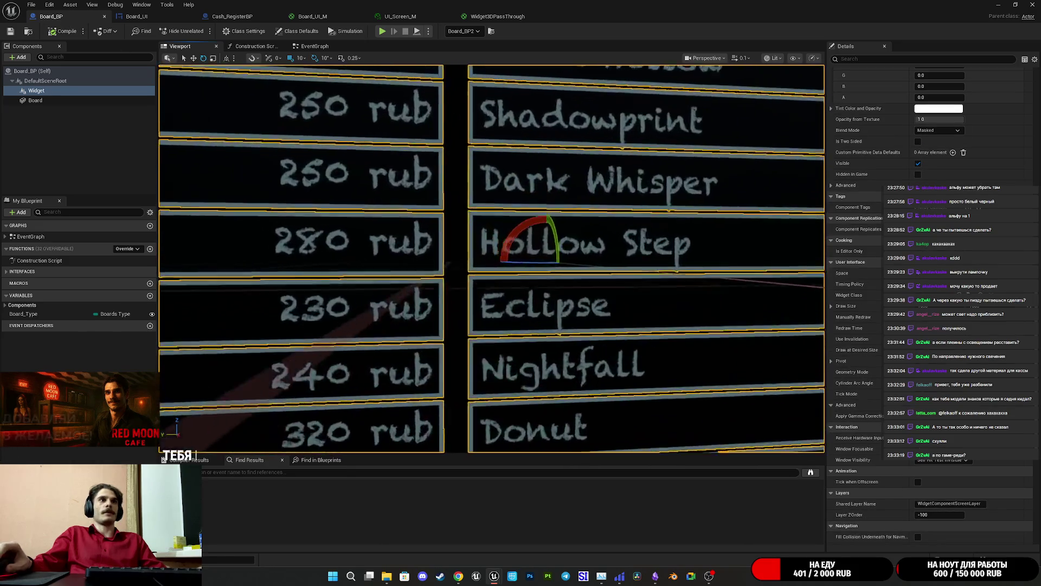
scroll(492, 258, down, 5)
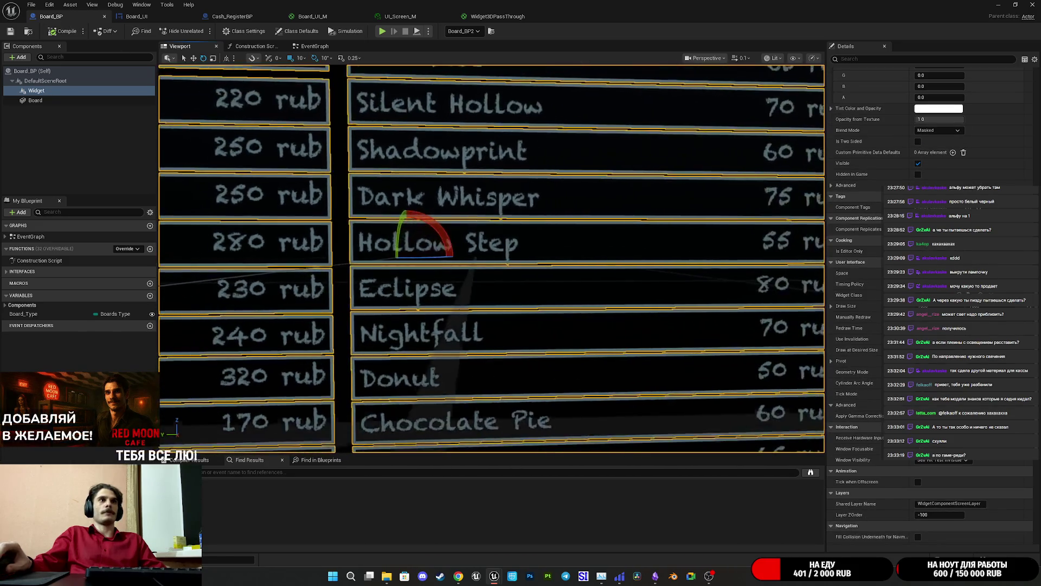
scroll(492, 259, down, 8)
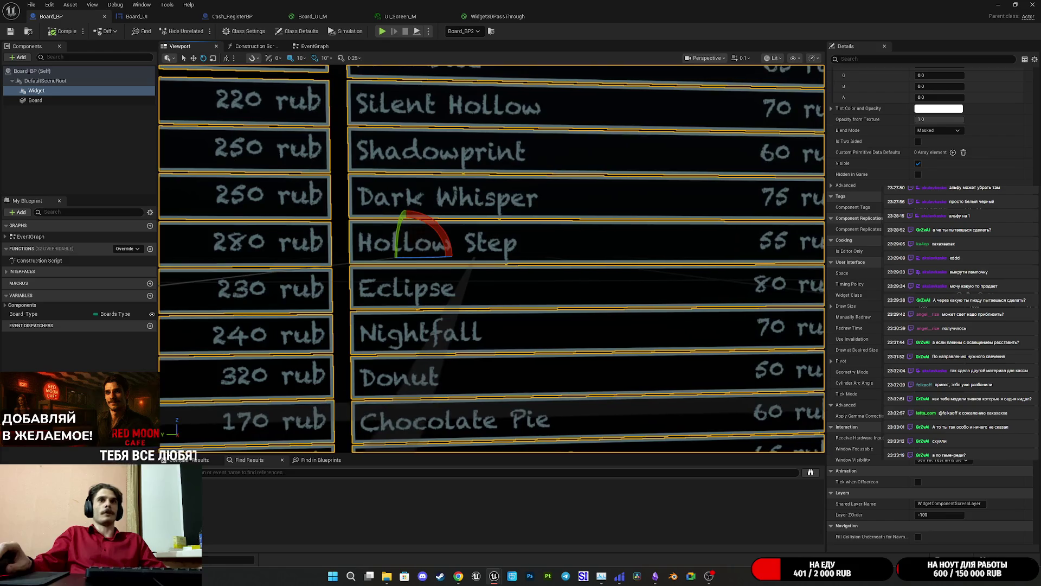
scroll(492, 258, up, 10)
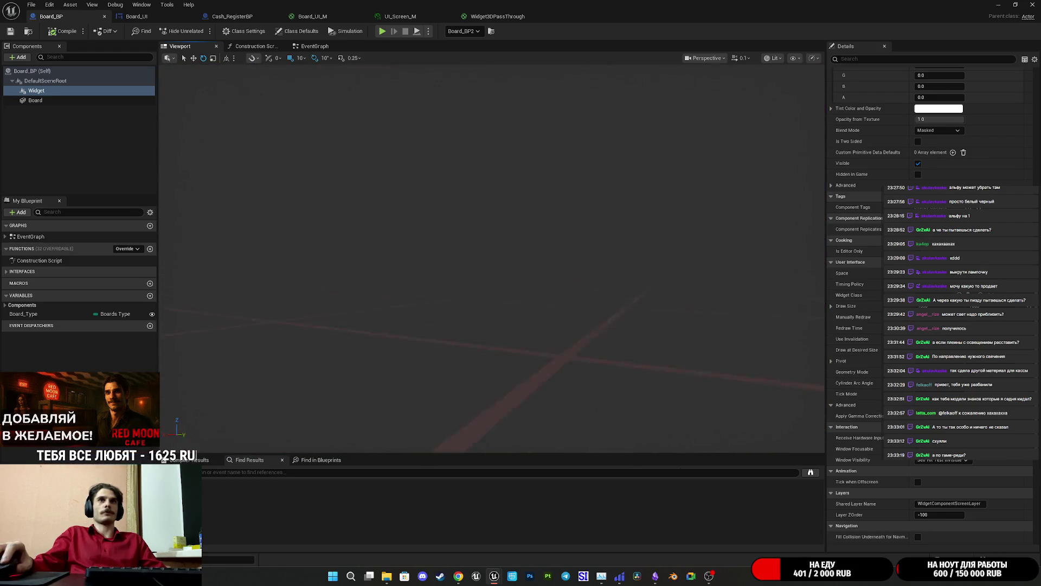
scroll(753, 254, down, 6)
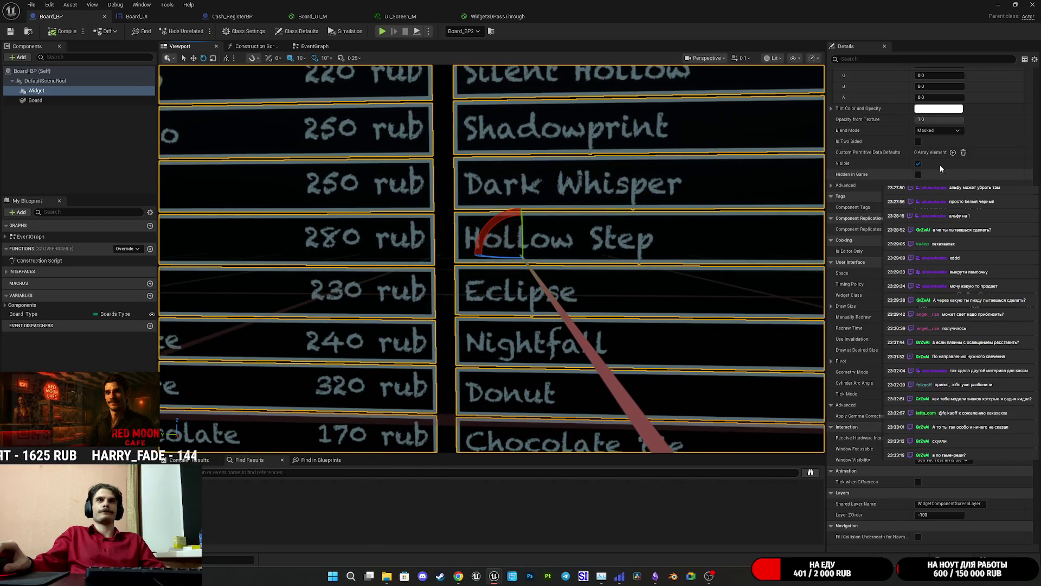
click(933, 130)
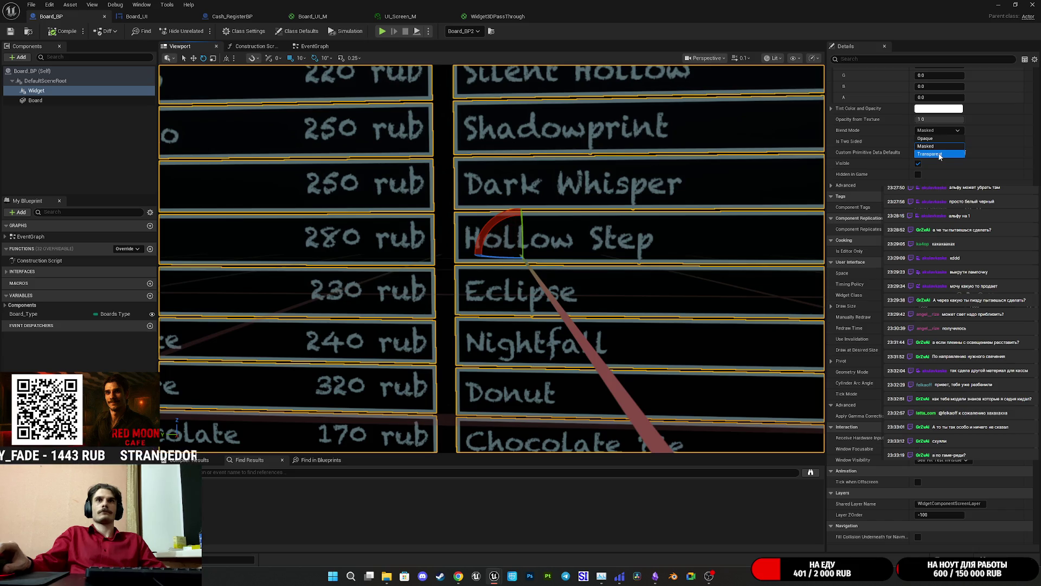
click(937, 154)
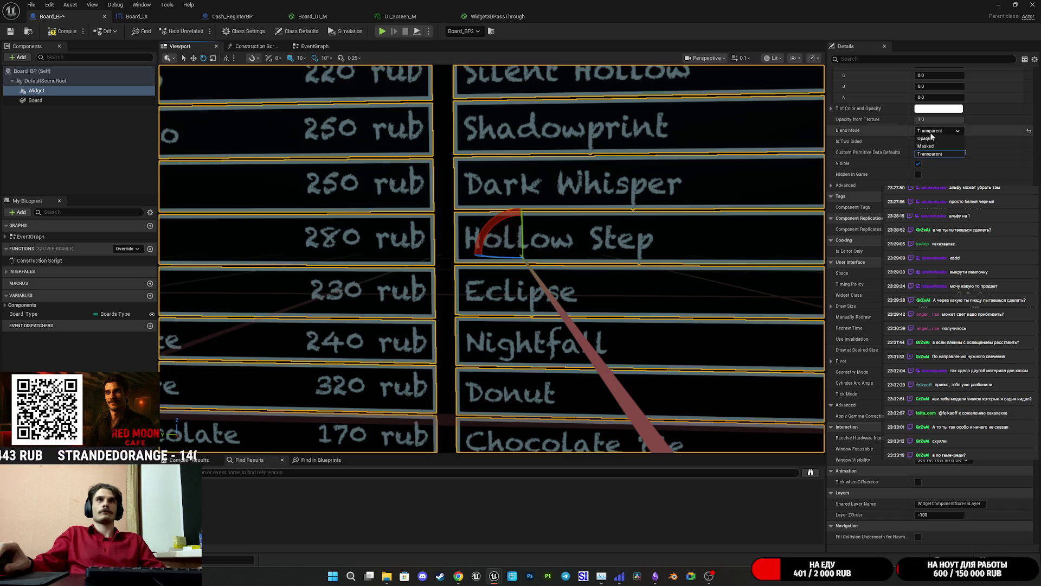
click(927, 145)
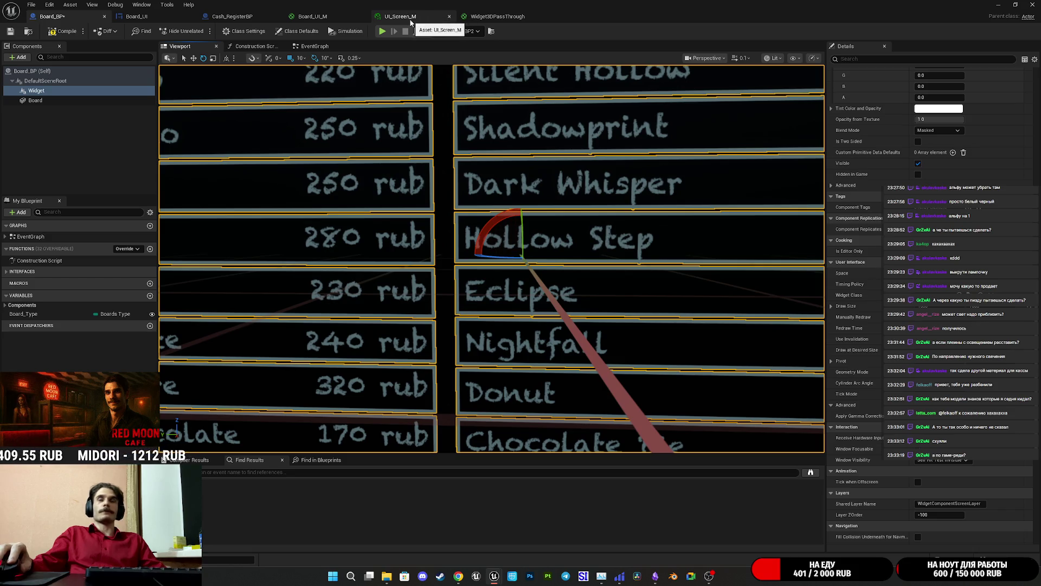
Switch through the open editor tabs to the Widget3DPassThrough material graph
click(138, 16)
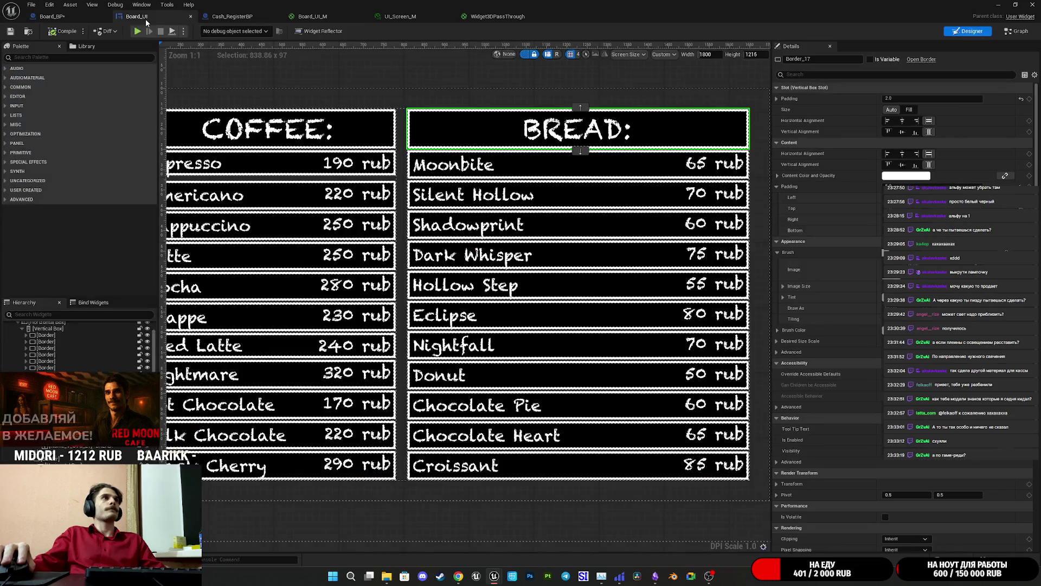
click(227, 17)
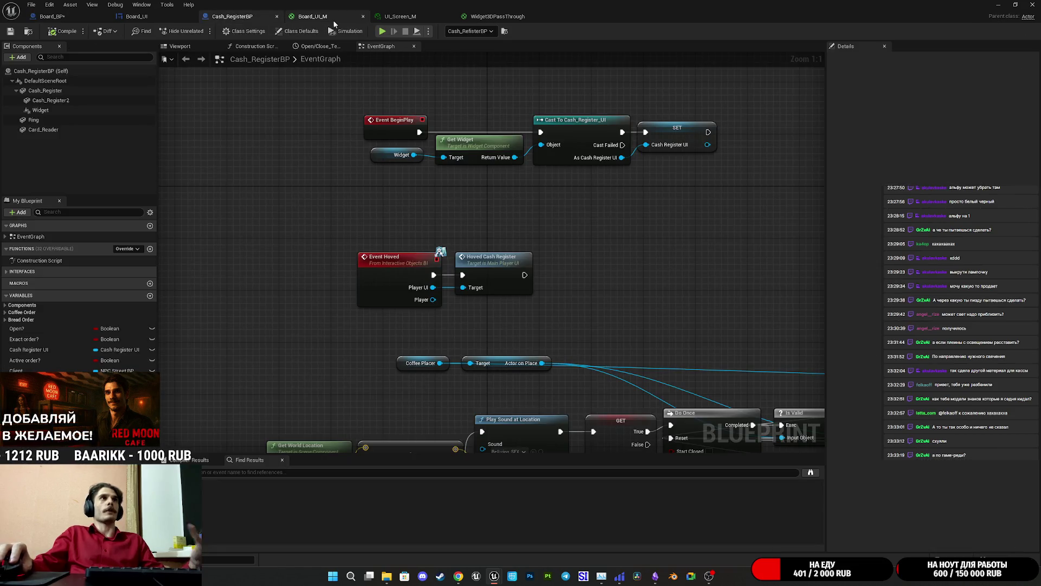
click(343, 18)
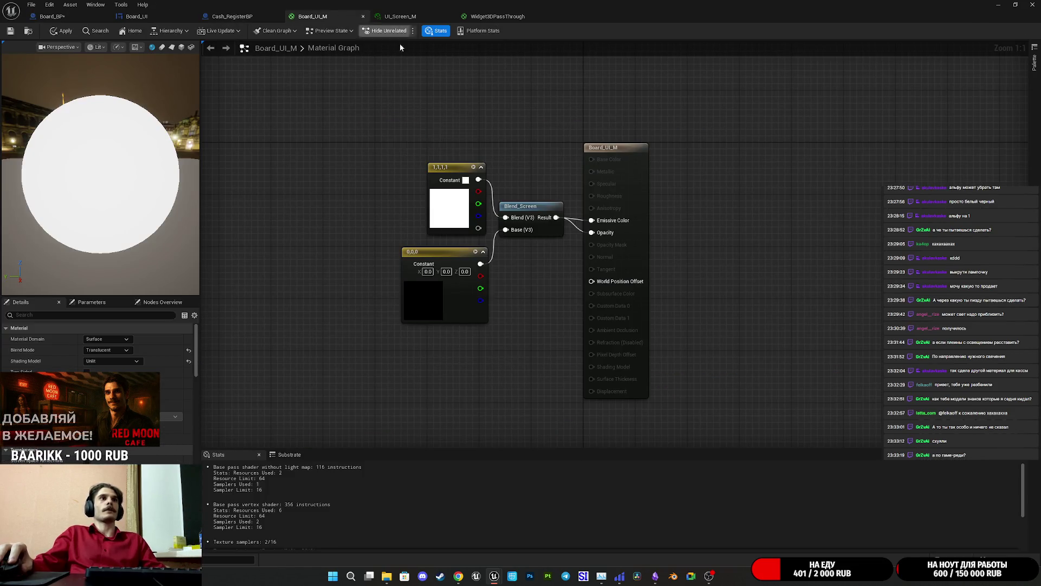
click(400, 17)
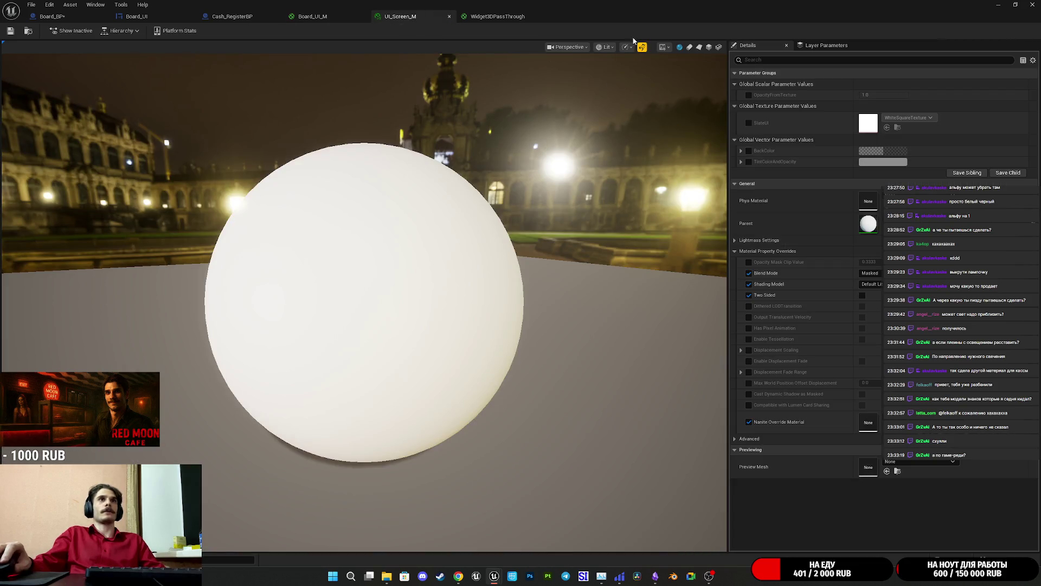
click(500, 17)
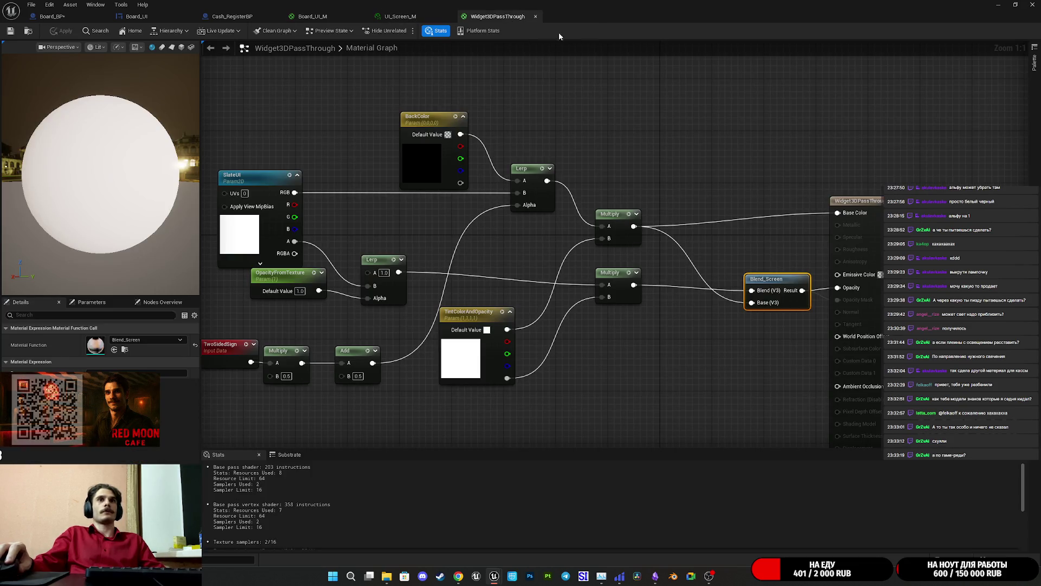
Frame the Blend_Screen node near the output and break its input links
click(696, 145)
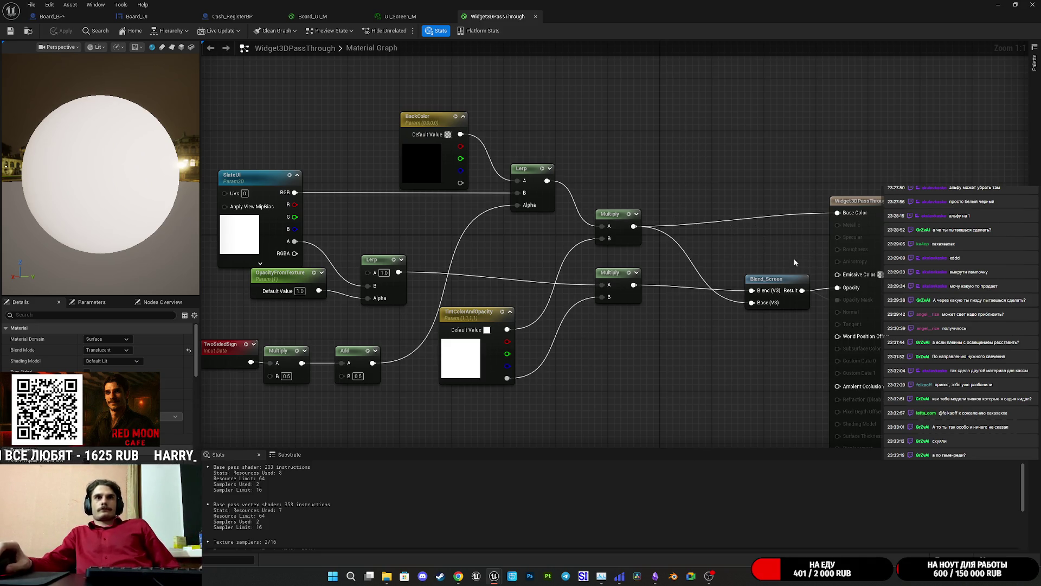
drag(774, 256, 693, 257)
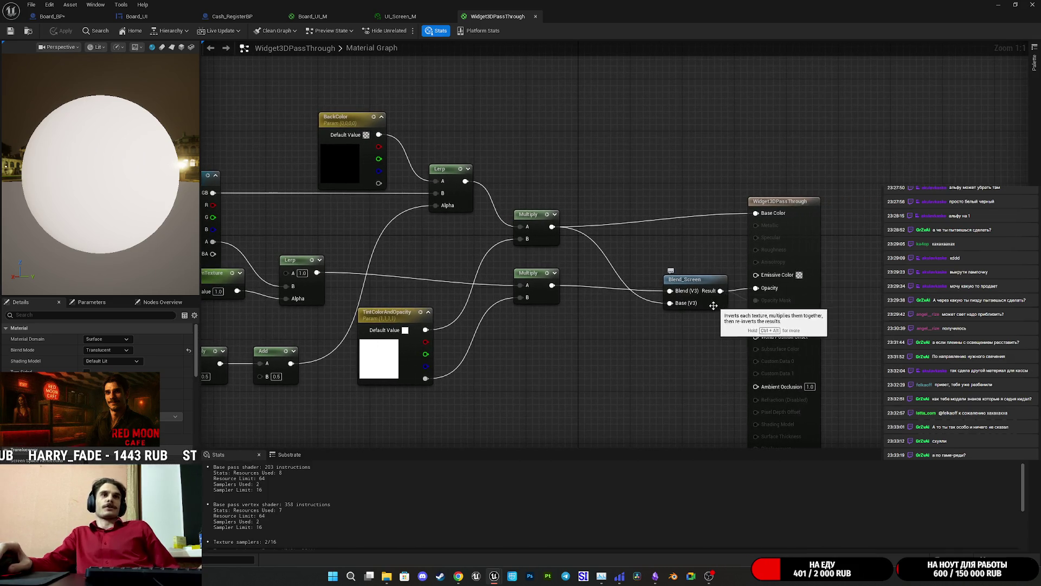
drag(691, 315, 717, 309)
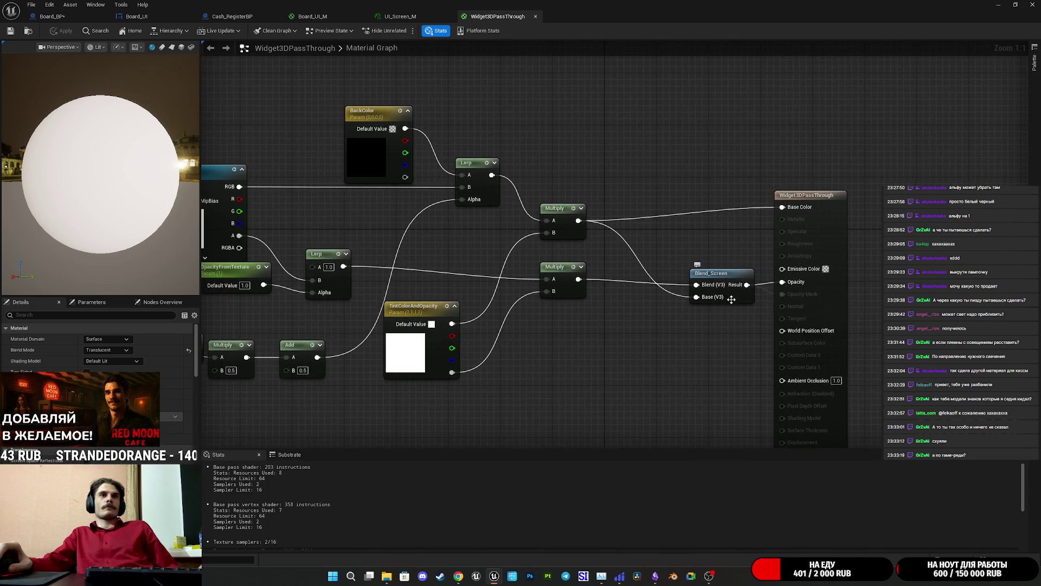
drag(732, 299, 729, 295)
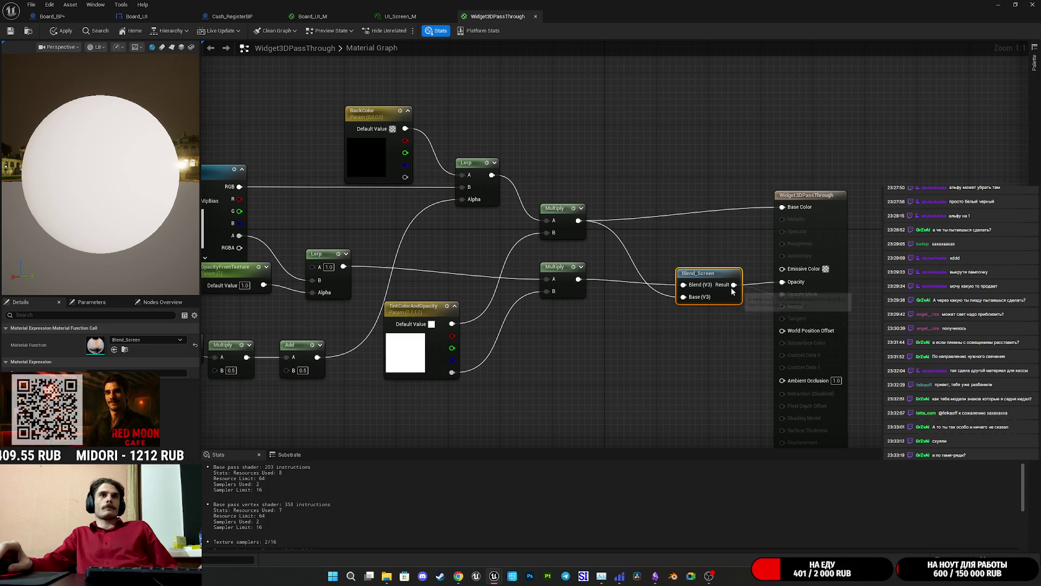
alt+click(683, 296)
alt+click(683, 285)
drag(658, 298, 681, 303)
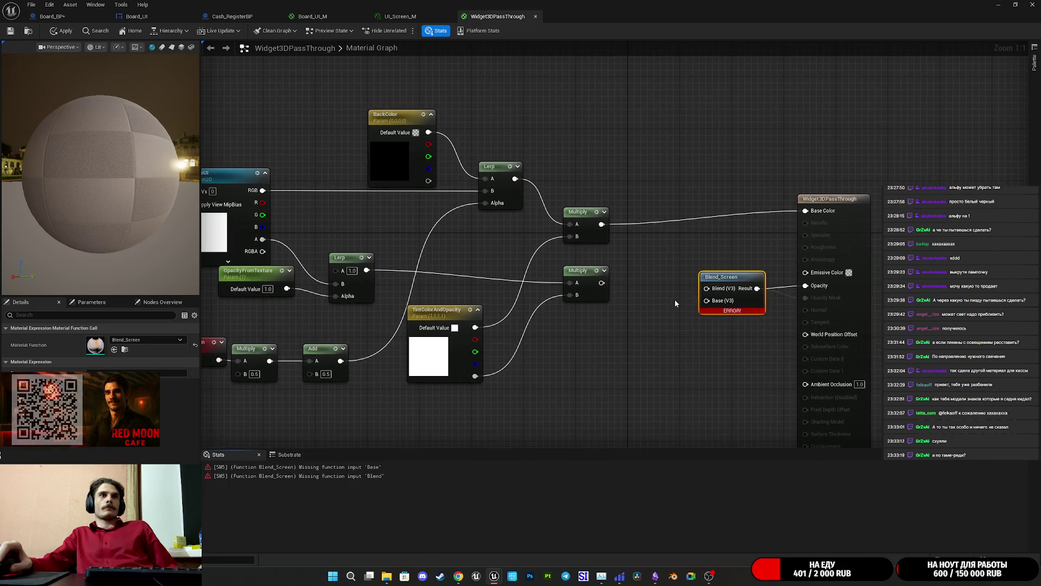
Wire the lower Multiply into Blend_Screen's Blend, a Constant 0 into Base, and apply
drag(602, 282, 719, 293)
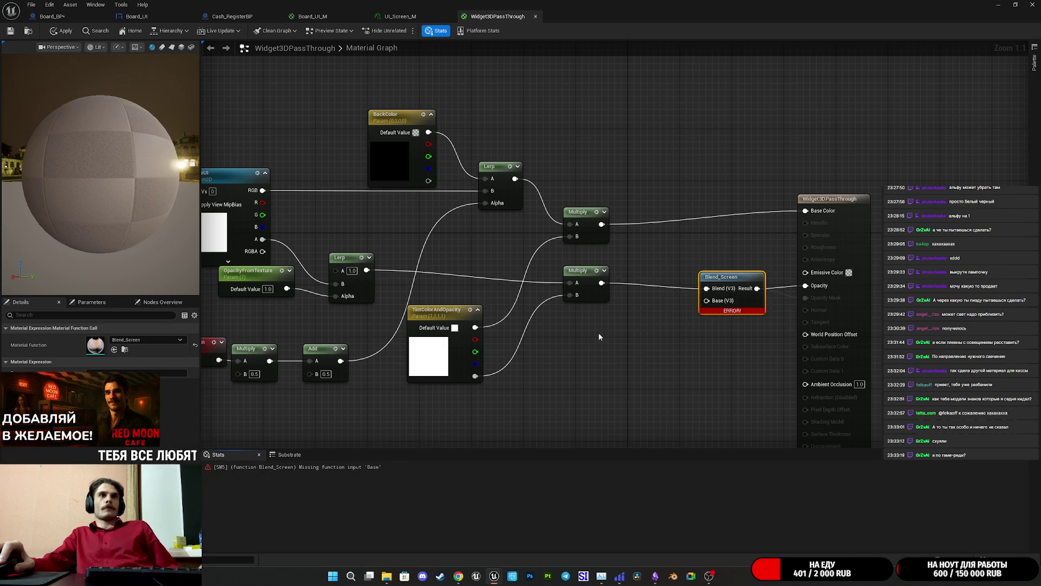
click(643, 344)
mouse_move(688, 359)
mouse_down()
mouse_move(751, 320)
mouse_move(745, 298)
mouse_up()
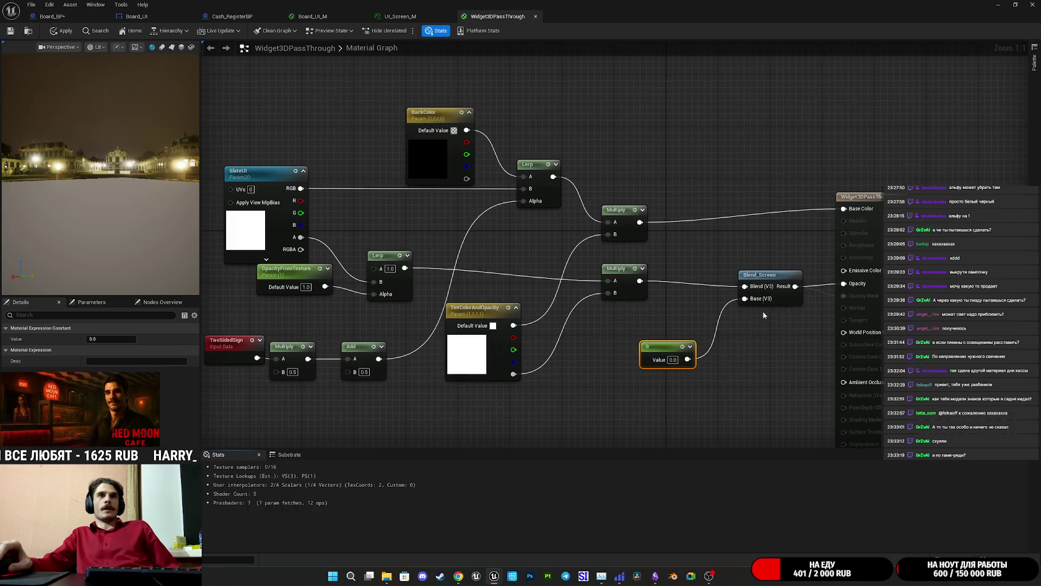
drag(661, 359, 692, 333)
click(53, 30)
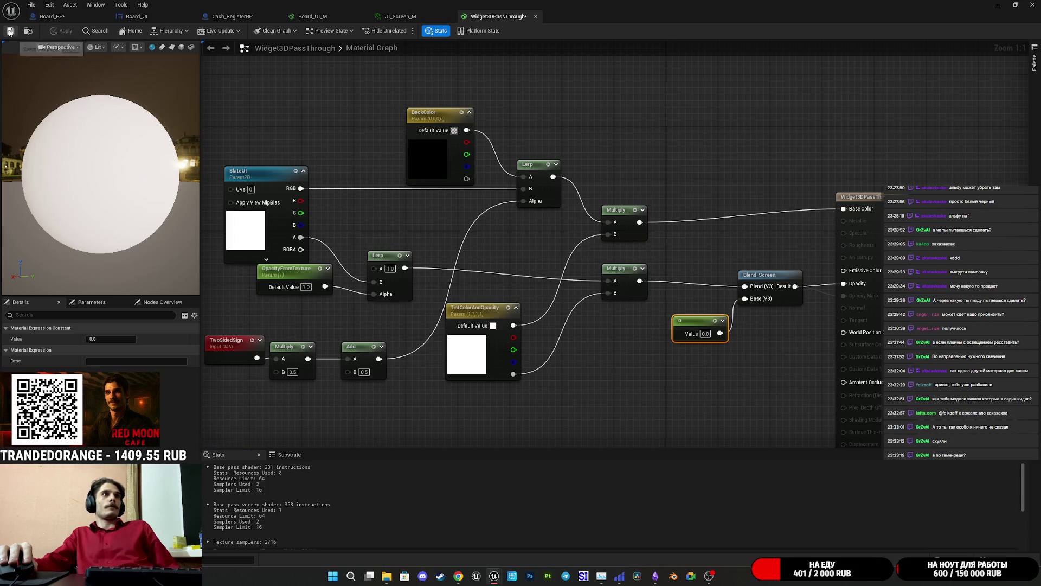
Preview the menu board head-on in Board_BP with Unlit view, closing in on the BREAD items
click(62, 19)
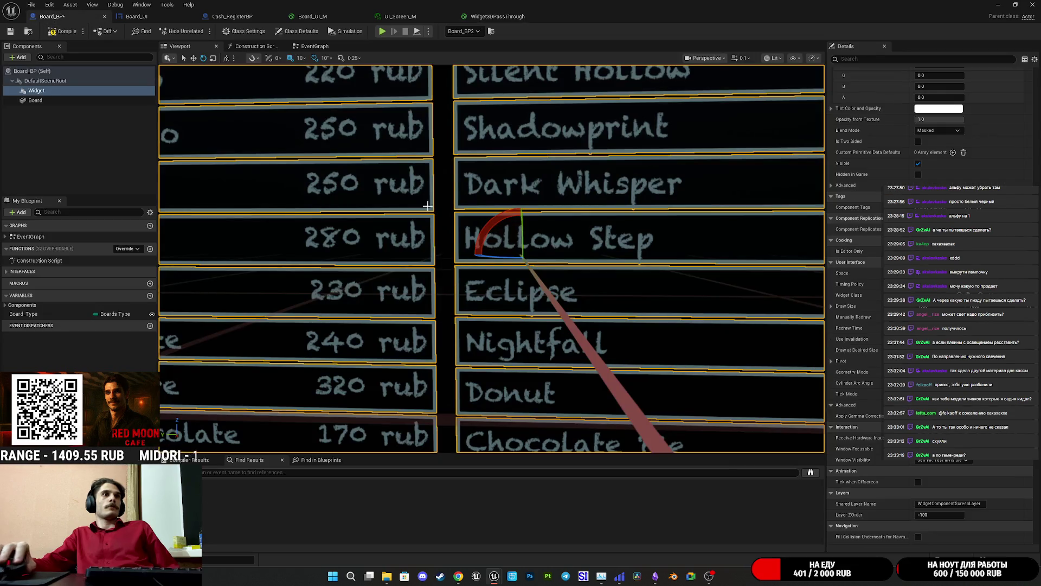
scroll(488, 261, down, 5)
drag(488, 261, 404, 255)
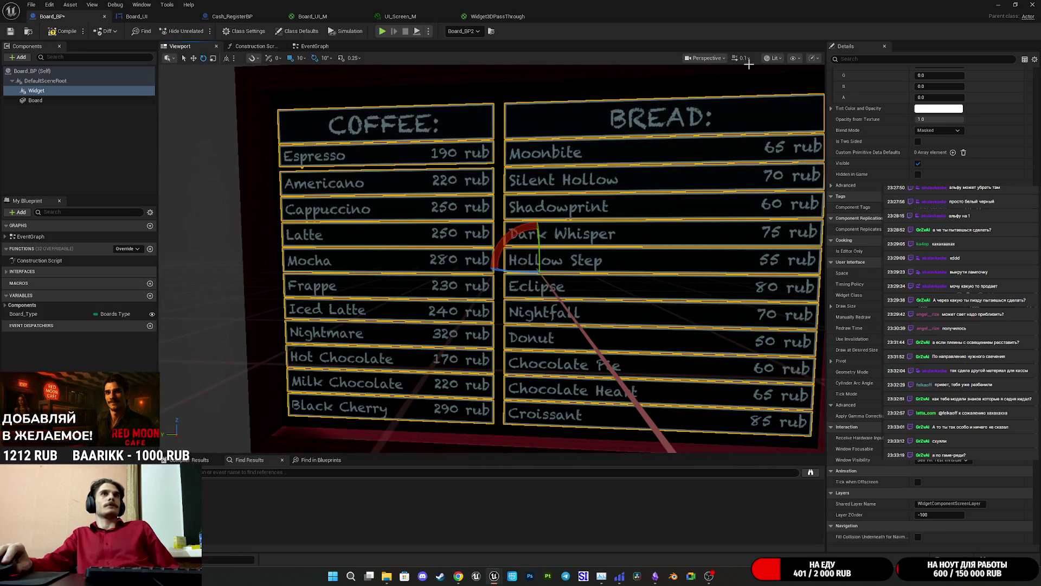
click(774, 58)
click(784, 90)
drag(709, 193, 708, 137)
click(314, 16)
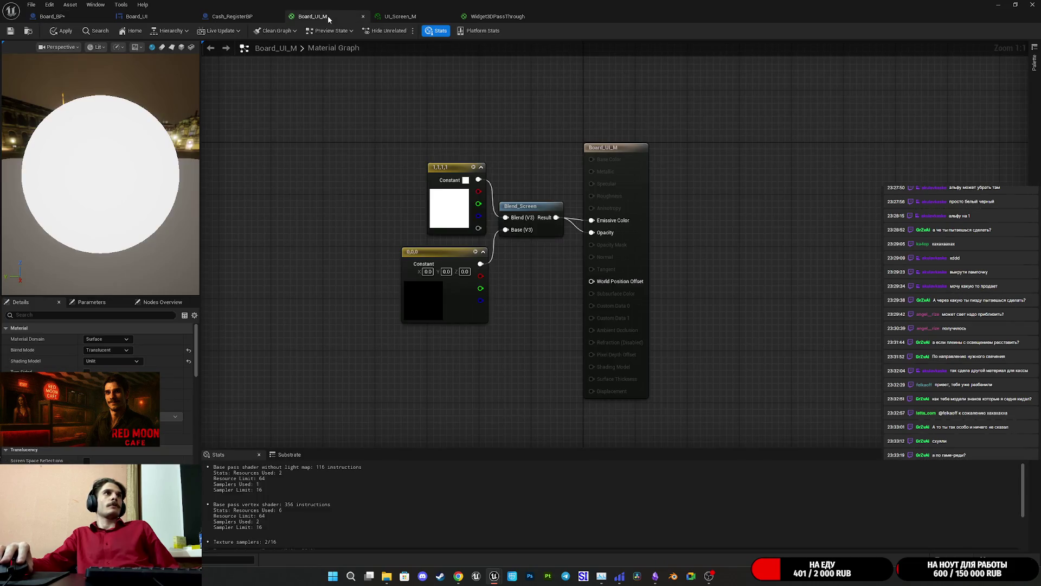
Set UI_Screen_M's blend mode to Translucent and save the instance
click(424, 18)
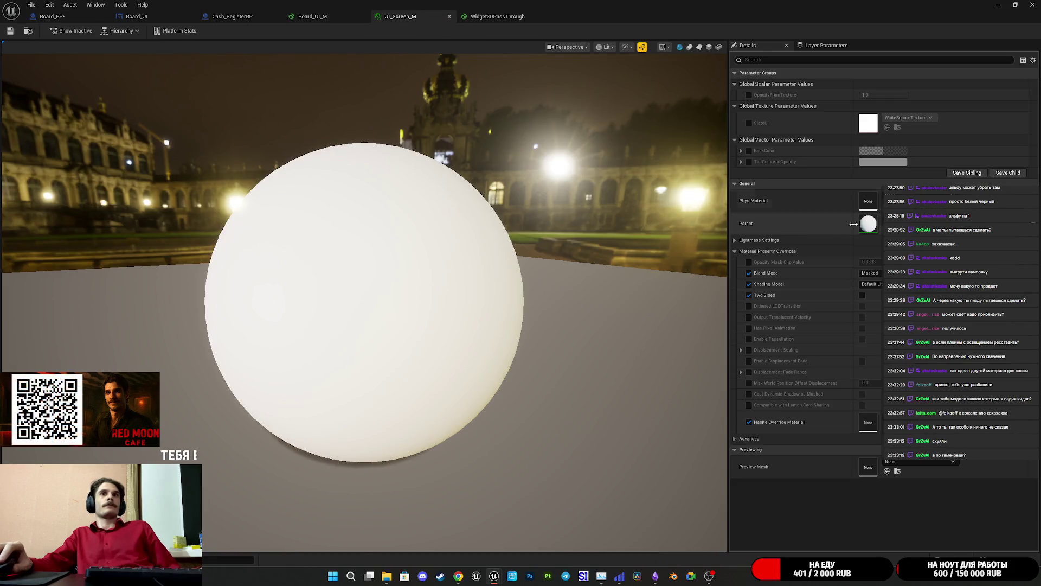
click(876, 274)
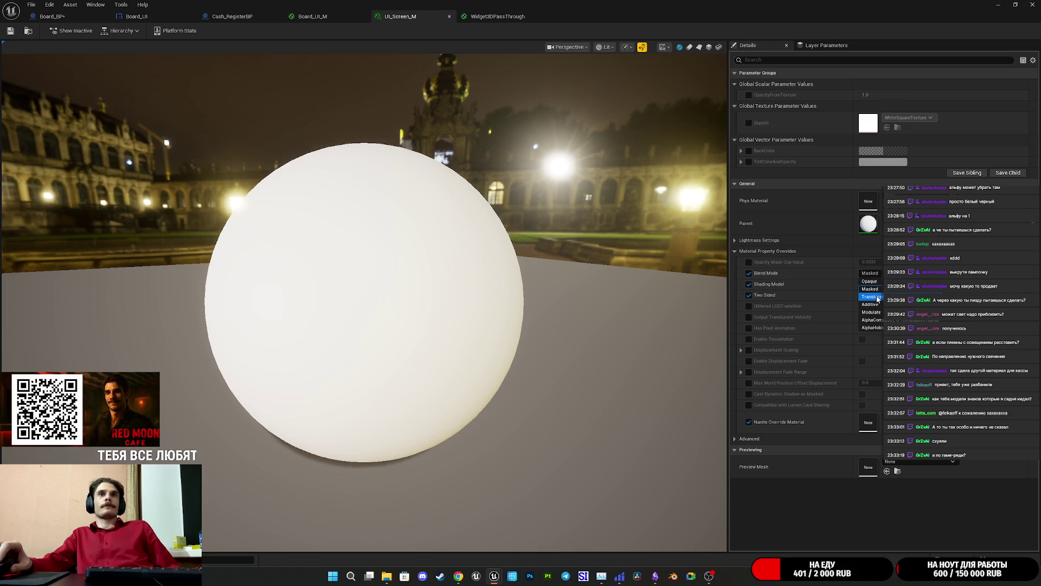
click(872, 298)
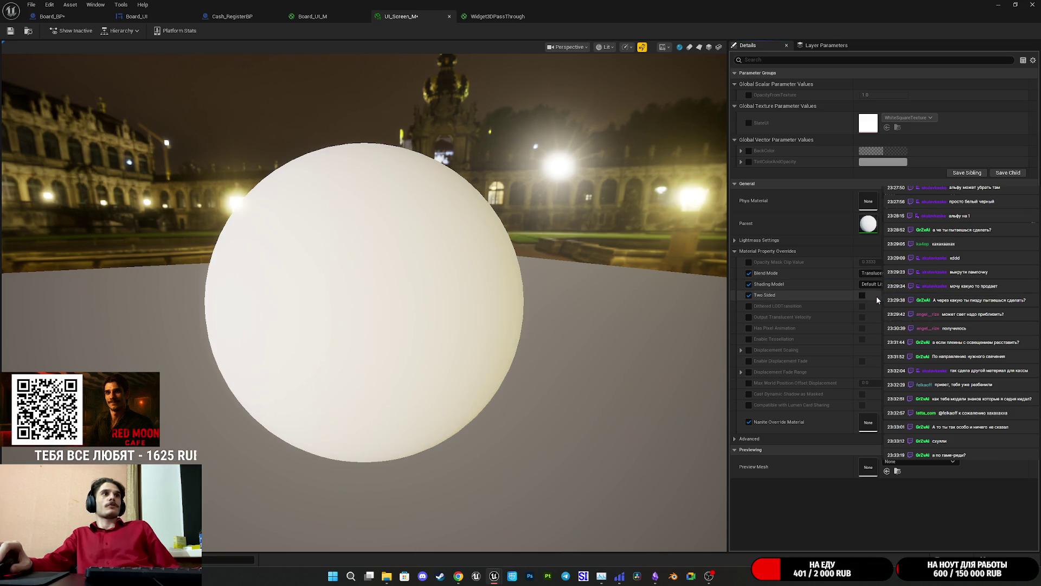
click(10, 31)
Check the board in Board_BP, then return to the Widget3DPassThrough graph
click(135, 17)
click(51, 17)
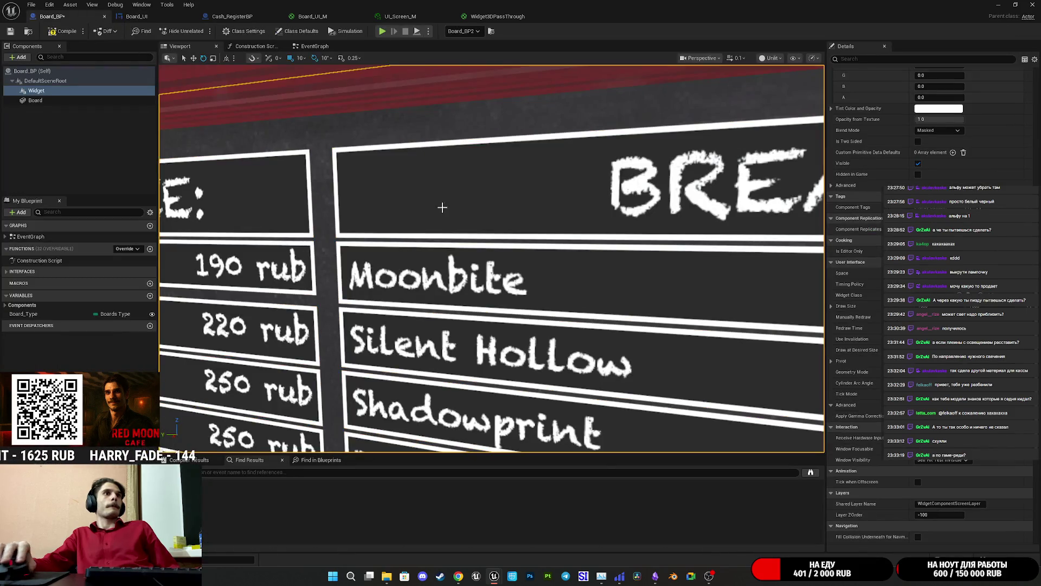
scroll(434, 206, down, 5)
scroll(434, 206, up, 10)
scroll(492, 259, down, 4)
scroll(492, 258, up, 2)
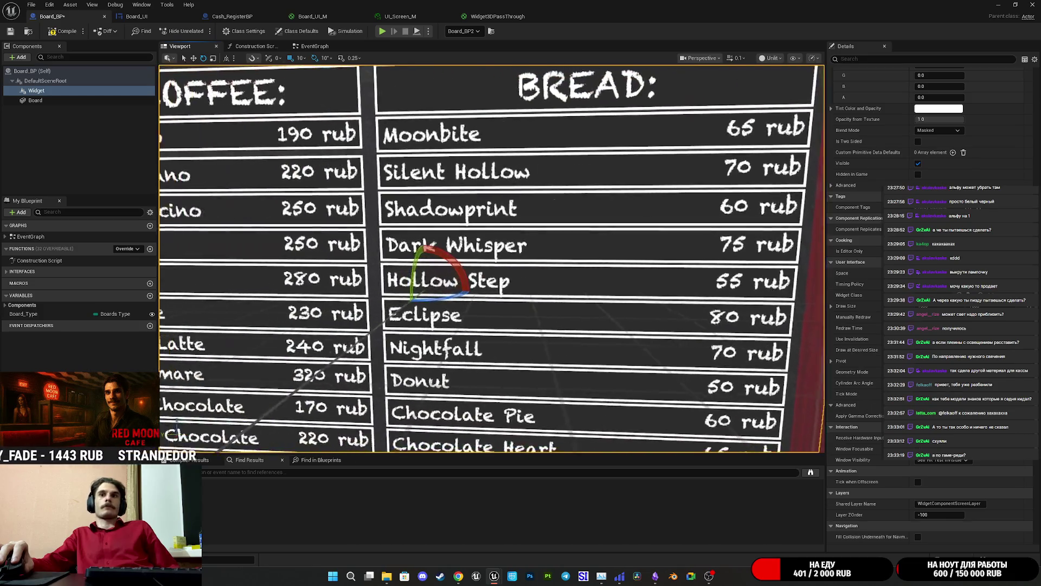
scroll(457, 102, down, 2)
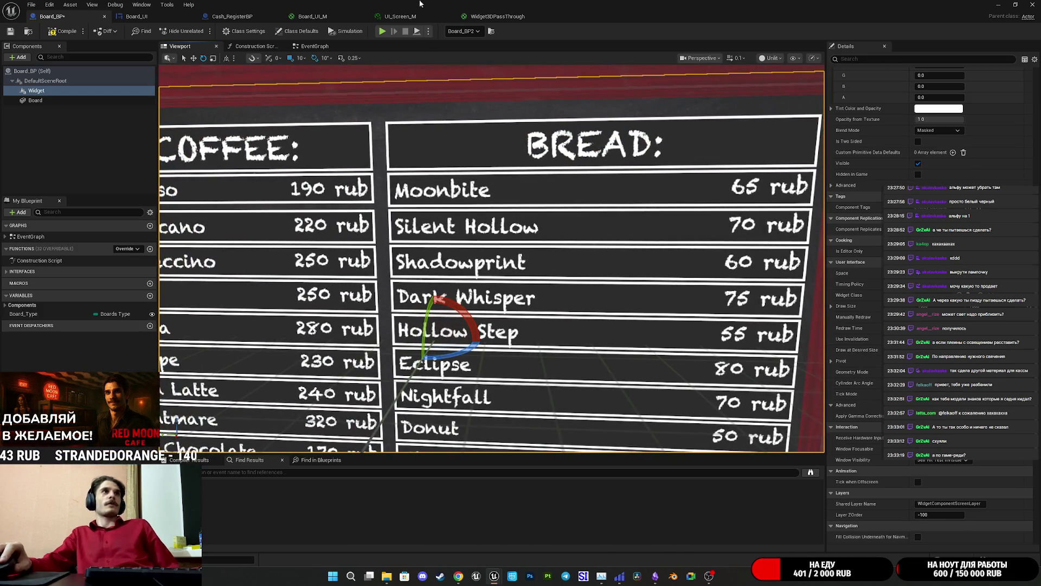
click(416, 19)
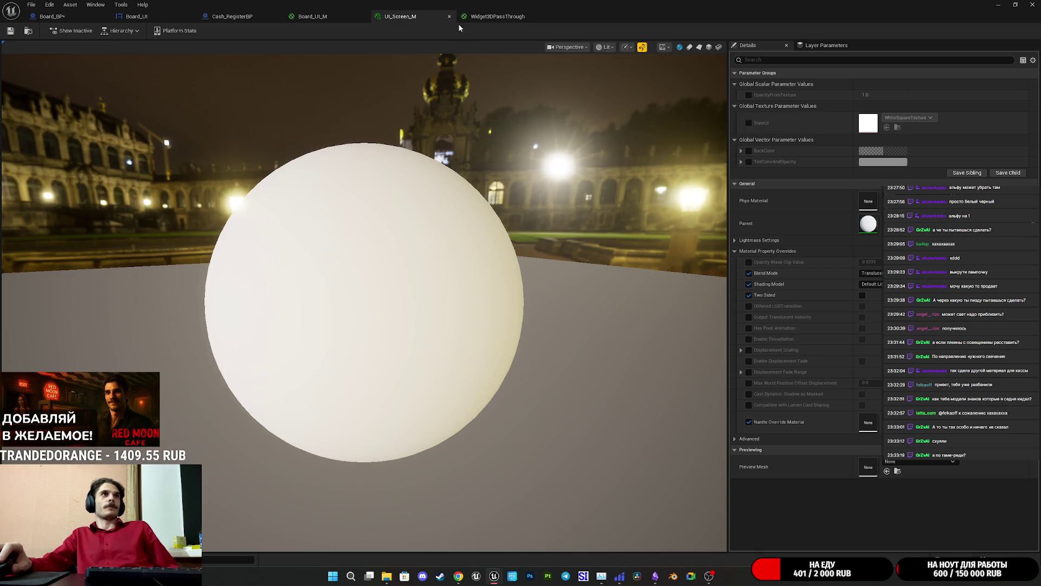
click(498, 16)
Wire the top Multiply output into Blend_Screen's Blend (V3) pin, apply, and return to Board_BP
drag(743, 142, 632, 132)
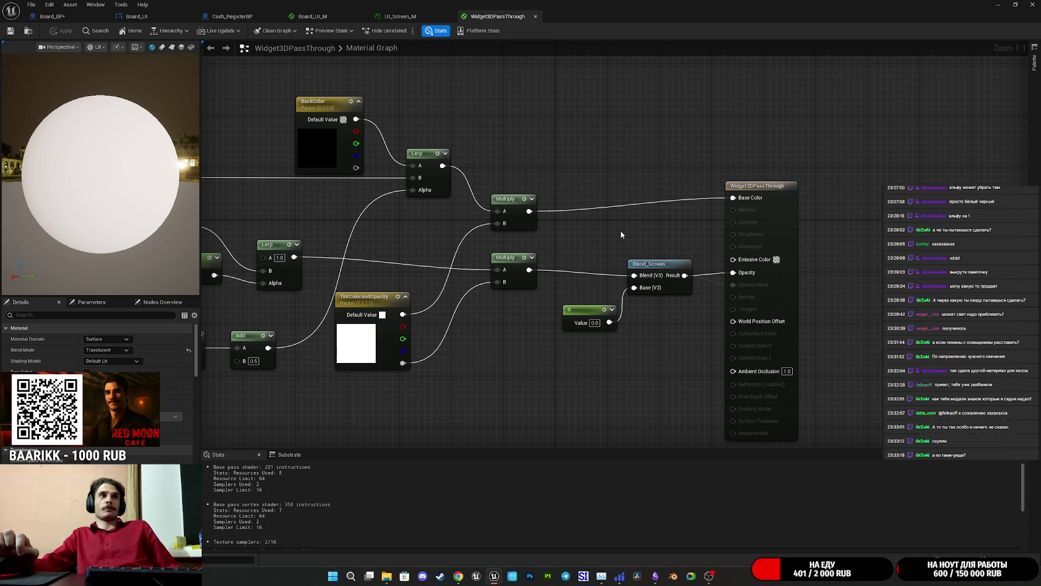
mouse_move(591, 230)
mouse_down()
mouse_move(729, 230)
mouse_move(700, 223)
mouse_up()
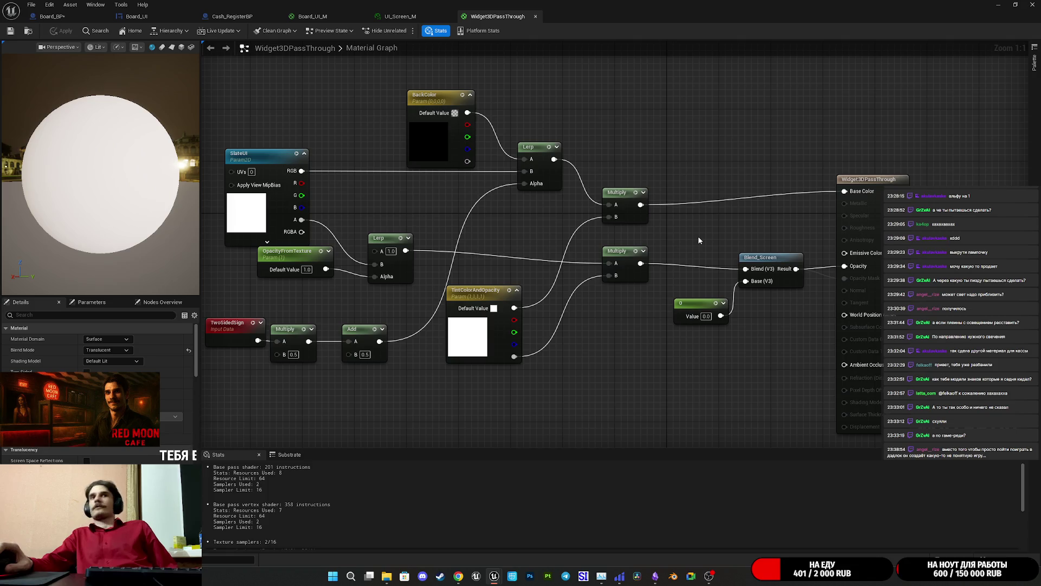
drag(713, 248, 692, 253)
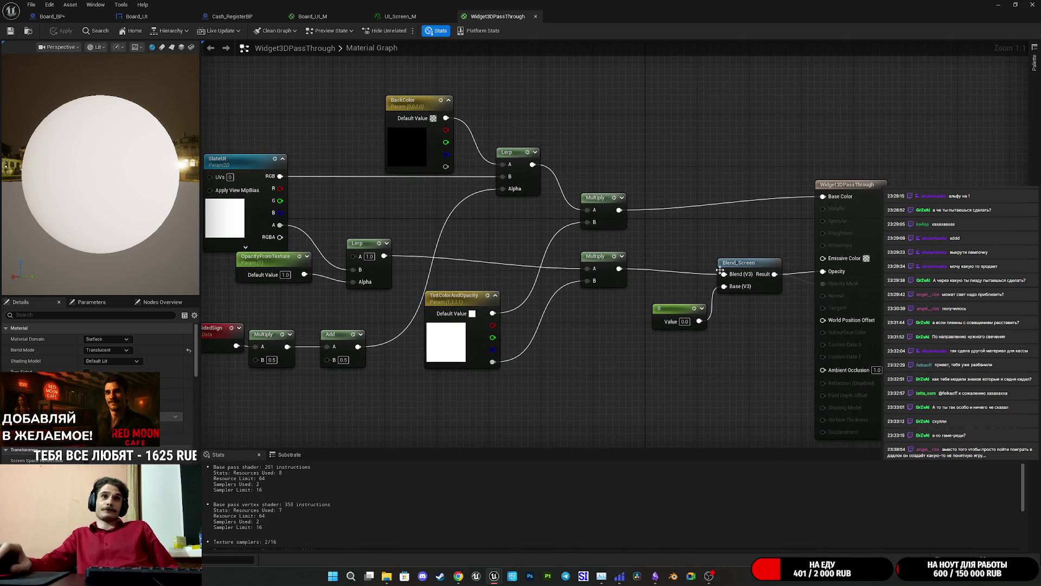
drag(619, 210, 724, 274)
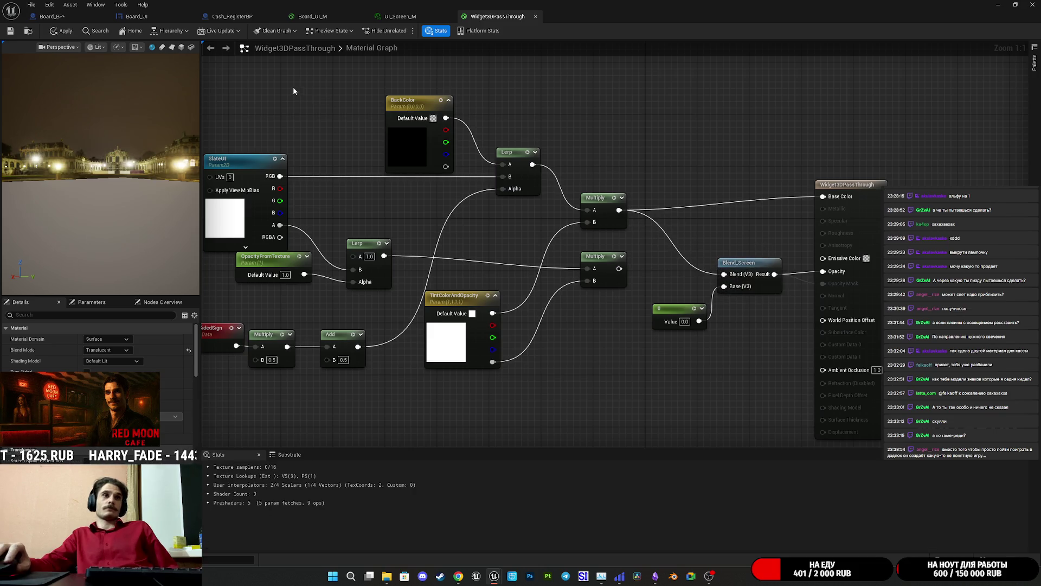
click(10, 33)
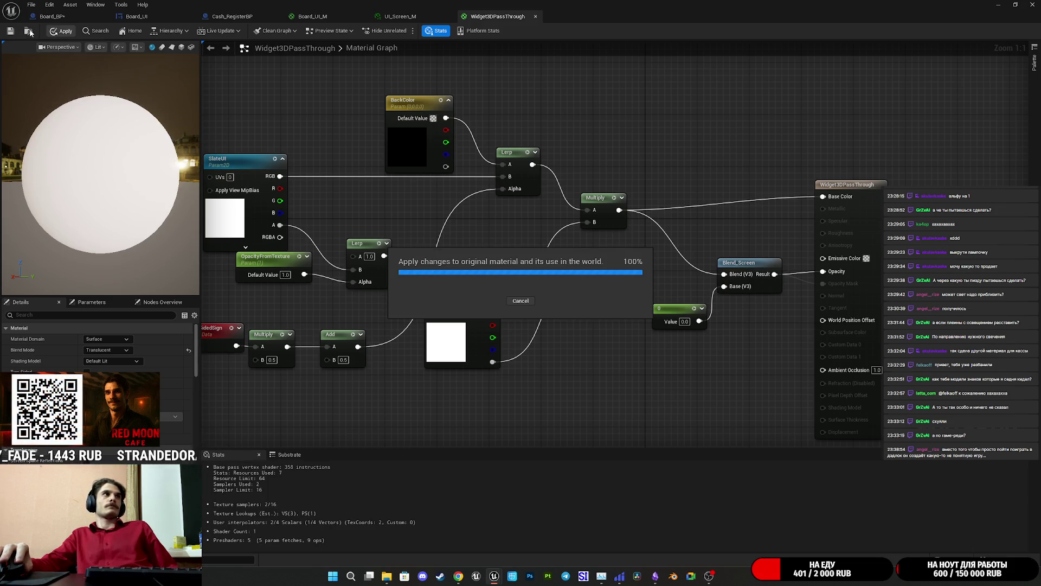
click(56, 18)
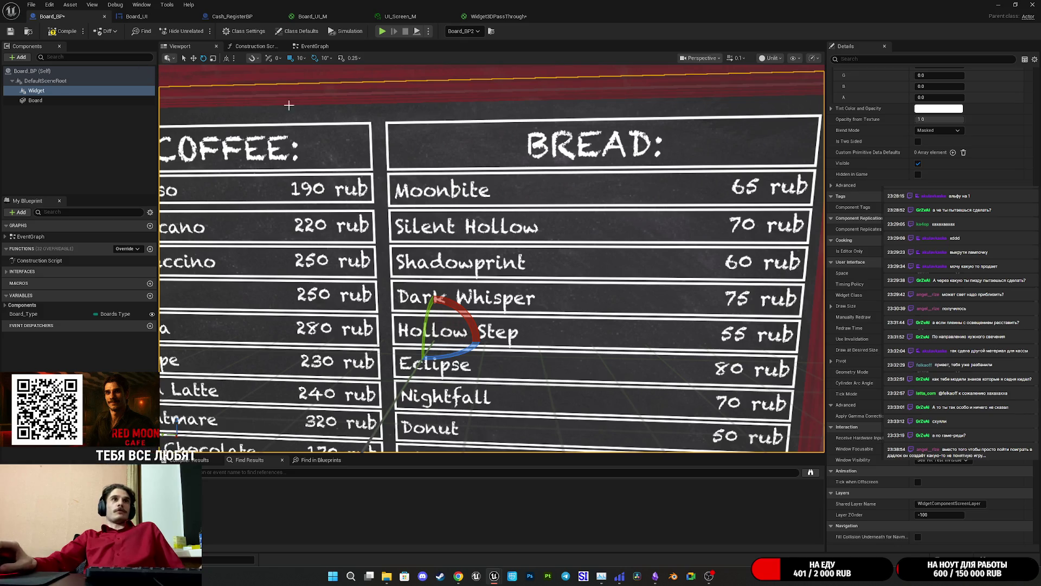
Save Board_BP, view the red-framed menu board in the level, then reopen UI_Screen_M
click(9, 33)
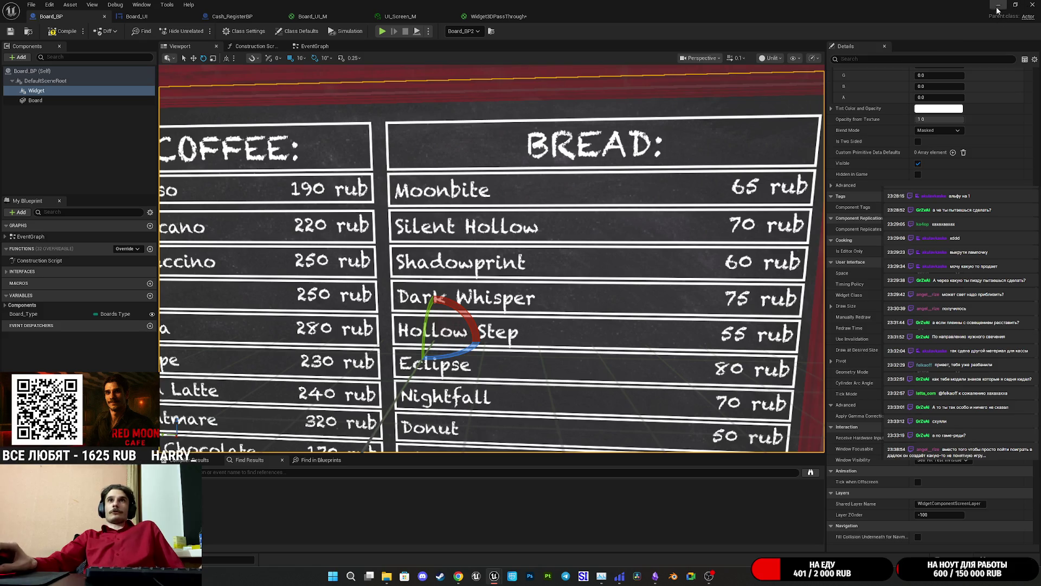
click(999, 10)
mouse_move(562, 251)
mouse_down()
mouse_move(532, 252)
mouse_move(575, 252)
mouse_move(575, 271)
mouse_move(575, 228)
mouse_move(642, 179)
mouse_move(799, 242)
mouse_move(847, 208)
mouse_move(786, 180)
mouse_move(492, 196)
mouse_move(483, 226)
mouse_move(569, 255)
mouse_up()
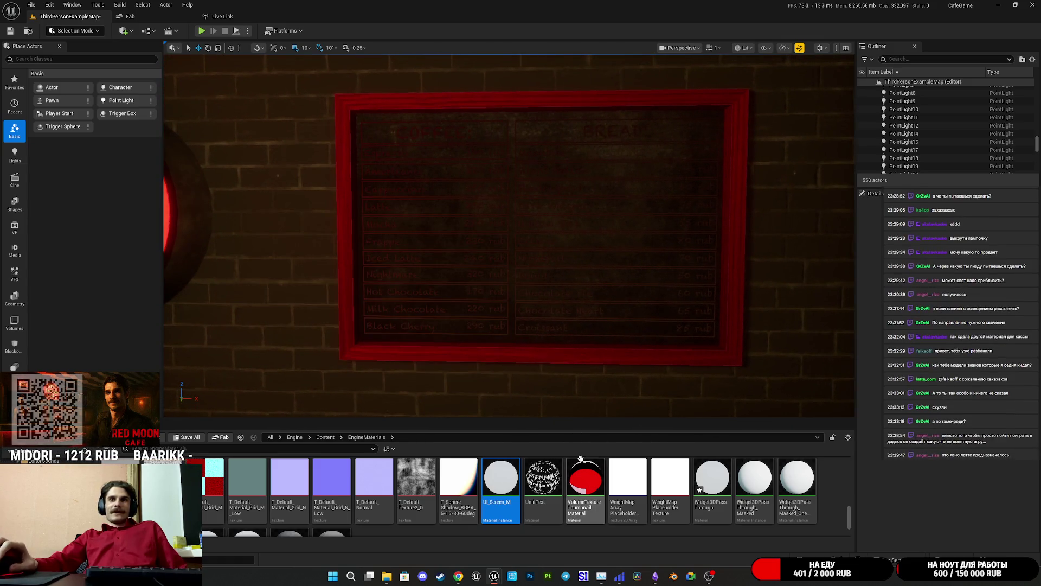
mouse_move(494, 577)
click(535, 532)
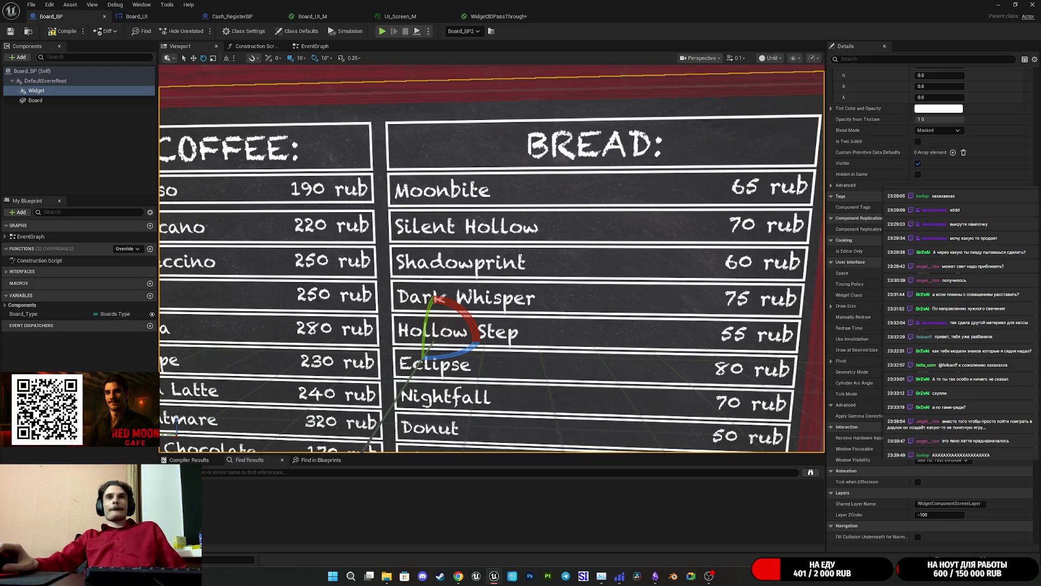
click(439, 15)
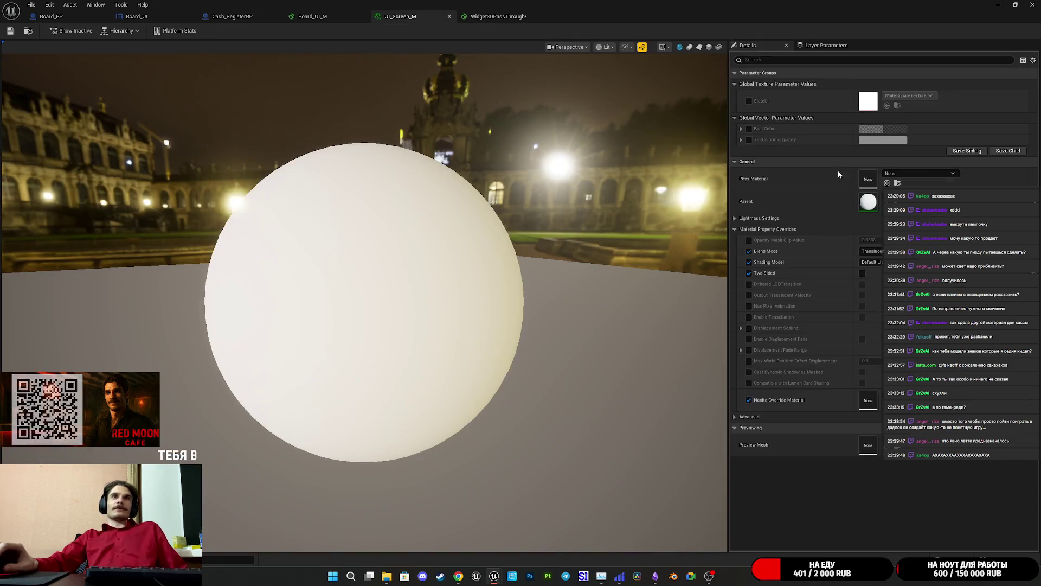
Switch UI_Screen_M to Masked blend mode, save it, and hide Board_BP to view the level
click(873, 251)
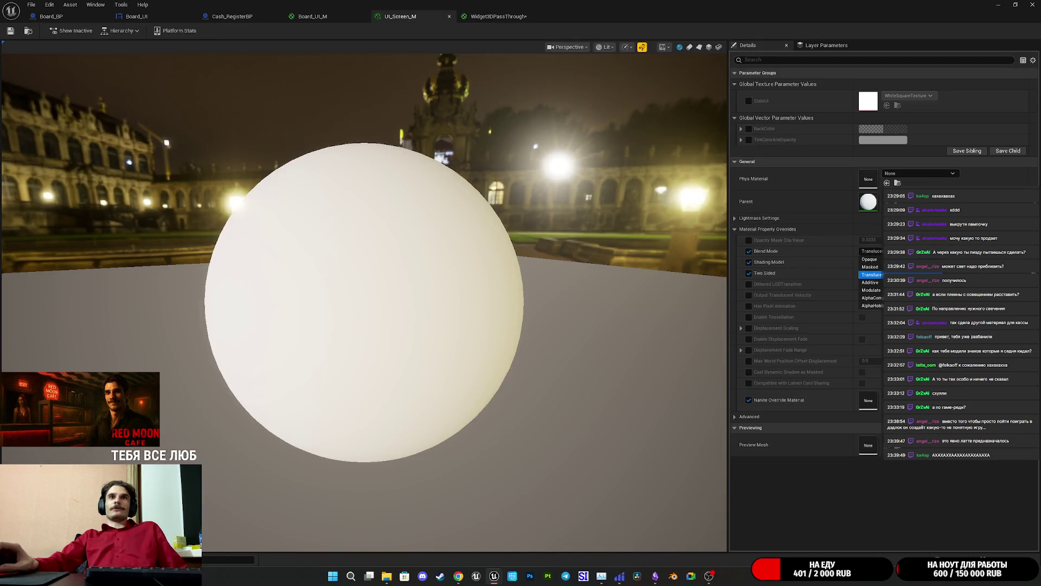
click(870, 268)
key(ctrl+s)
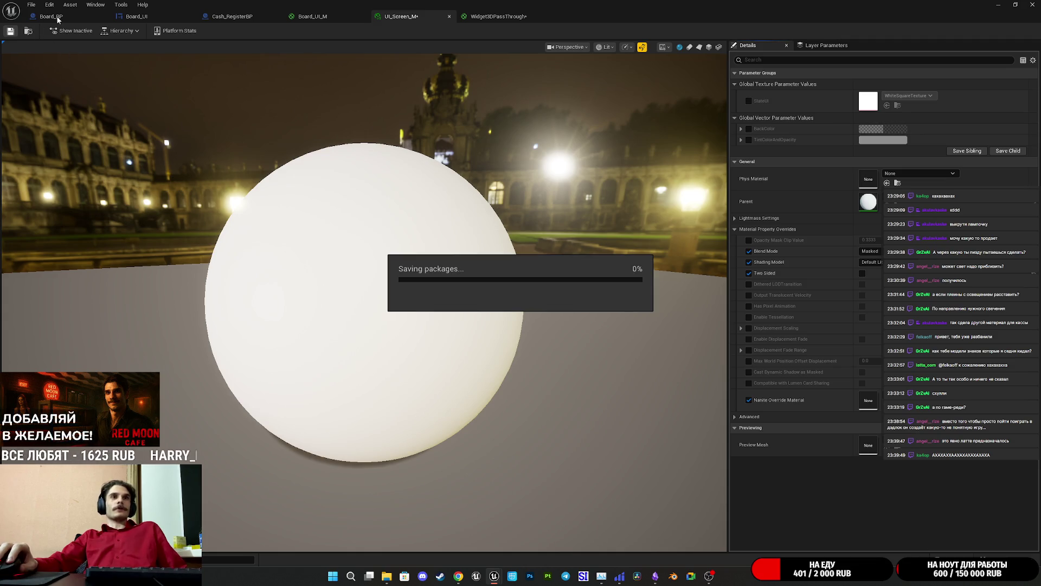
click(58, 19)
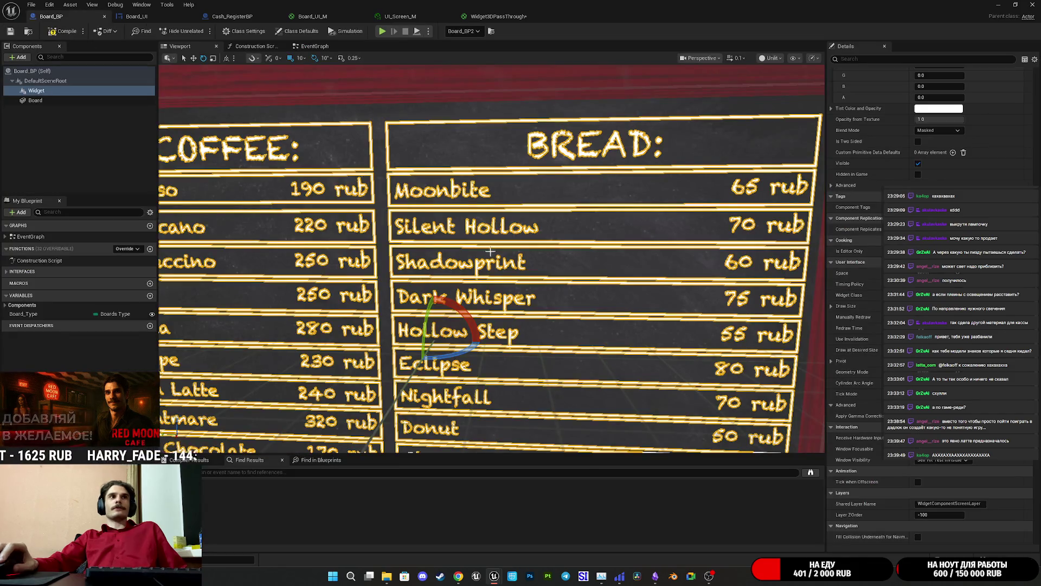
scroll(492, 258, down, 2)
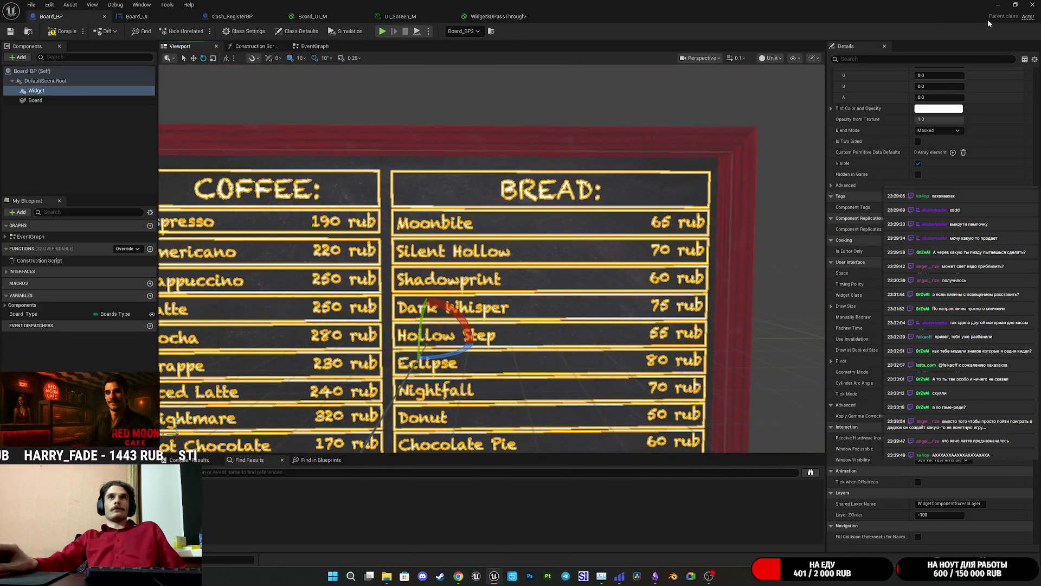
click(997, 7)
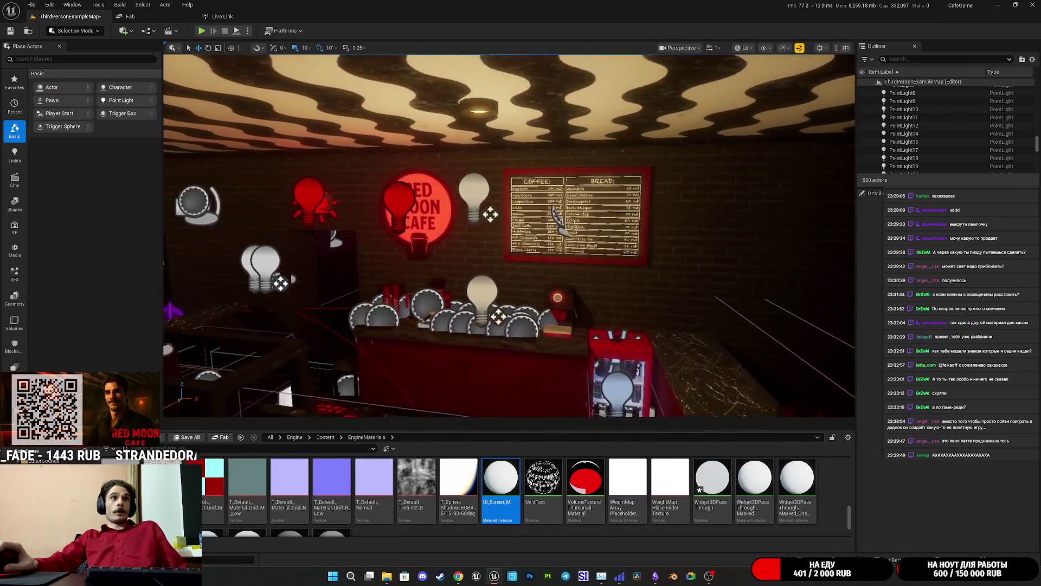
Frame the menu board, save the map and material, and play the level fullscreen
key(f)
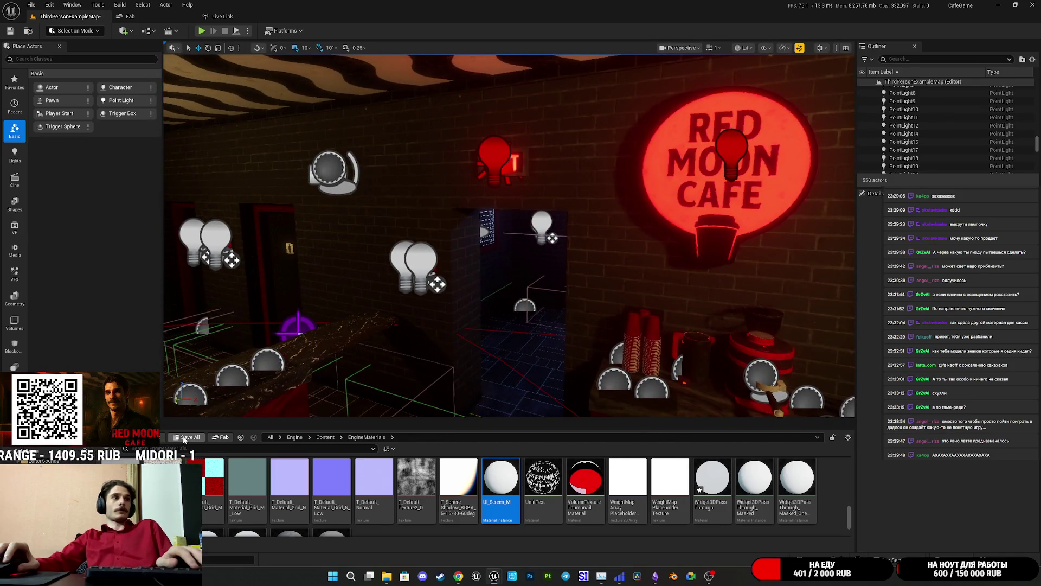
key(ctrl+shift+s)
click(585, 377)
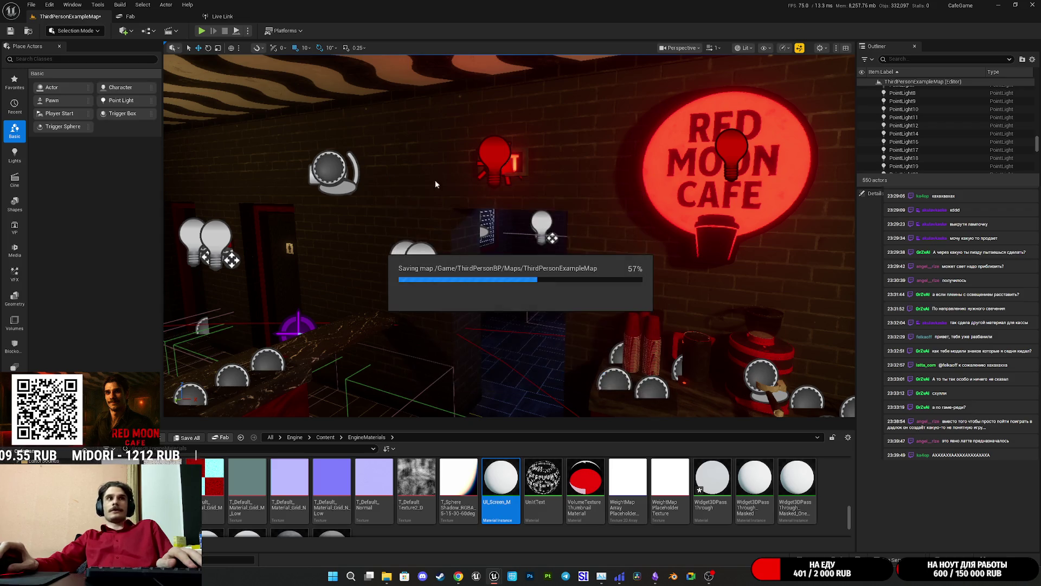
click(202, 32)
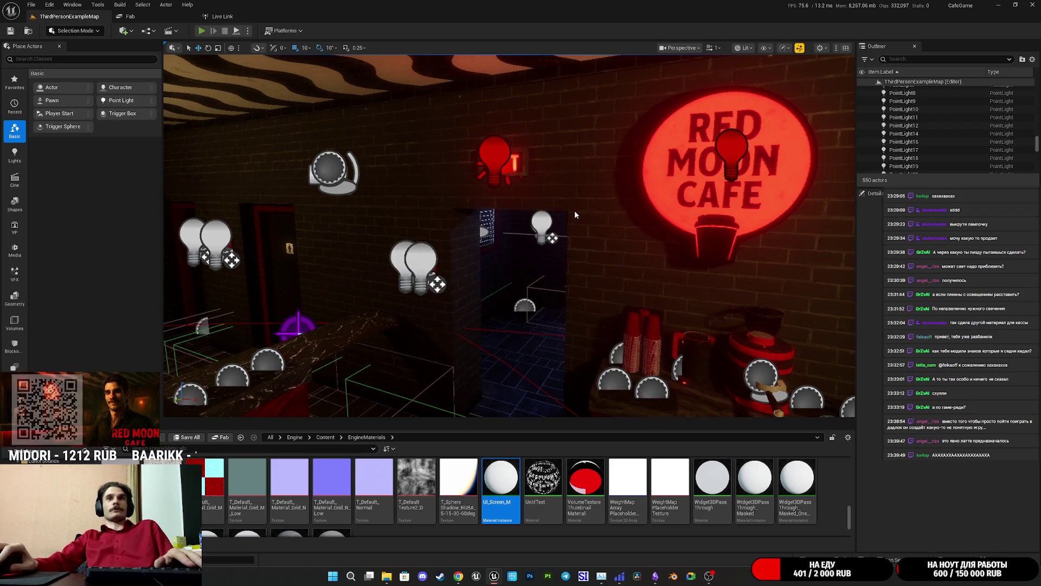
key(F11)
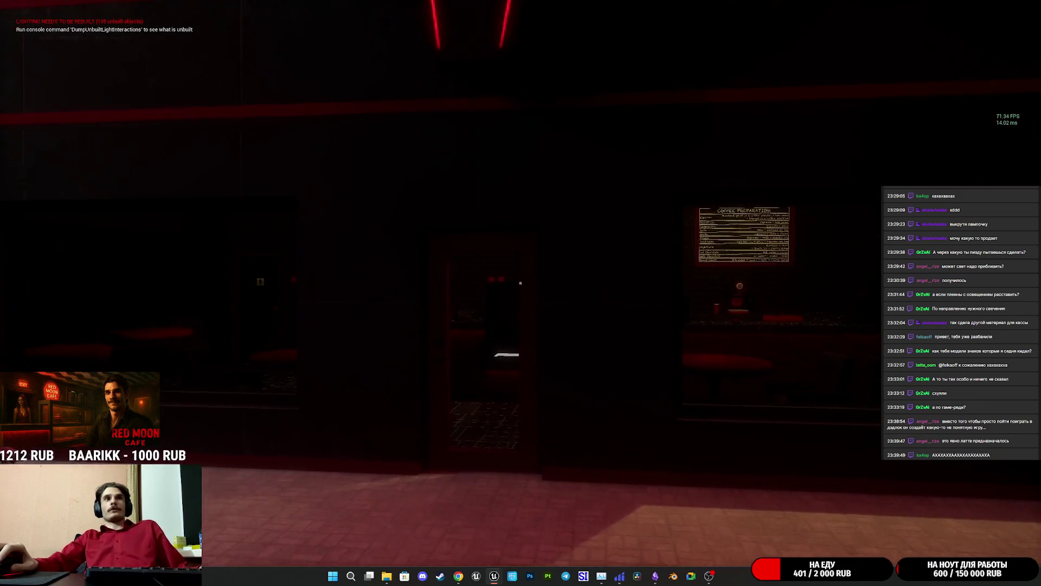
Walk through the cafe to the board and press E to open the coffee and bread price menu
key(w)
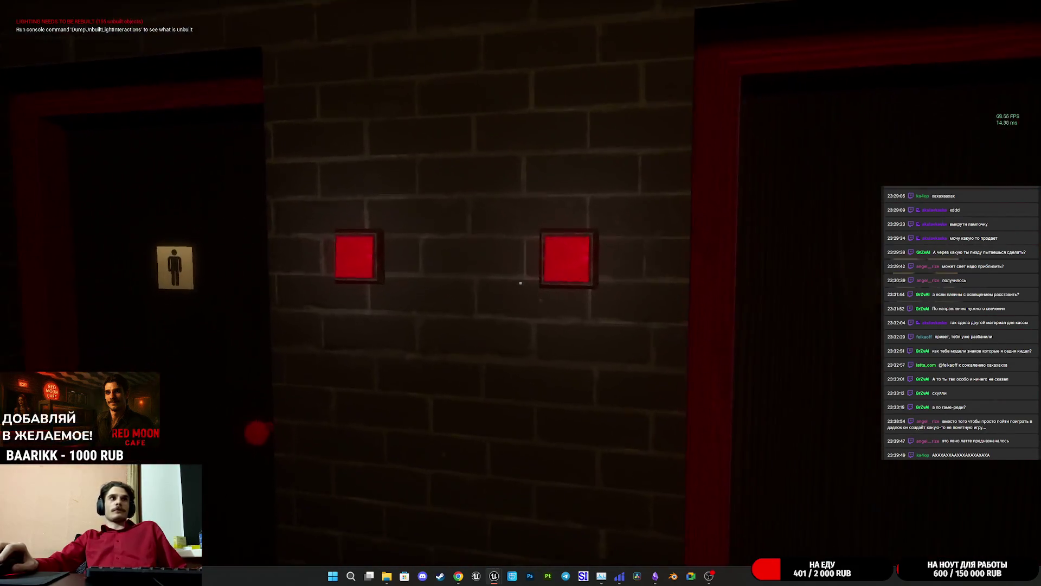
key(w)
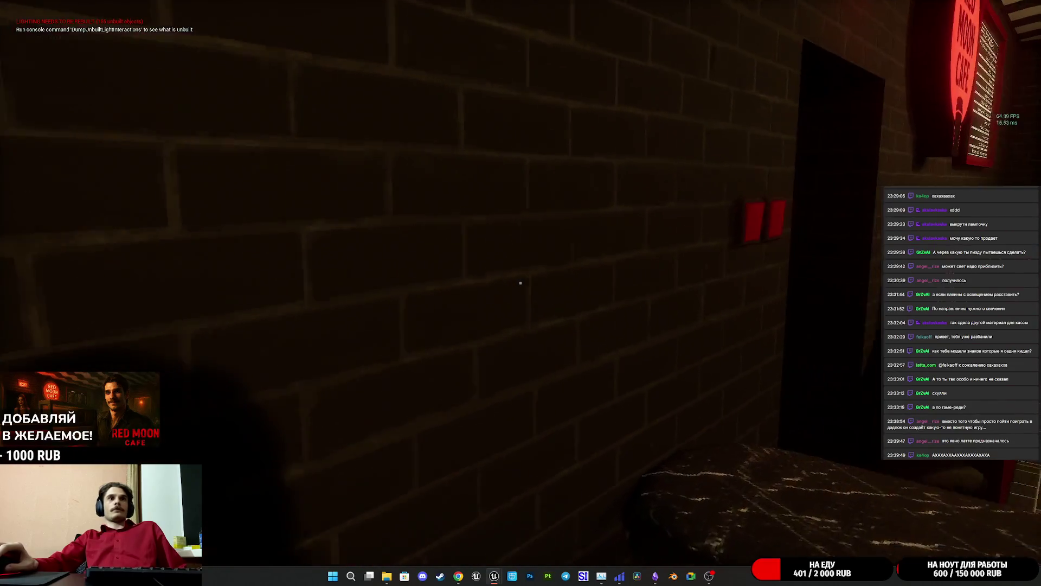
key(s)
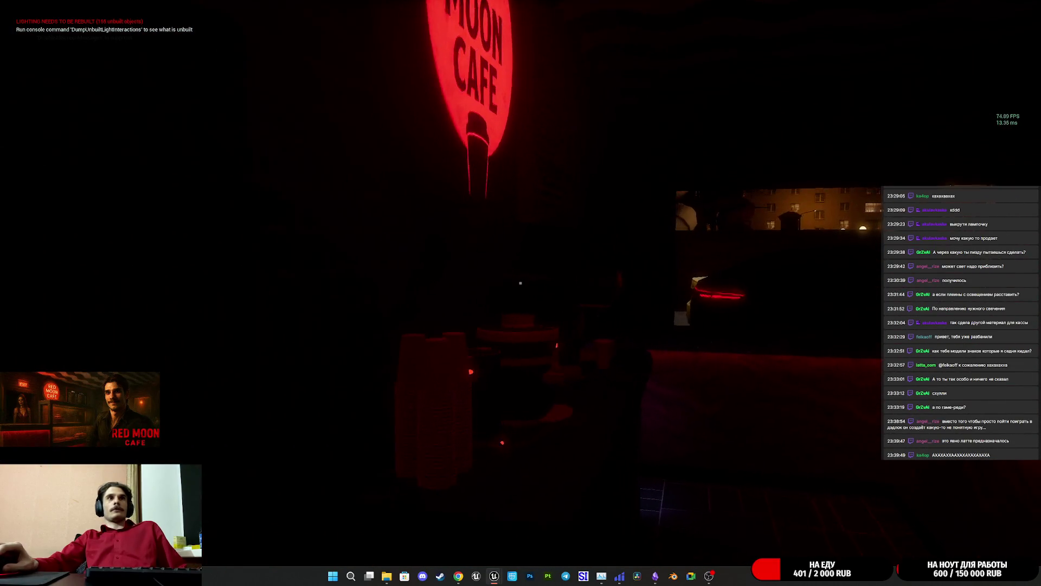
key(w)
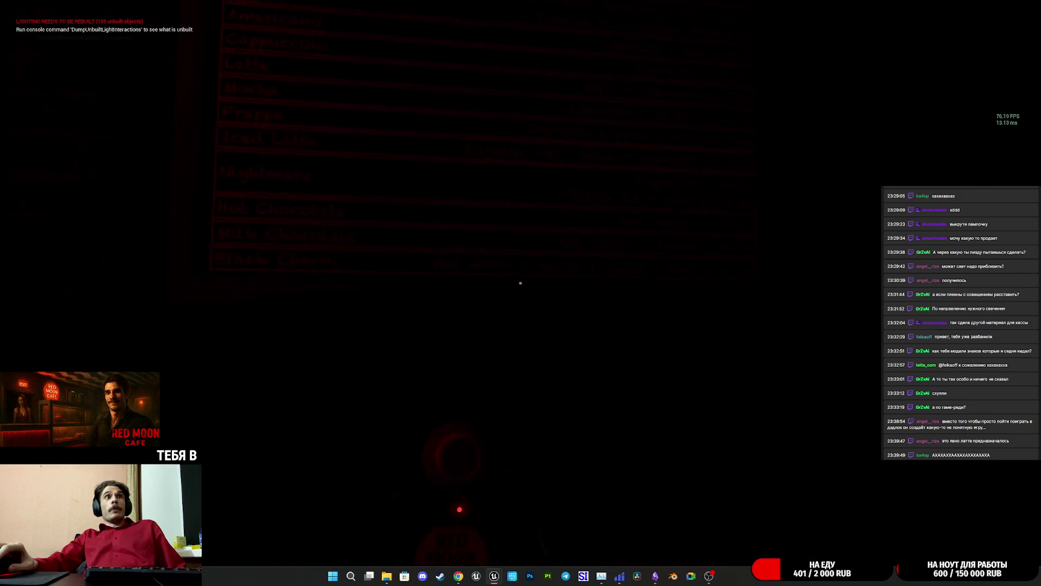
key(w)
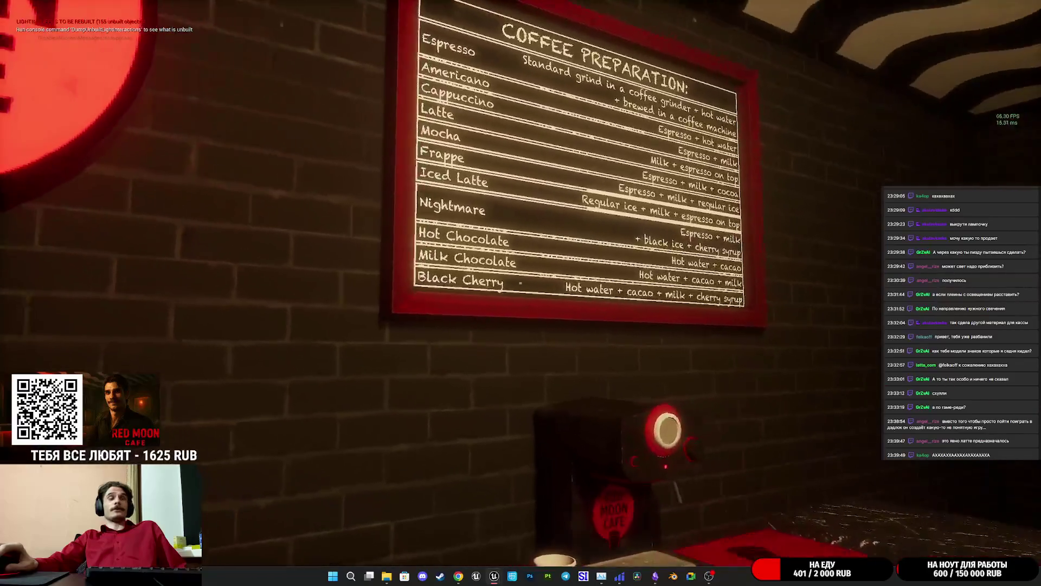
key(e)
key(e)
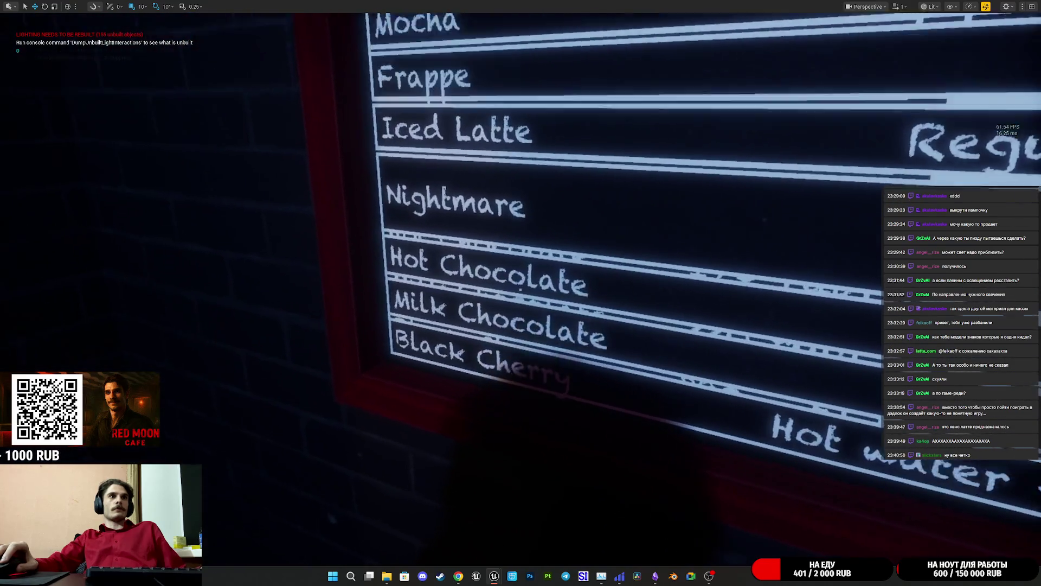
scroll(599, 254, down, 5)
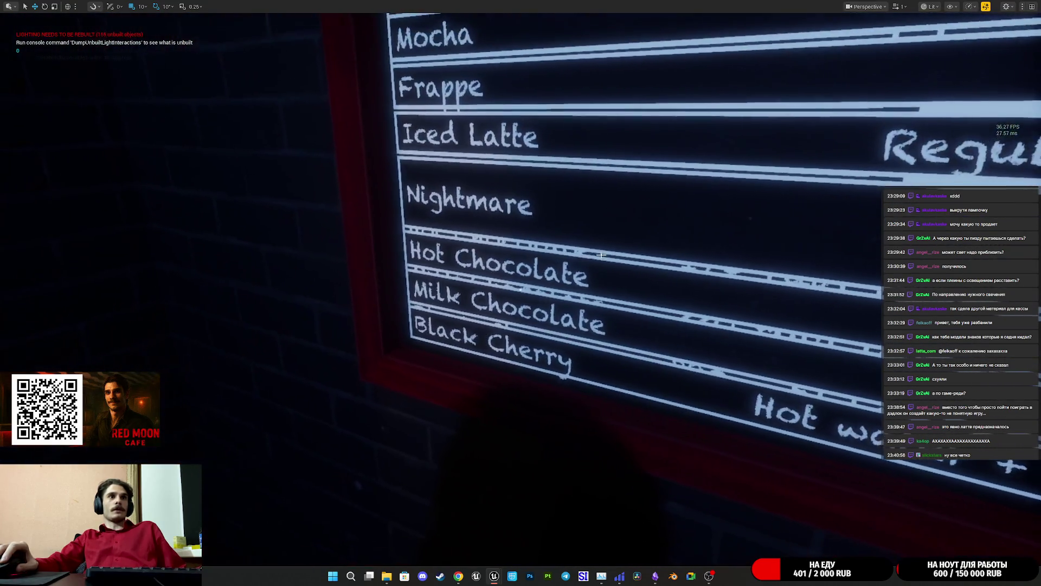